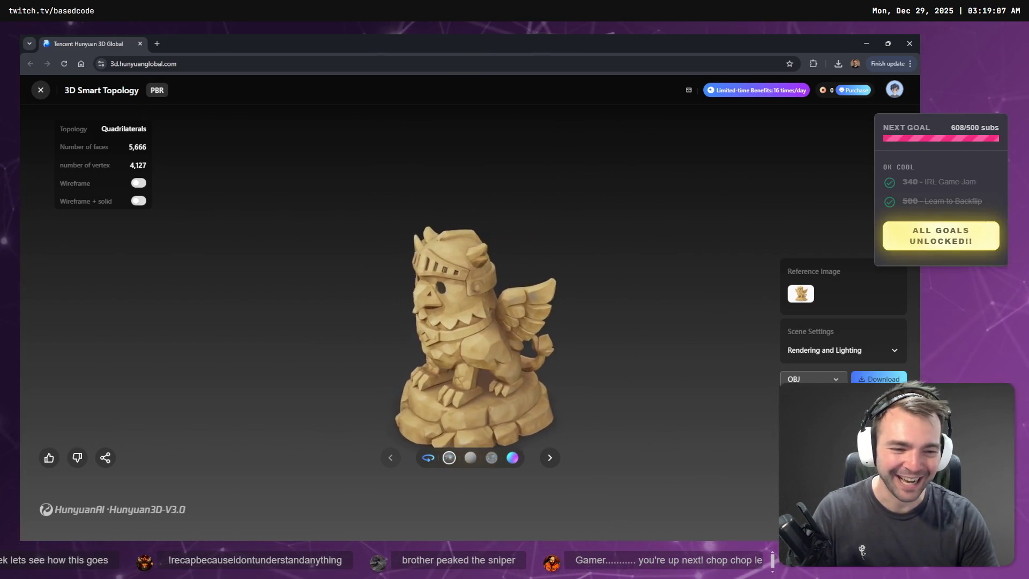
# Switch from Hunyuan 3D's griffin statue to the ChatGPT chat still generating an image.
pyautogui.hotkey('alt', 'Tab')
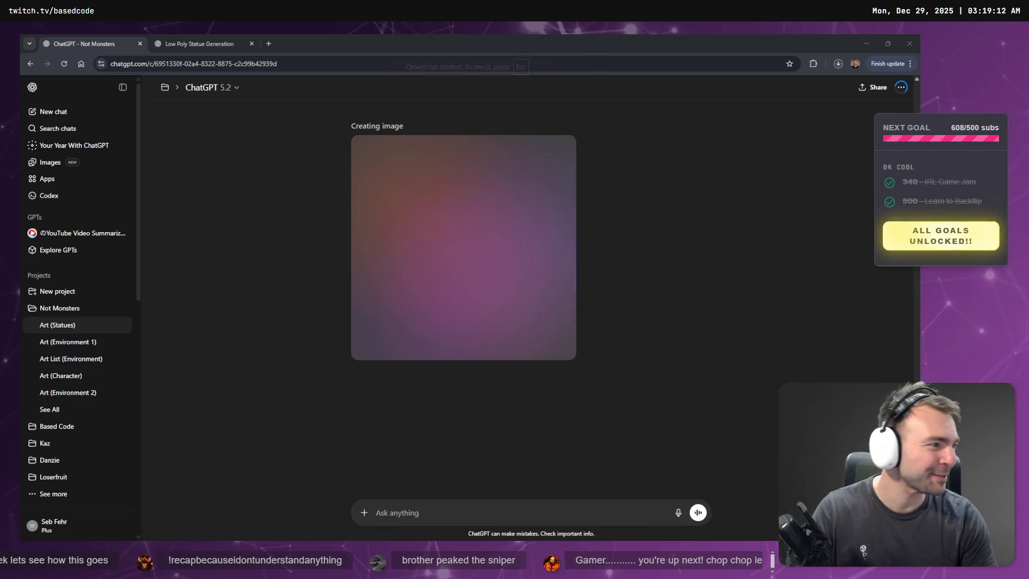
# Collapse the Fizz folder in Godot's FileSystem dock and switch to the tldraw statue board.
pyautogui.click(868, 40)
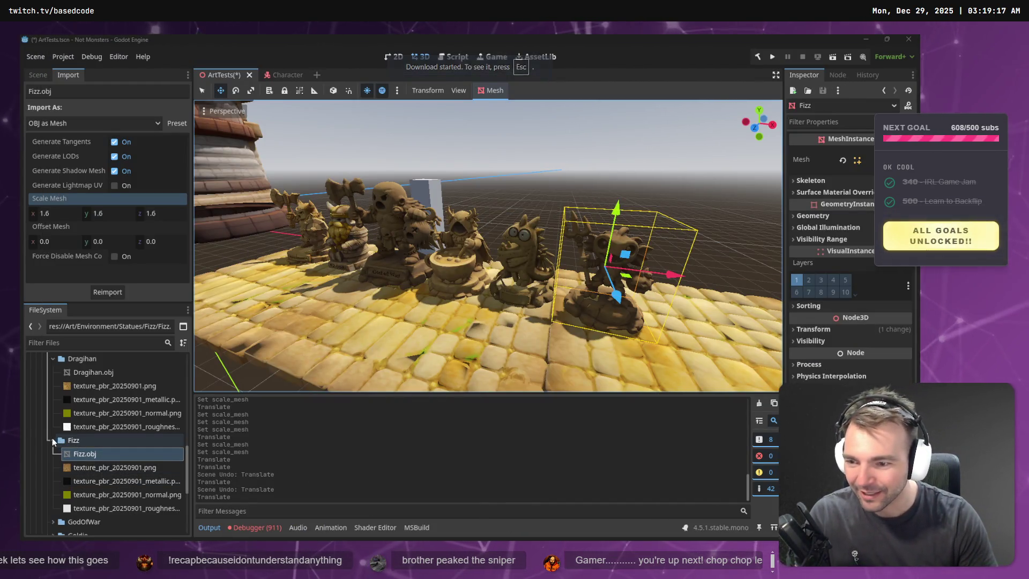
pyautogui.click(54, 440)
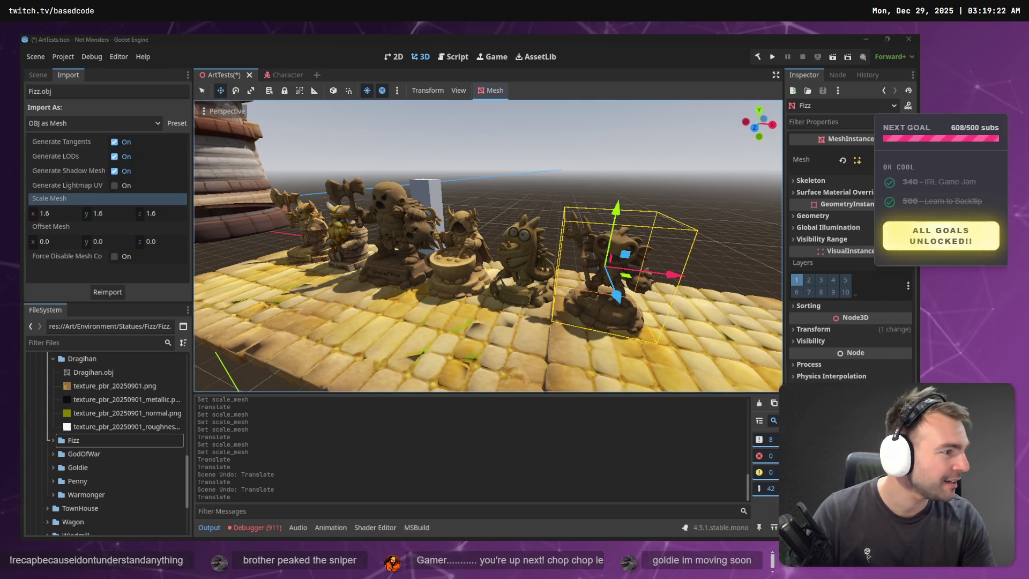
pyautogui.hotkey('alt', 'Tab')
pyautogui.scroll(-3, 634, 248)
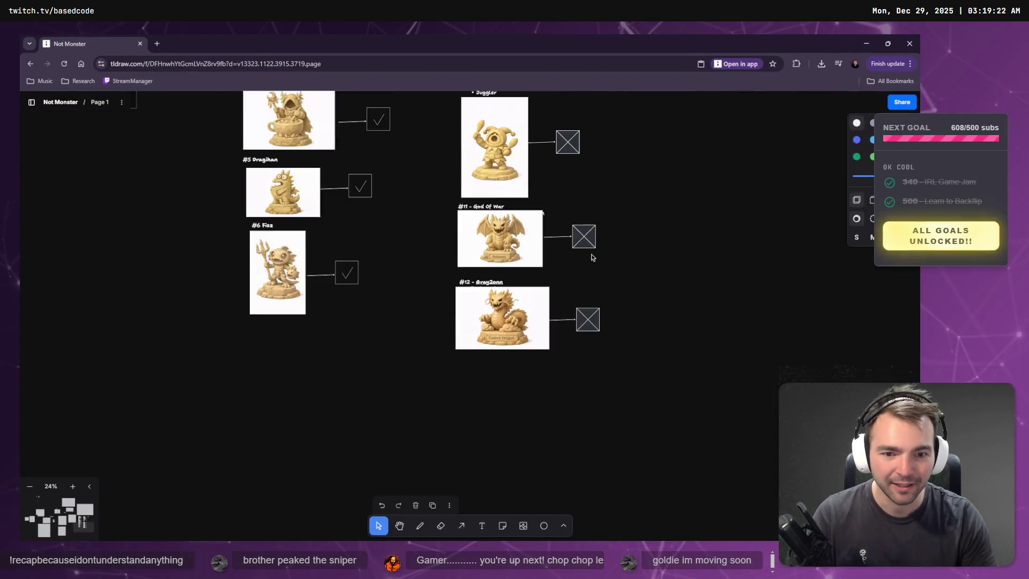
# Review the tldraw board around the #8 KakashiBadu label, then return to the Godot statues scene.
pyautogui.scroll(5, 634, 249)
pyautogui.scroll(-3, 633, 247)
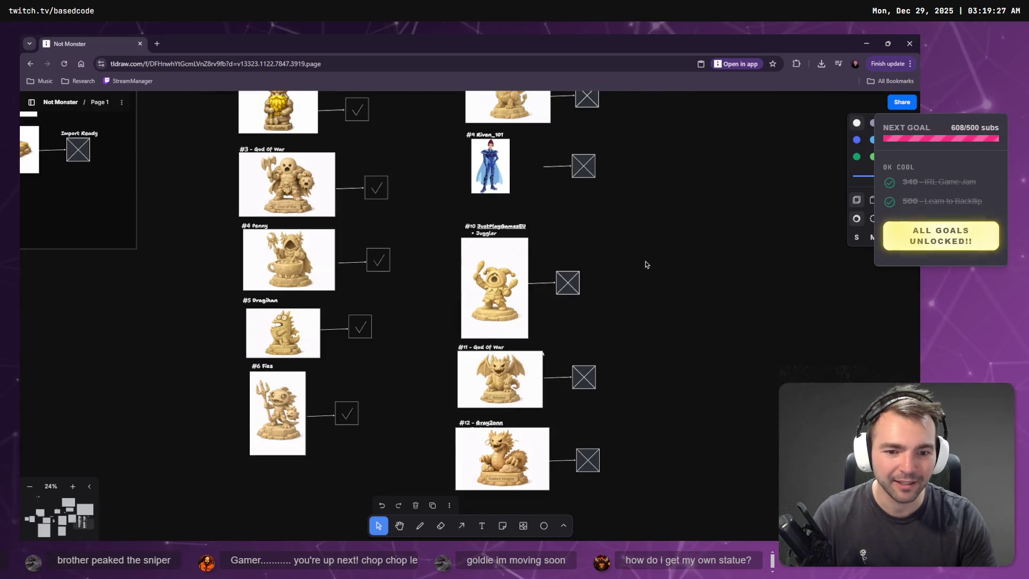
pyautogui.scroll(4, 609, 308)
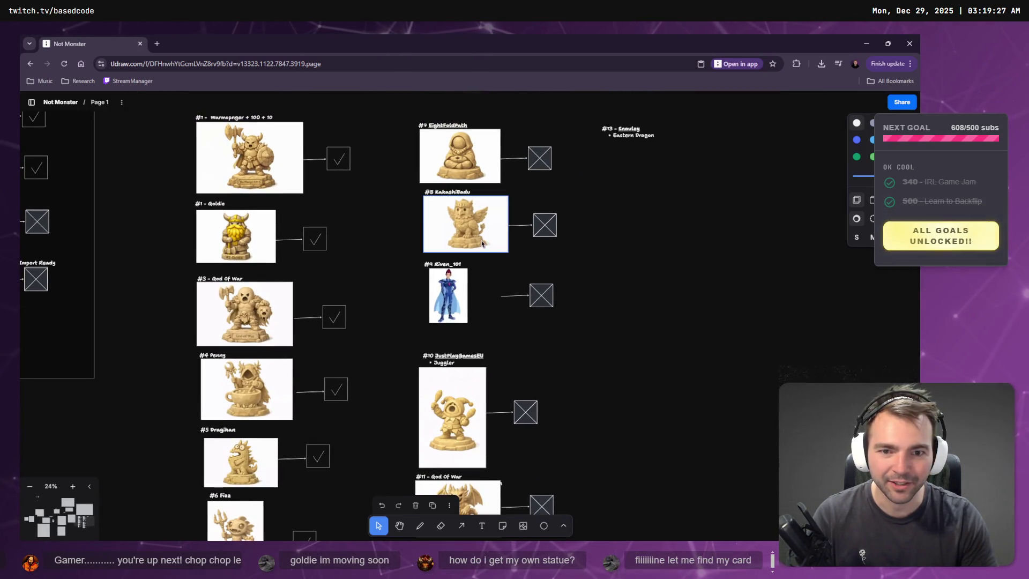
pyautogui.doubleClick(439, 193)
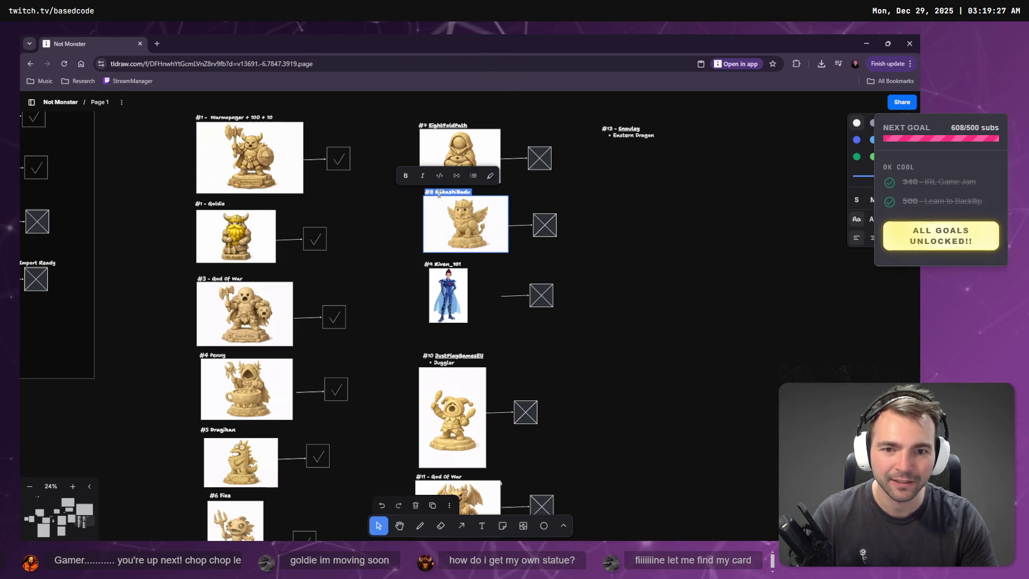
pyautogui.click(658, 217)
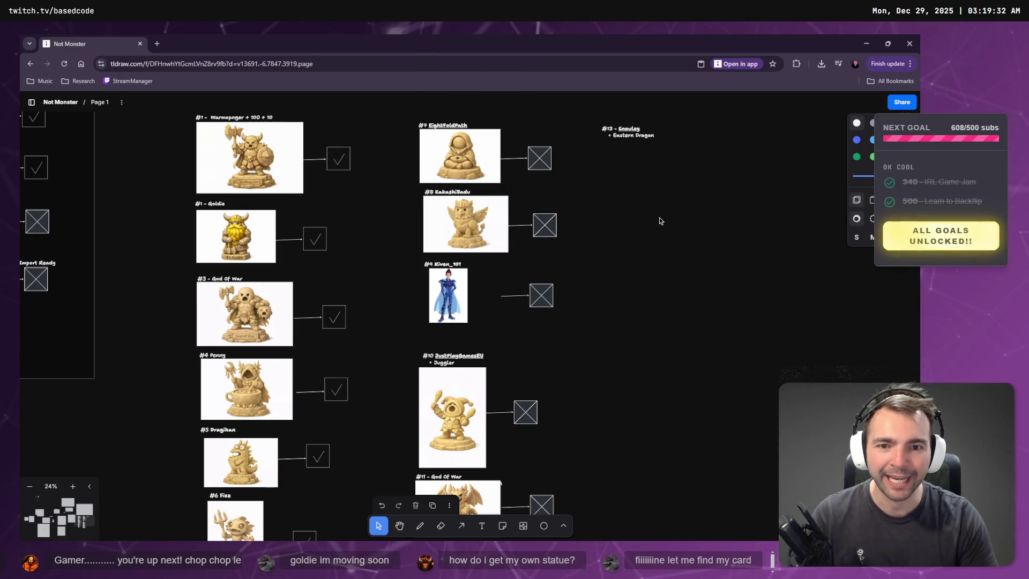
pyautogui.click(864, 43)
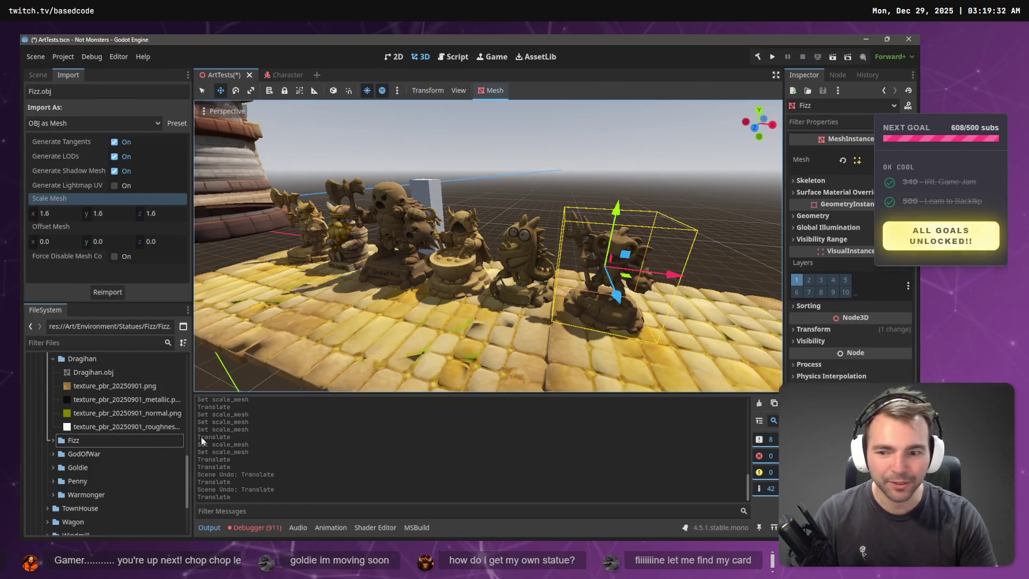
# Collapse Dragihan and create a new KakashiBadu folder under Statues in Godot's FileSystem dock.
pyautogui.scroll(2, 59, 400)
pyautogui.click(54, 380)
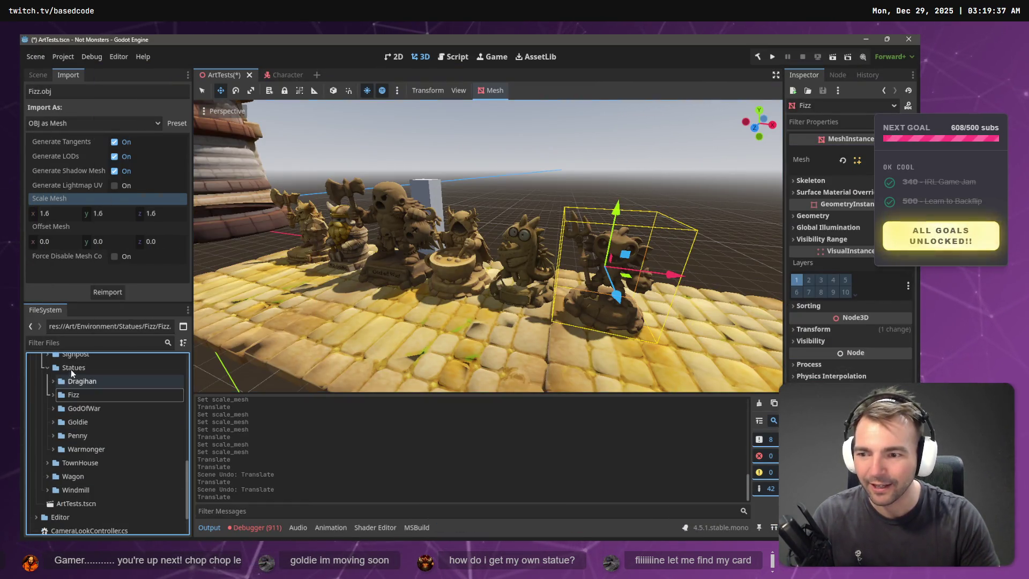
pyautogui.rightClick(72, 368)
pyautogui.moveTo(181, 337)
pyautogui.click(226, 347)
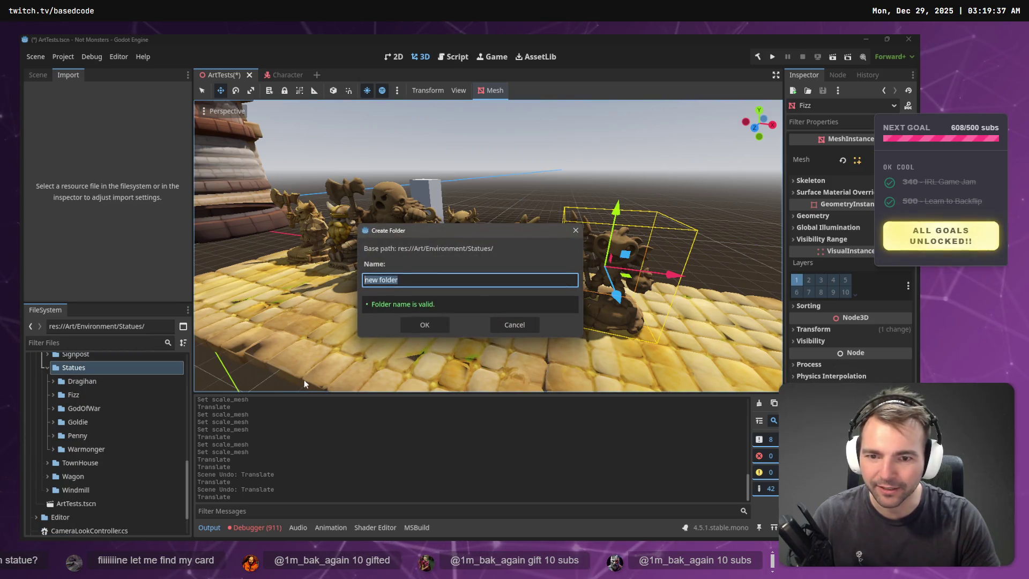
pyautogui.press('Return')
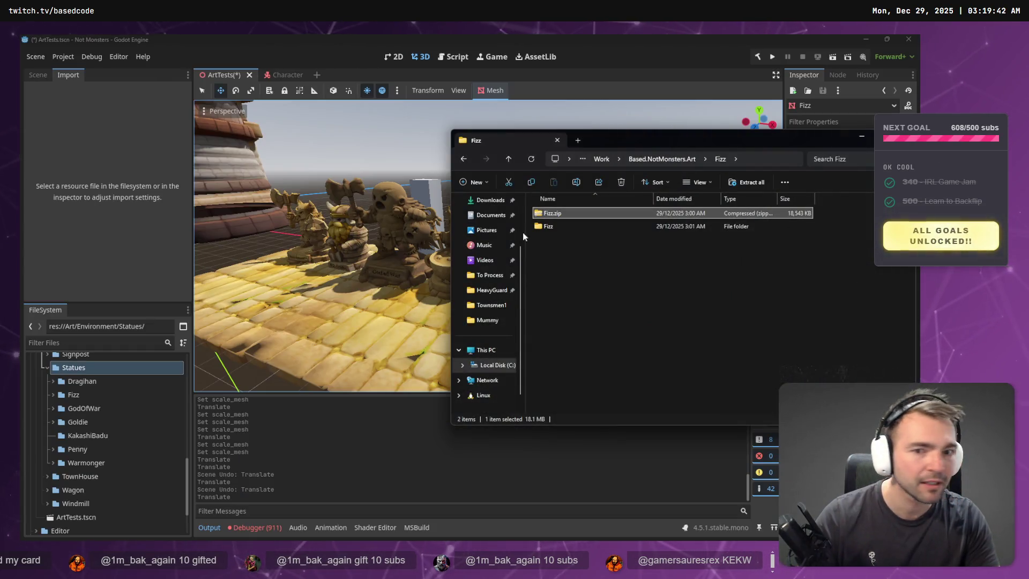
# Rename the newest downloaded zip in Downloads to KakashiBadu.zip.
pyautogui.click(489, 200)
pyautogui.click(590, 226)
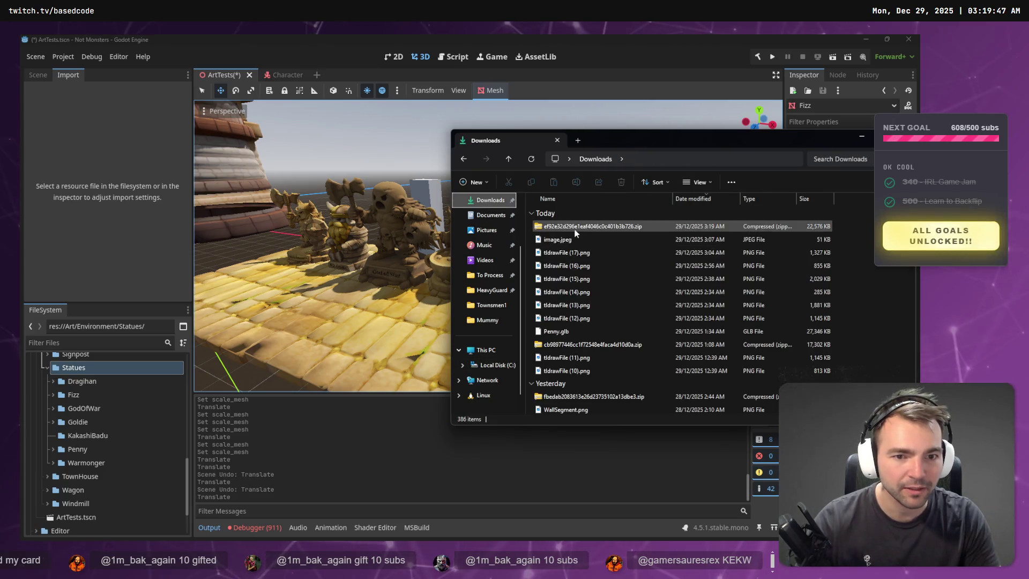
pyautogui.press('F2')
pyautogui.press('Return')
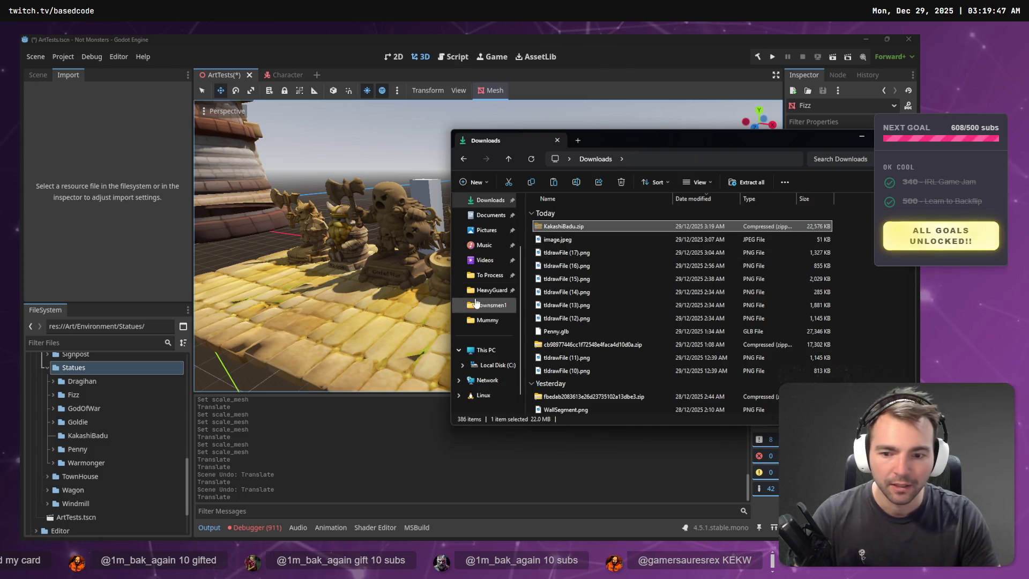
# Paste KakashiBadu.zip into Based.NotMonsters.Art and extract it to a KakashiBadu folder.
pyautogui.rightClick(87, 369)
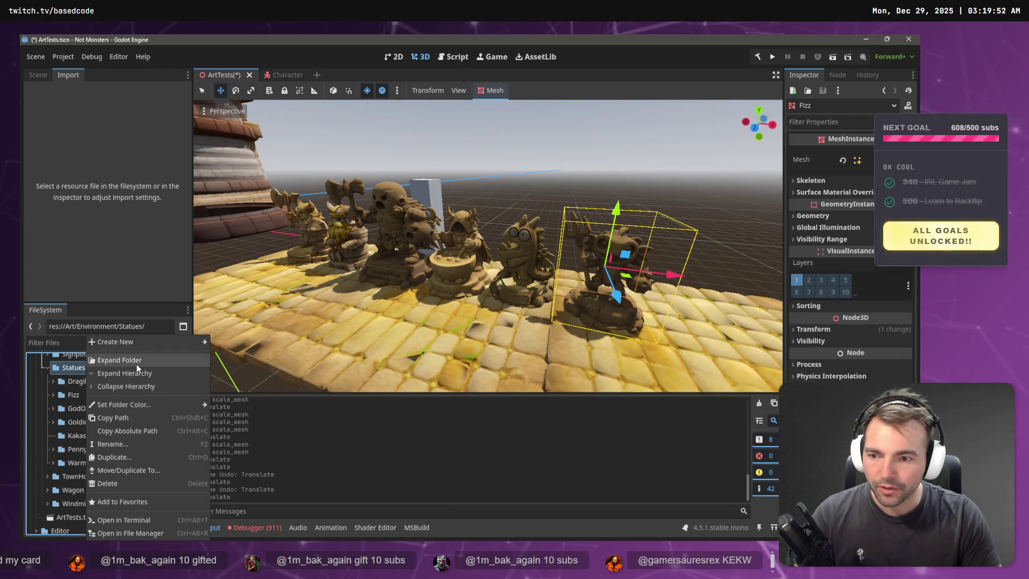
pyautogui.click(162, 535)
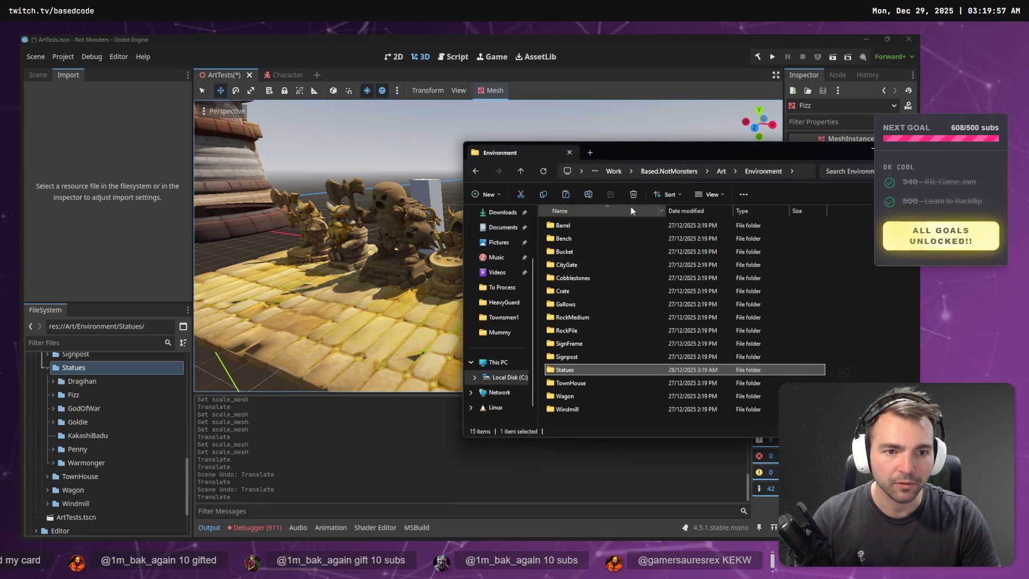
pyautogui.click(662, 170)
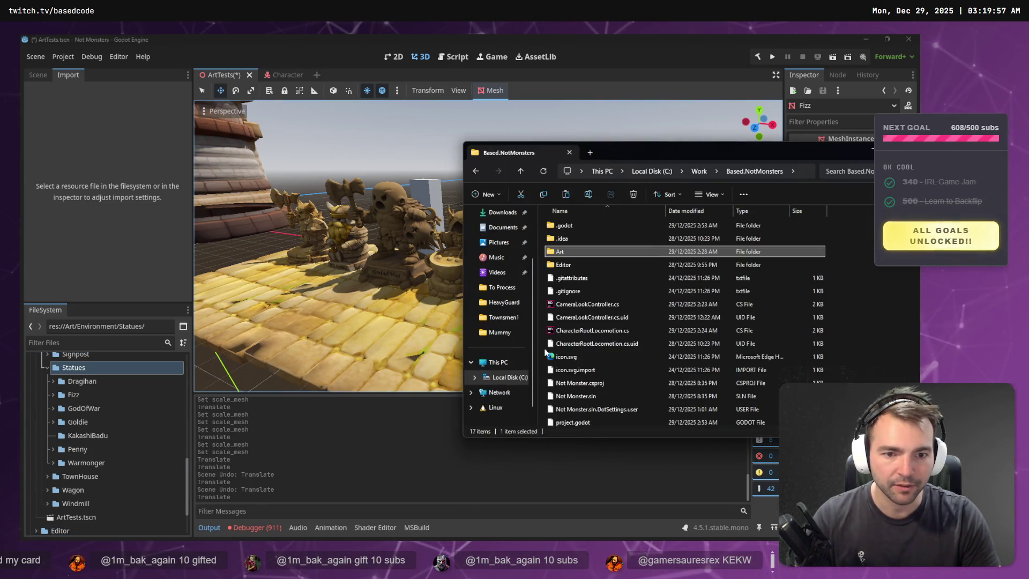
pyautogui.click(700, 172)
pyautogui.doubleClick(595, 382)
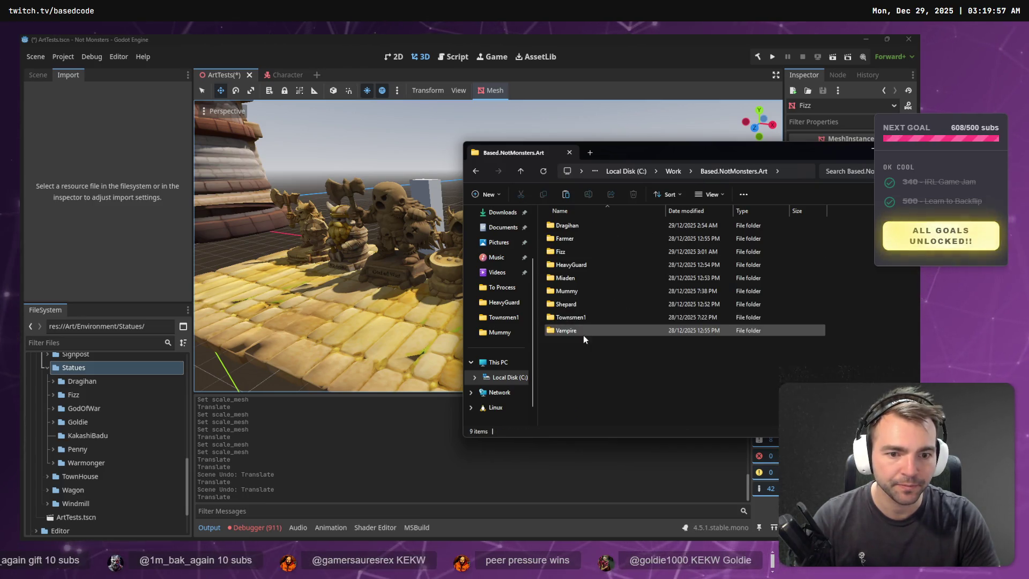
pyautogui.hotkey('ctrl', 'v')
pyautogui.moveTo(578, 344); pyautogui.dragTo(592, 400)
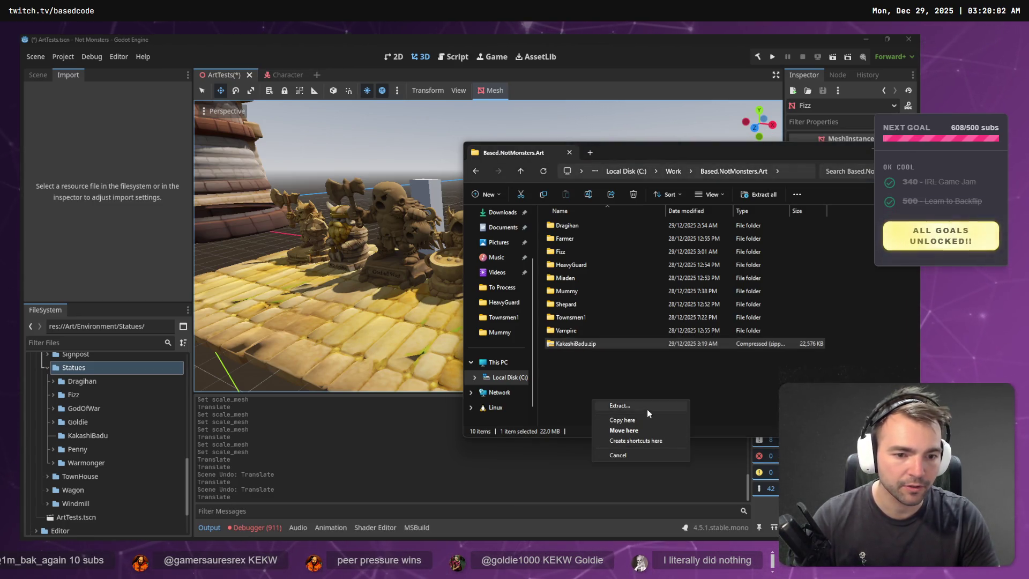
pyautogui.click(647, 410)
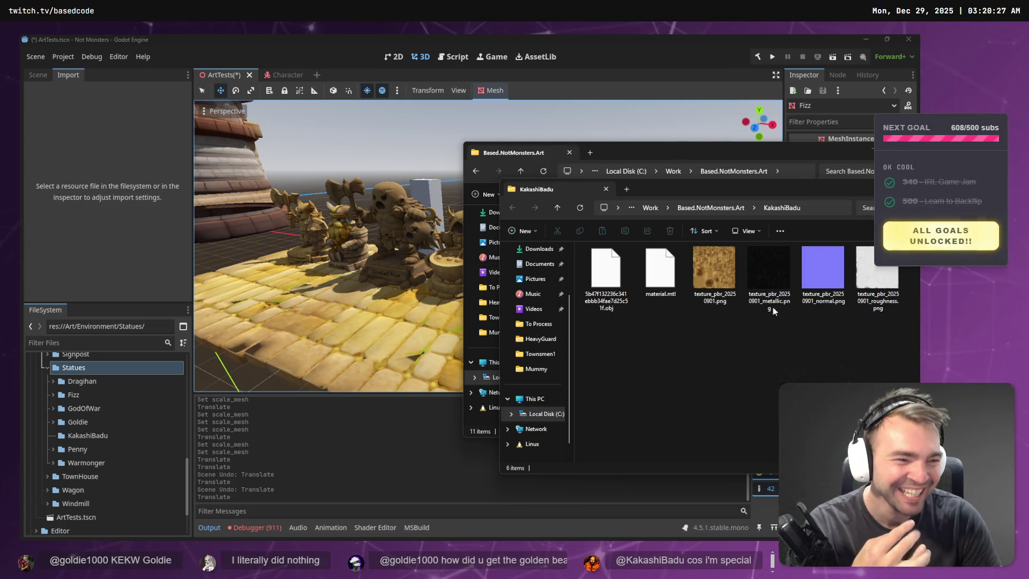
pyautogui.click(819, 209)
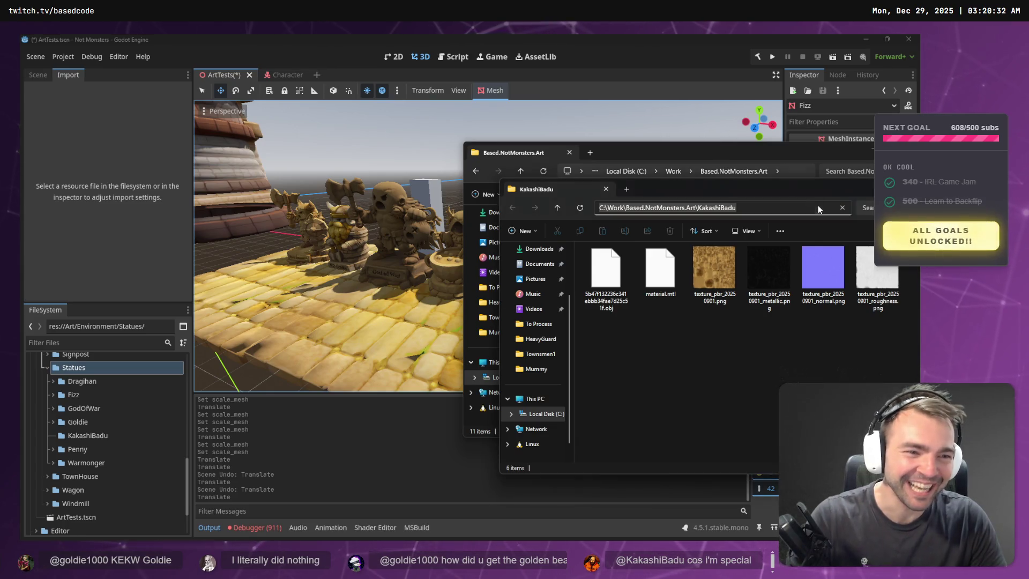
# Rename the extracted model to KakashiBadu.obj and select all six files.
pyautogui.click(732, 417)
pyautogui.click(610, 284)
pyautogui.press('F2')
pyautogui.write('KakashiBadu')
pyautogui.press('Return')
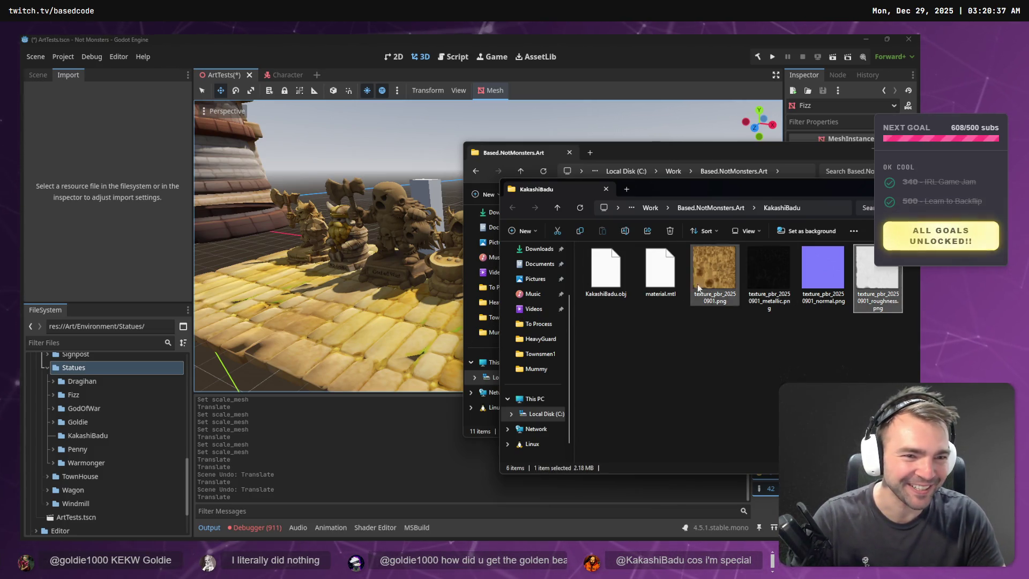
pyautogui.hotkey('ctrl', 'a')
# Paste the six files into the project's Art\Environment\Statues\KakashiBadu folder and close Explorer.
pyautogui.click(697, 208)
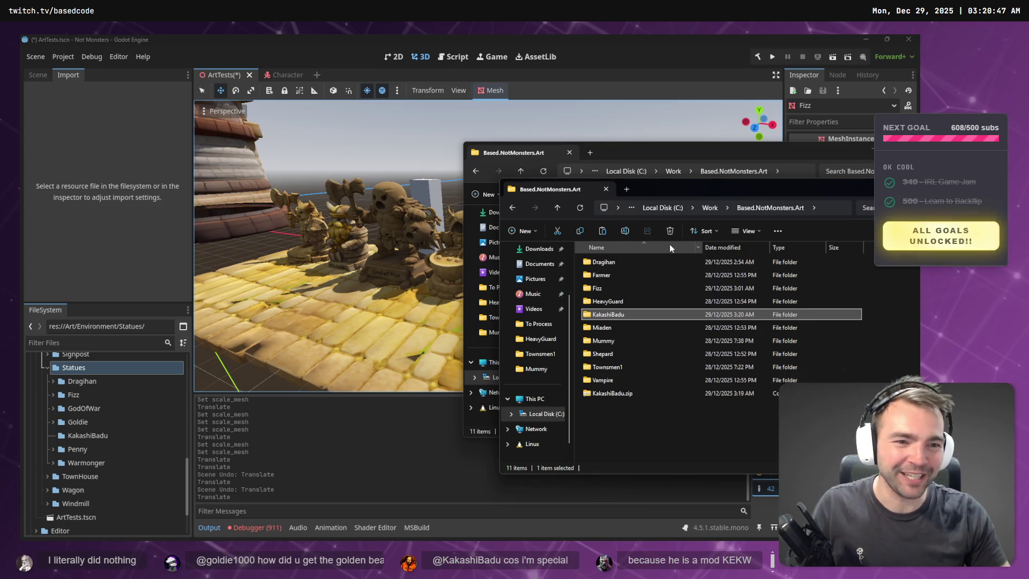
pyautogui.click(710, 208)
pyautogui.doubleClick(611, 301)
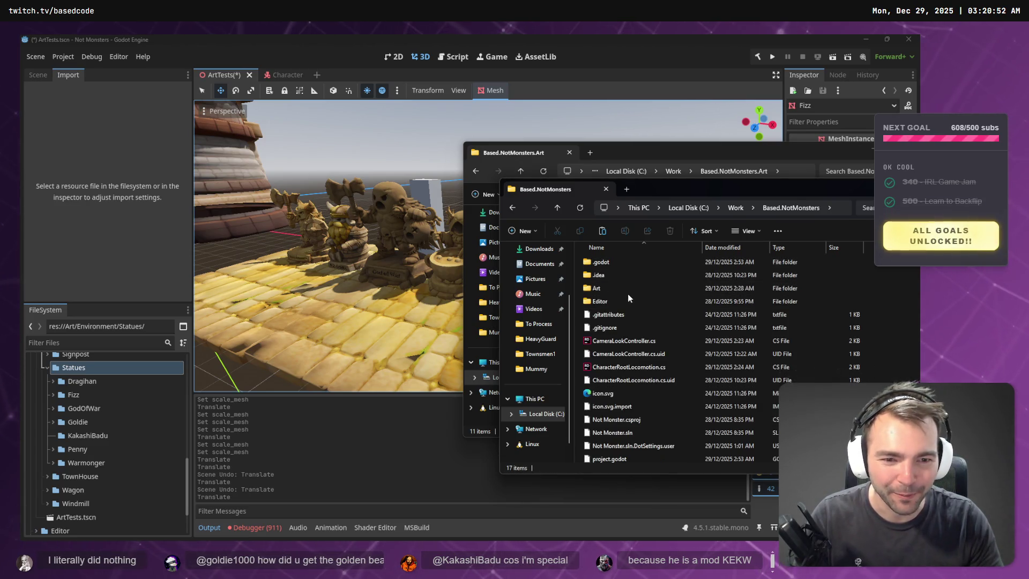
pyautogui.doubleClick(628, 290)
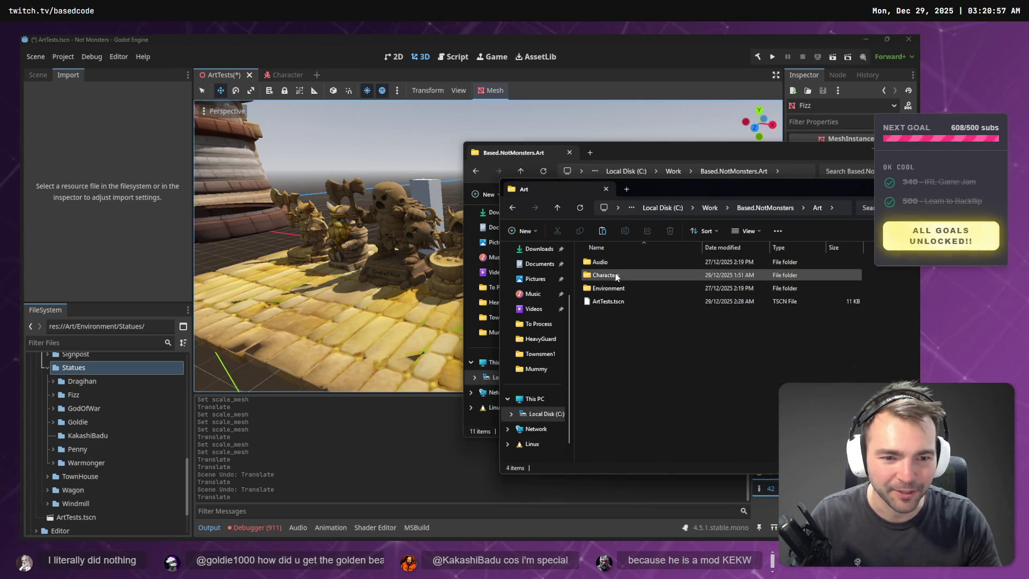
pyautogui.doubleClick(608, 288)
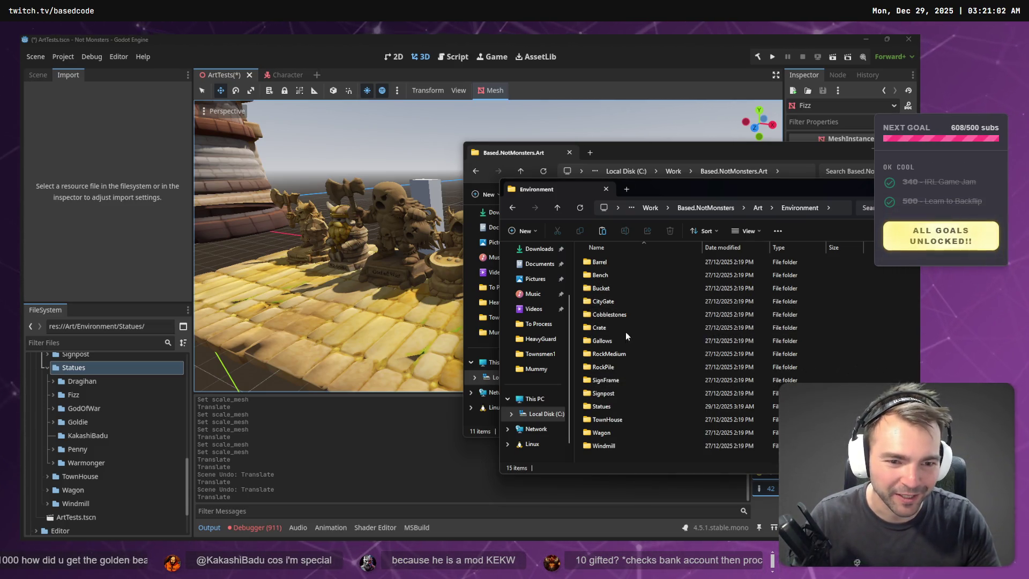
pyautogui.doubleClick(616, 408)
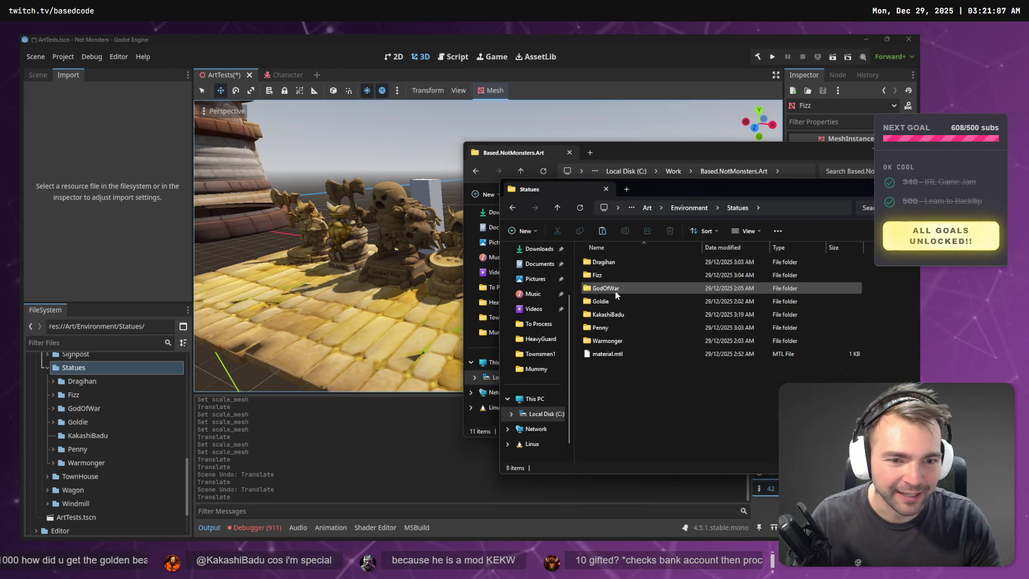
pyautogui.click(615, 340)
pyautogui.doubleClick(623, 315)
pyautogui.hotkey('ctrl', 'v')
pyautogui.click(690, 410)
pyautogui.hotkey('ctrl', 'w')
pyautogui.hotkey('ctrl', 'w')
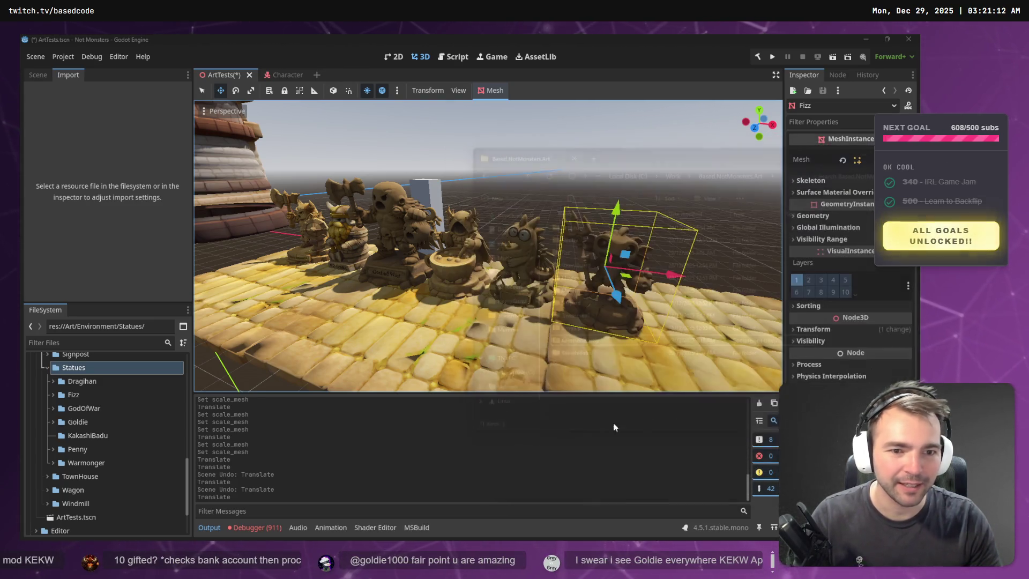
# Expand the KakashiBadu folder and drag KakashiBadu.obj into the 3D viewport's statue row.
pyautogui.click(69, 436)
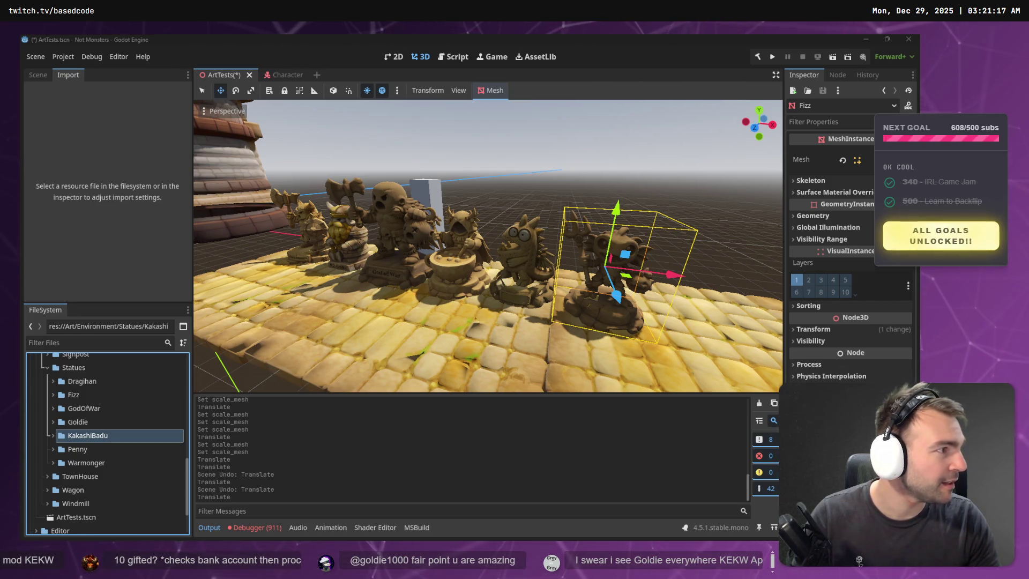
pyautogui.click(53, 435)
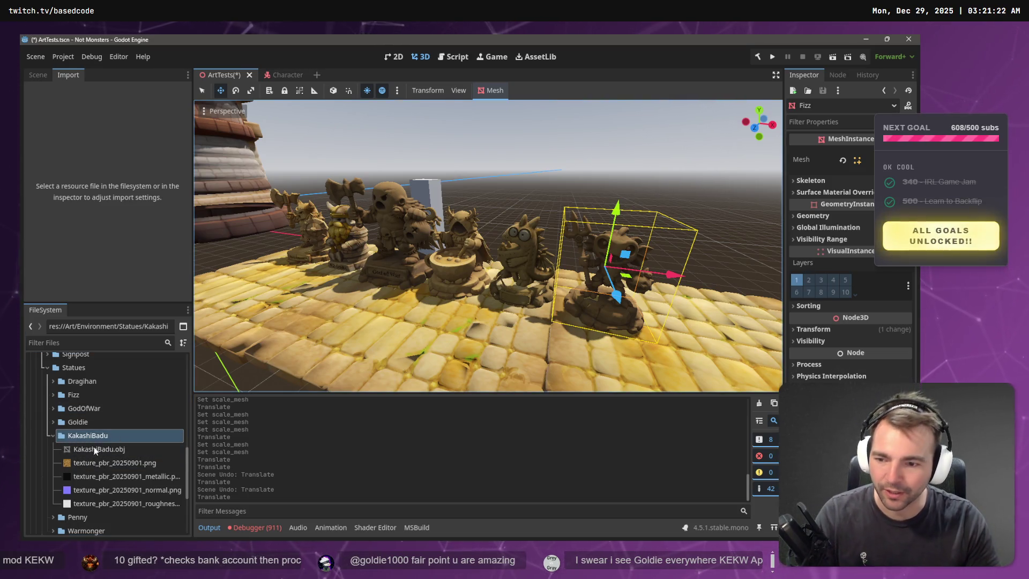
pyautogui.click(99, 449)
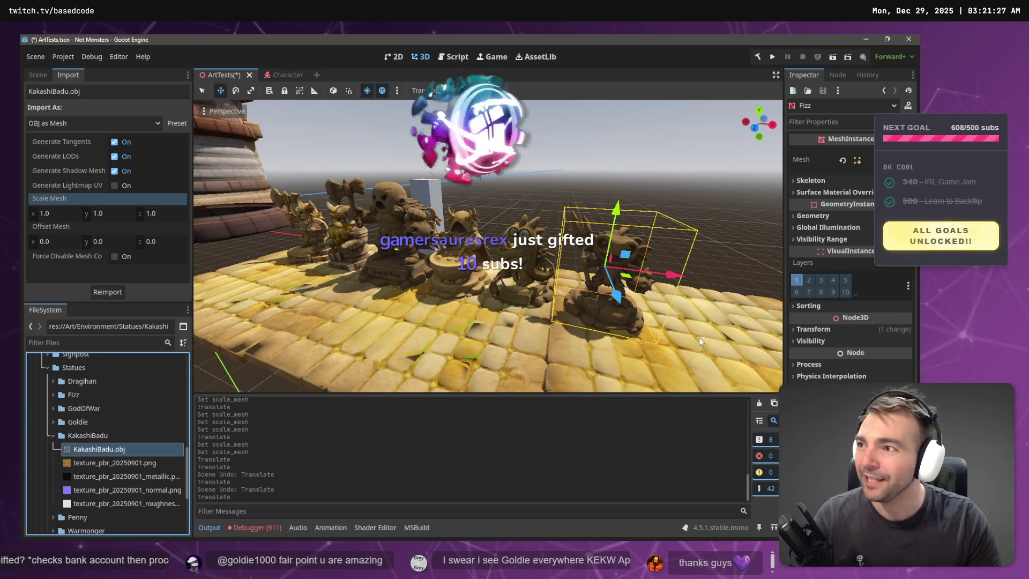
pyautogui.moveTo(699, 336); pyautogui.dragTo(700, 341)
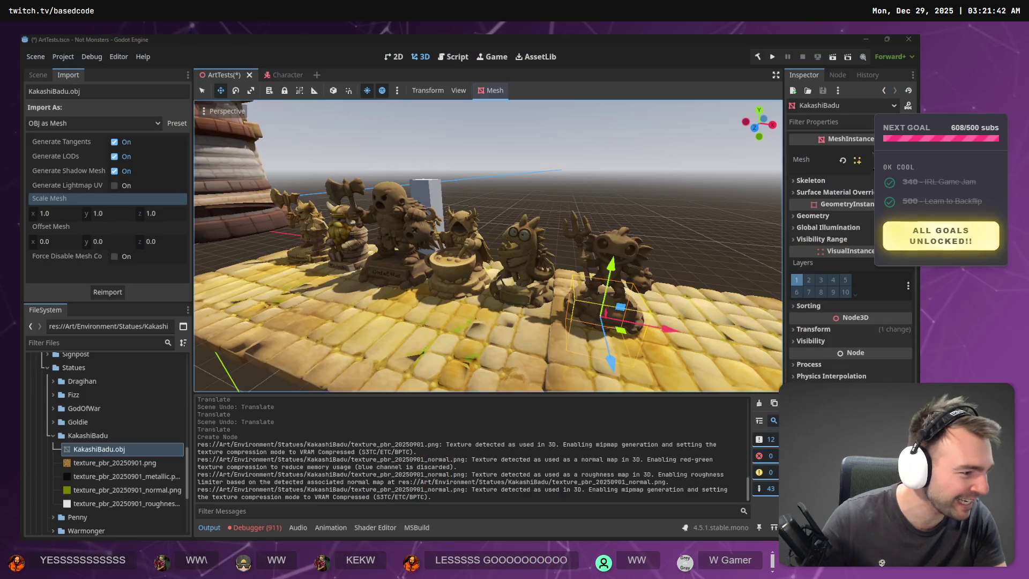
pyautogui.hotkey('alt', 'Tab')
# Change the #13 note's Eastern Dragon concept to Direwolf.
pyautogui.scroll(2, 626, 207)
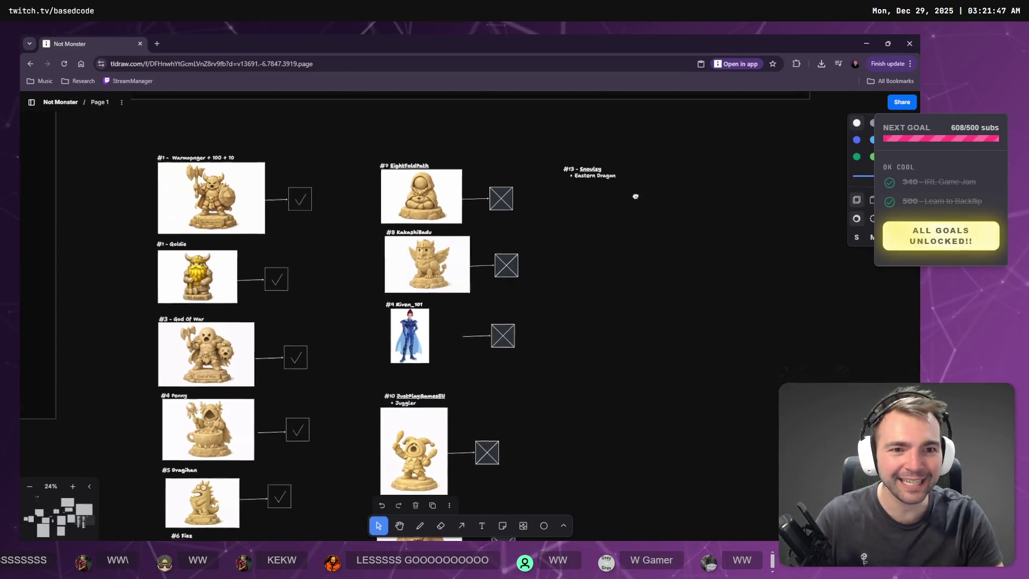
pyautogui.click(583, 177)
pyautogui.click(583, 177)
pyautogui.click(588, 196)
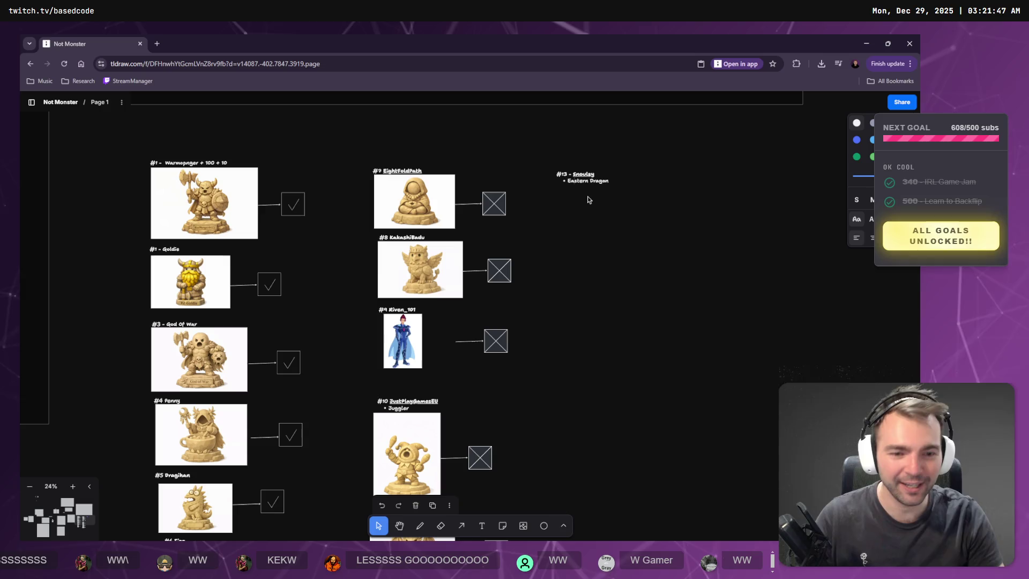
pyautogui.press('BackSpace')
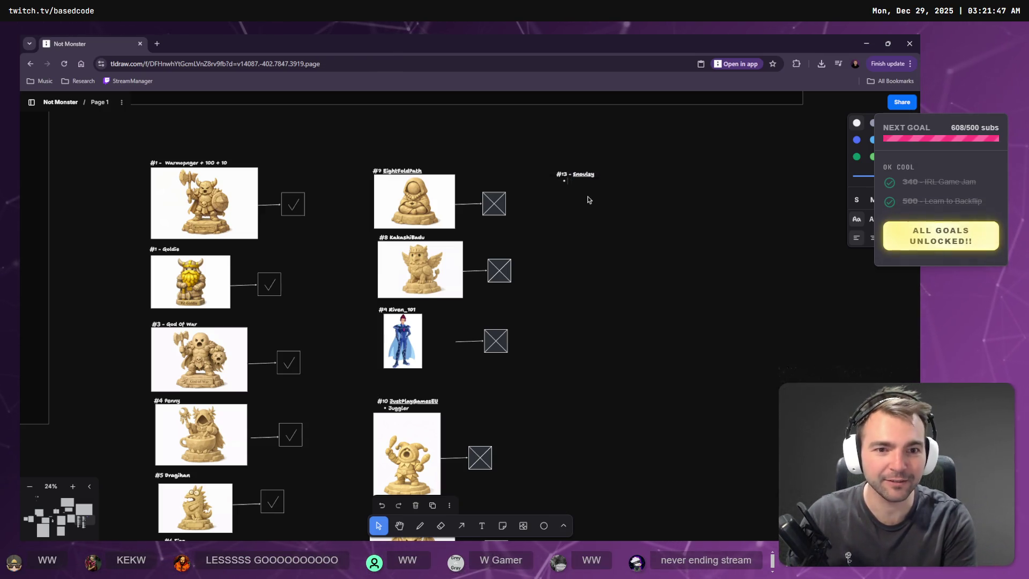
pyautogui.write('Direwolf')
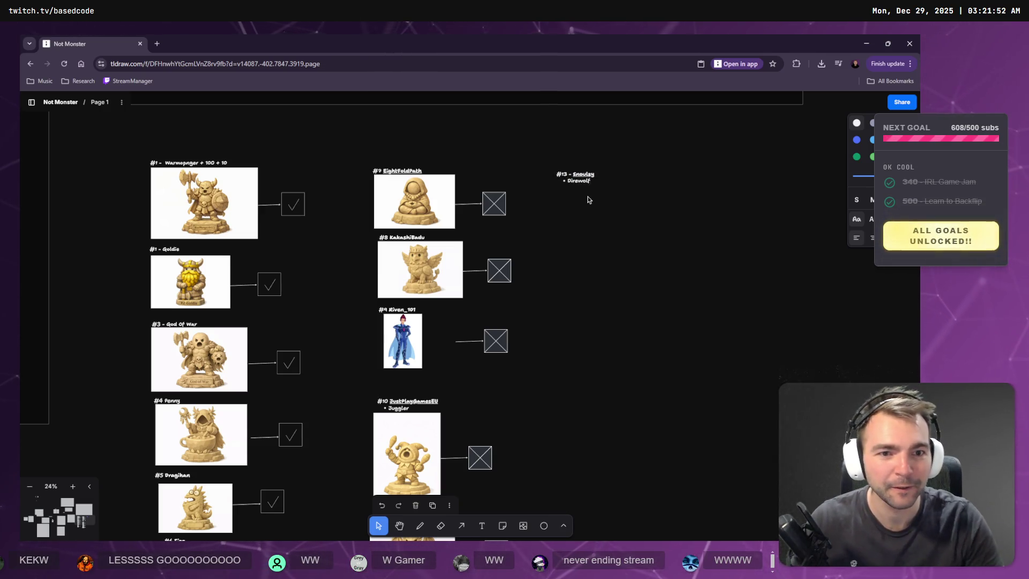
pyautogui.press('Escape')
# Duplicate the note below, renumber it #14 and enter the new supporter's name.
pyautogui.moveTo(580, 175); pyautogui.dragTo(577, 245)
pyautogui.doubleClick(561, 245)
pyautogui.click(564, 249)
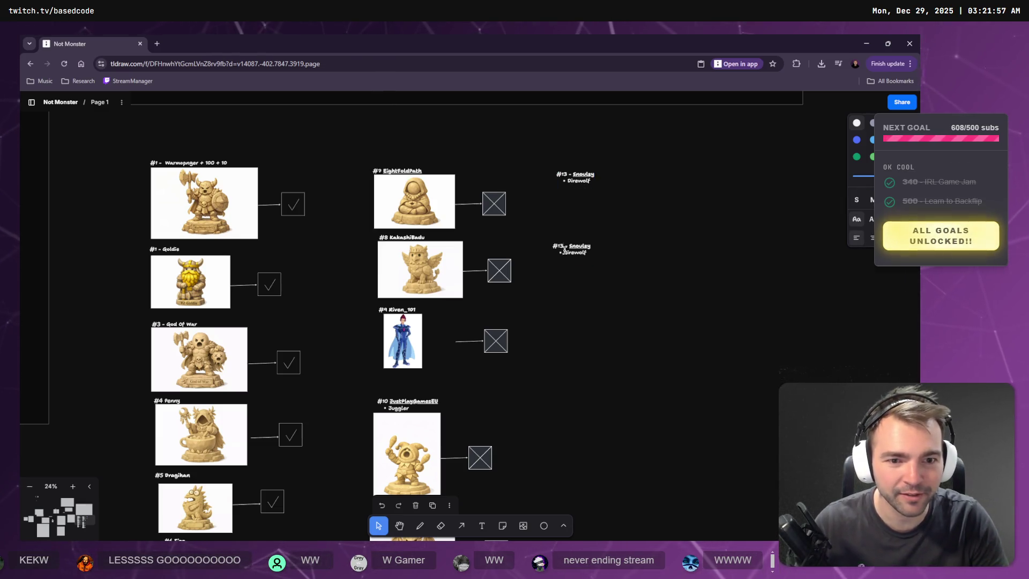
pyautogui.press('BackSpace')
pyautogui.write('4')
pyautogui.press('Escape')
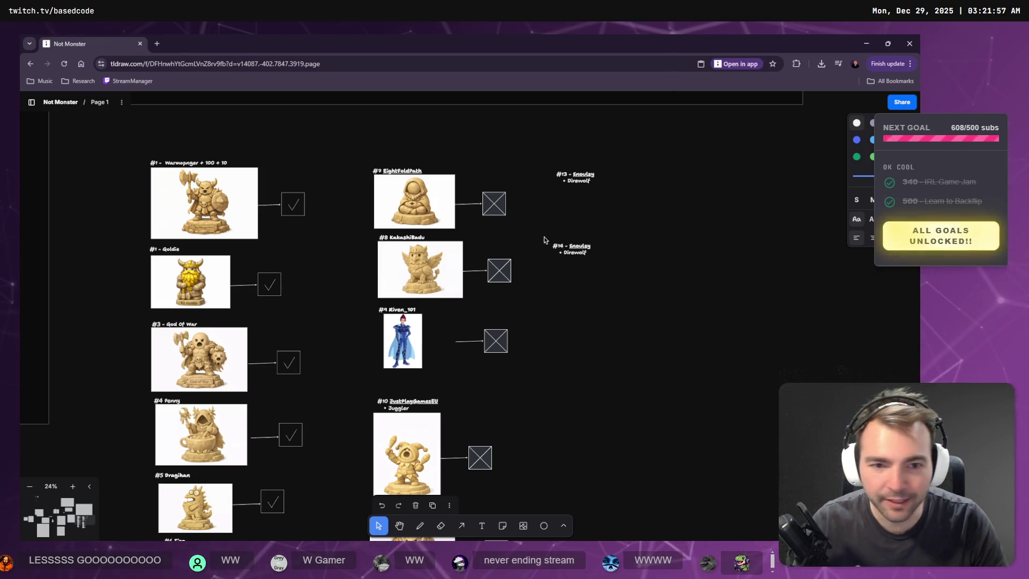
pyautogui.doubleClick(583, 247)
pyautogui.write('Gan')
pyautogui.press('Escape')
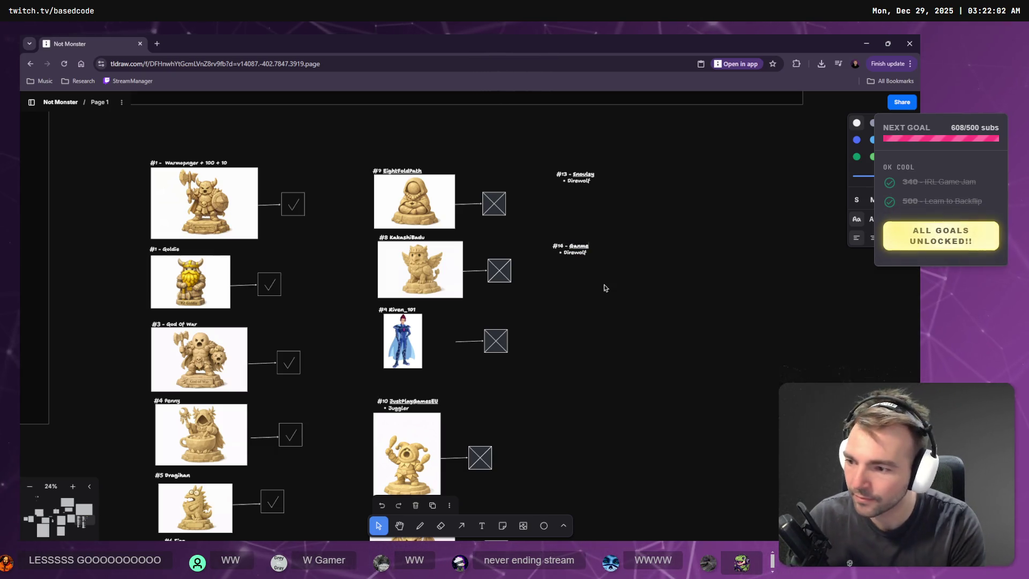
pyautogui.write('ers')
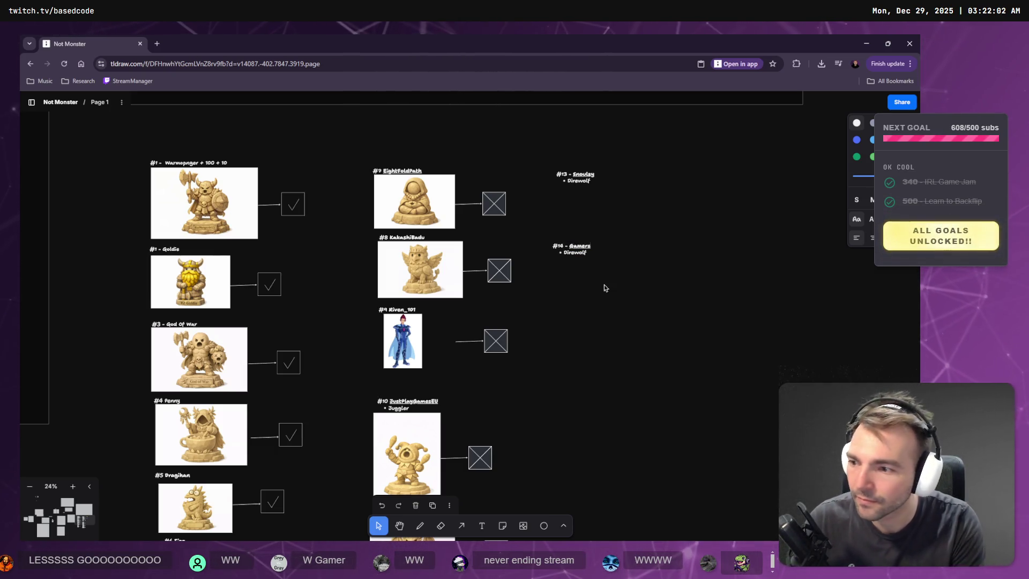
pyautogui.write('x')
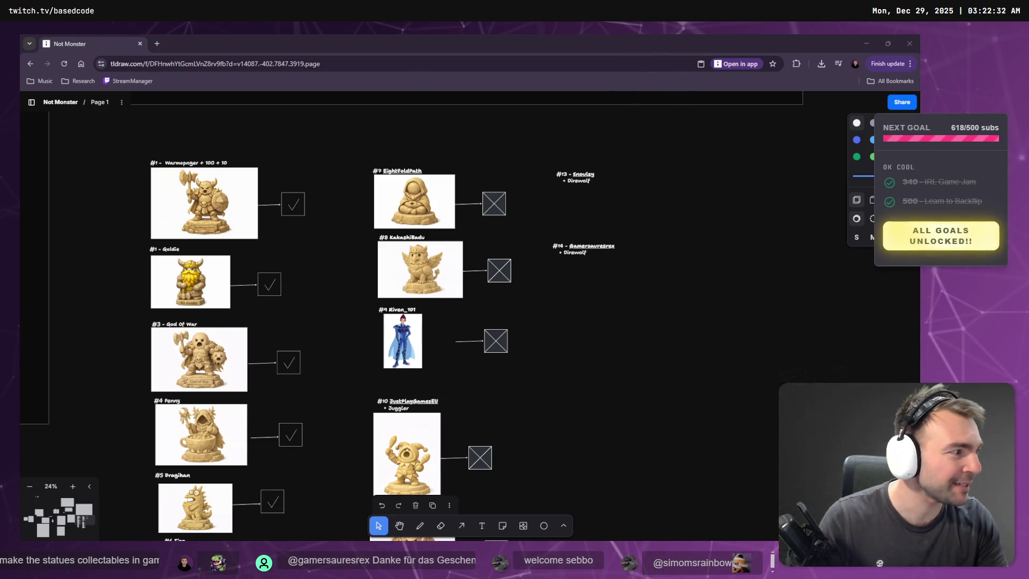
pyautogui.hotkey('alt', 'Tab')
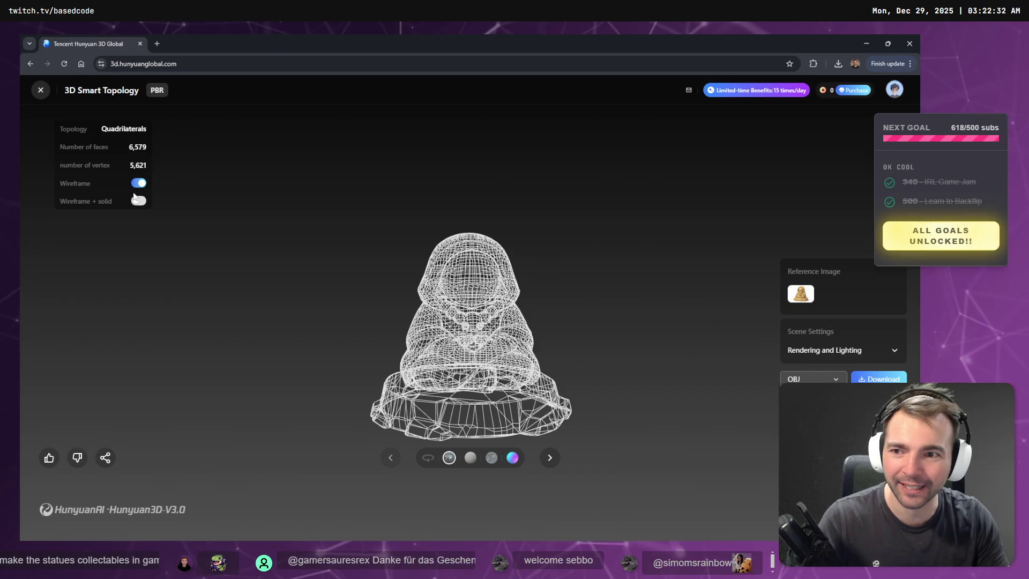
# Turn off wireframe, inspect the EightFoldPath statue, and download it as an OBJ zip.
pyautogui.click(138, 183)
pyautogui.moveTo(299, 223)
pyautogui.mouseDown()
pyautogui.moveTo(429, 268)
pyautogui.moveTo(500, 239)
pyautogui.moveTo(479, 310)
pyautogui.mouseUp()
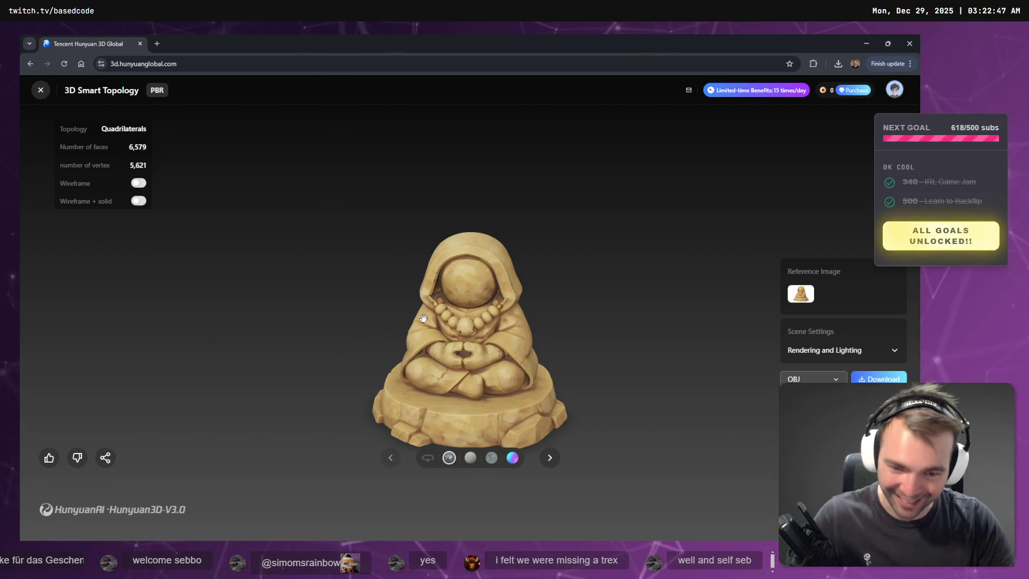
pyautogui.moveTo(401, 331)
pyautogui.mouseDown()
pyautogui.moveTo(353, 359)
pyautogui.moveTo(721, 314)
pyautogui.moveTo(377, 342)
pyautogui.moveTo(275, 412)
pyautogui.moveTo(423, 301)
pyautogui.moveTo(456, 343)
pyautogui.moveTo(287, 375)
pyautogui.moveTo(595, 285)
pyautogui.moveTo(461, 355)
pyautogui.moveTo(412, 204)
pyautogui.moveTo(424, 313)
pyautogui.mouseUp()
pyautogui.scroll(5, 459, 347)
pyautogui.scroll(-5, 412, 203)
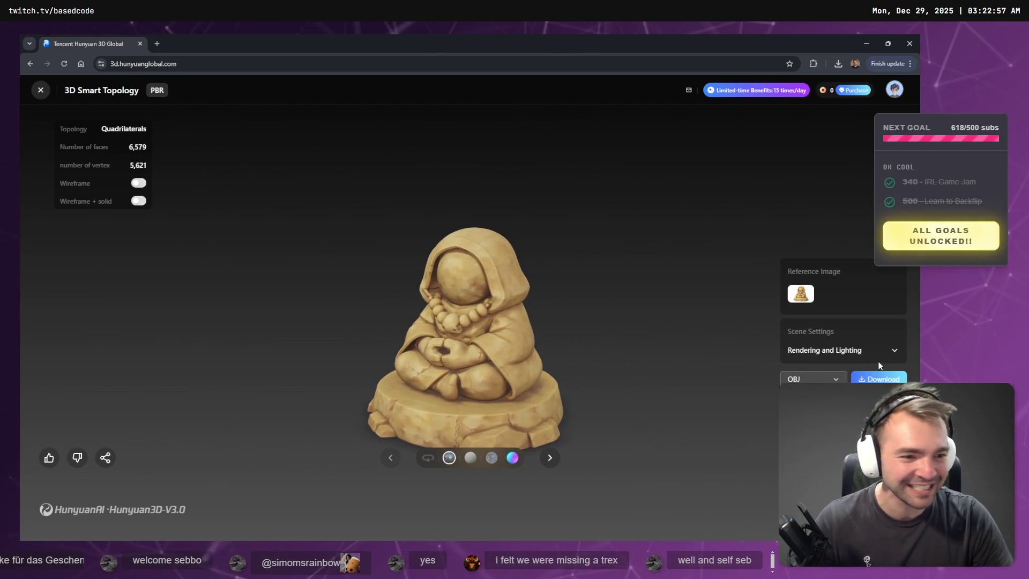
pyautogui.click(879, 378)
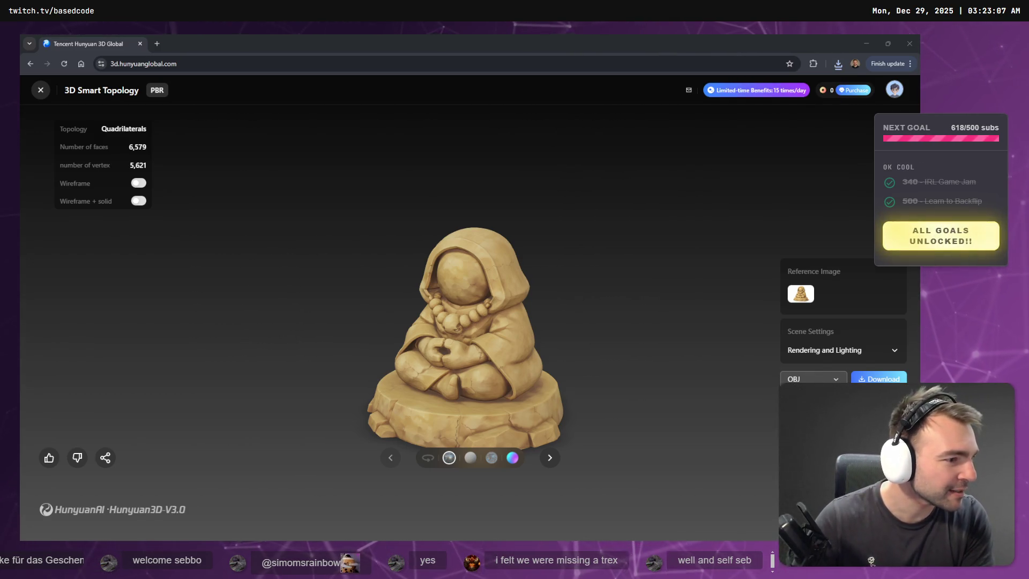
pyautogui.click(838, 63)
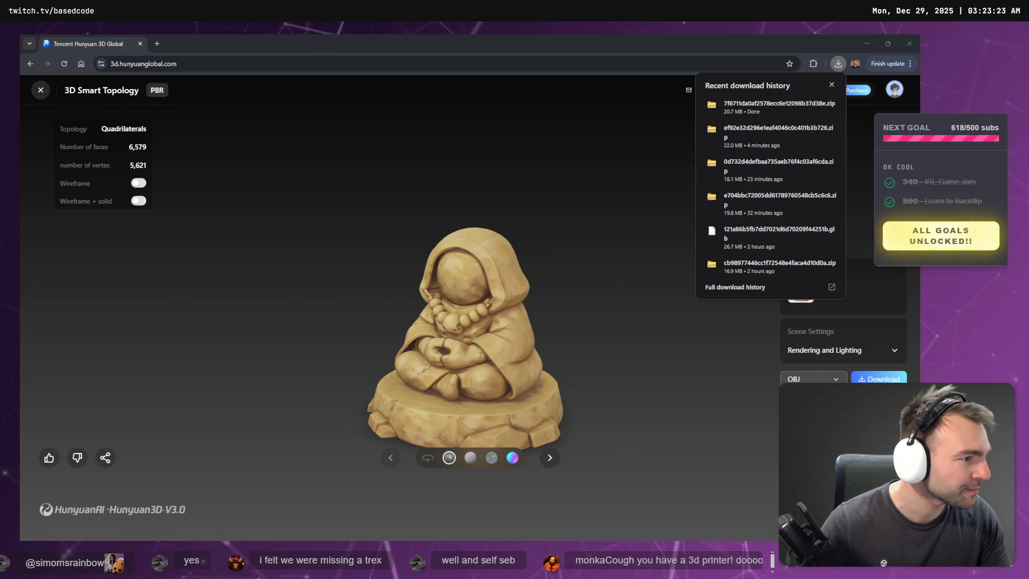
pyautogui.hotkey('alt', 'Tab')
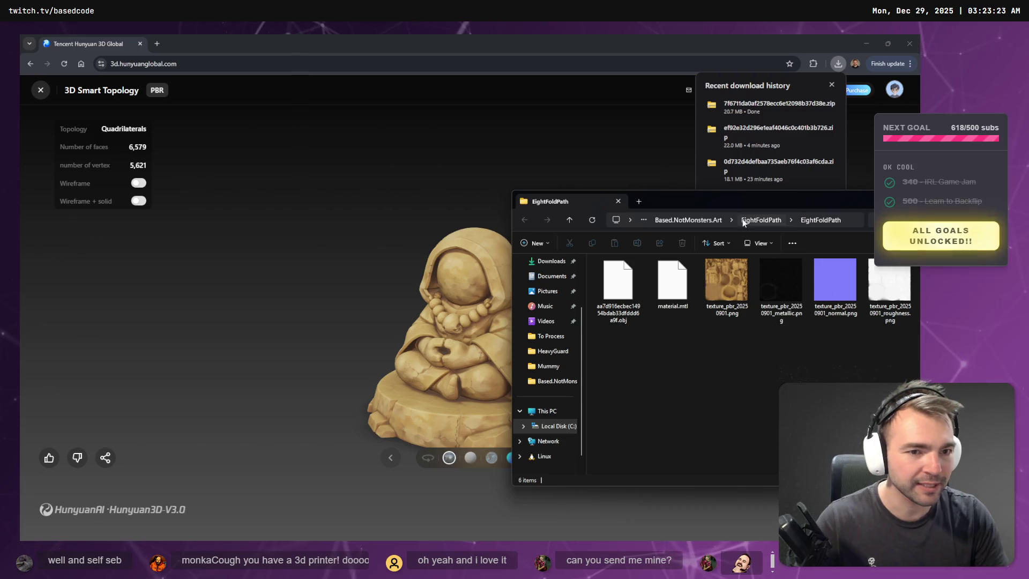
# Rename the hash-named OBJ to EightFoldPath.obj, then close Explorer and the download list.
pyautogui.moveTo(696, 201); pyautogui.dragTo(546, 172)
pyautogui.click(467, 263)
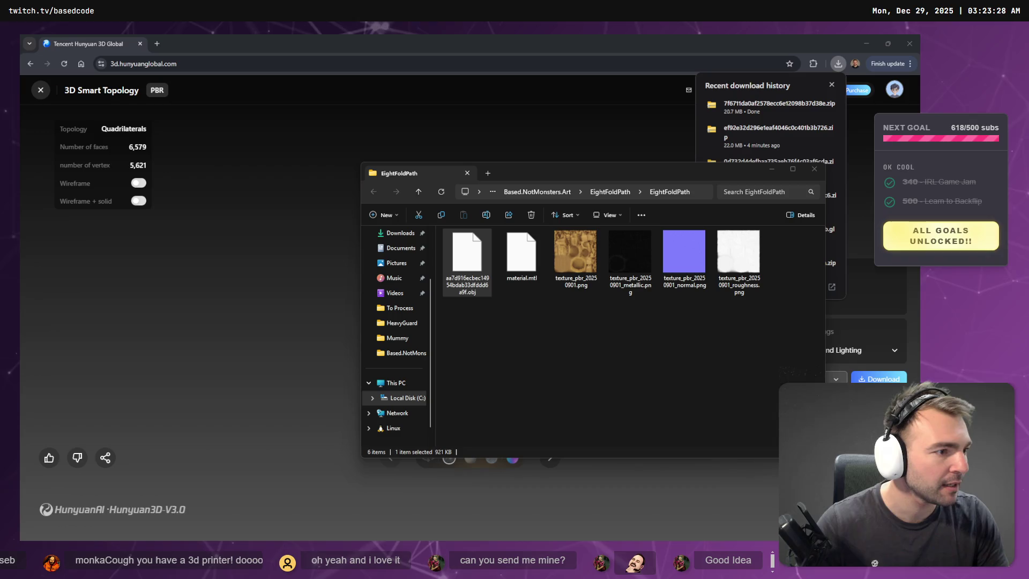
pyautogui.click(467, 257)
pyautogui.press('F2')
pyautogui.write('EightFoldPath')
pyautogui.press('Return')
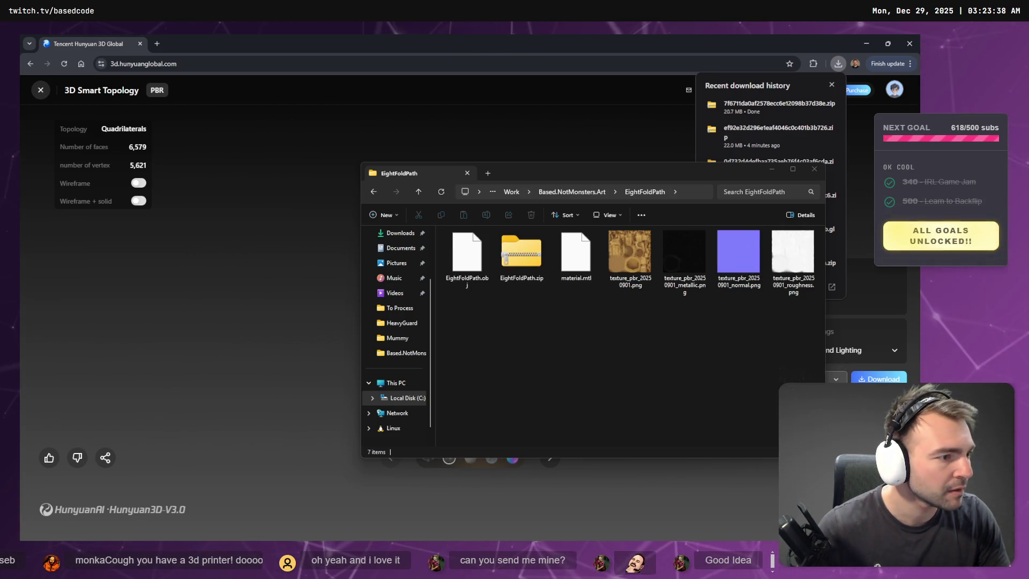
pyautogui.click(815, 168)
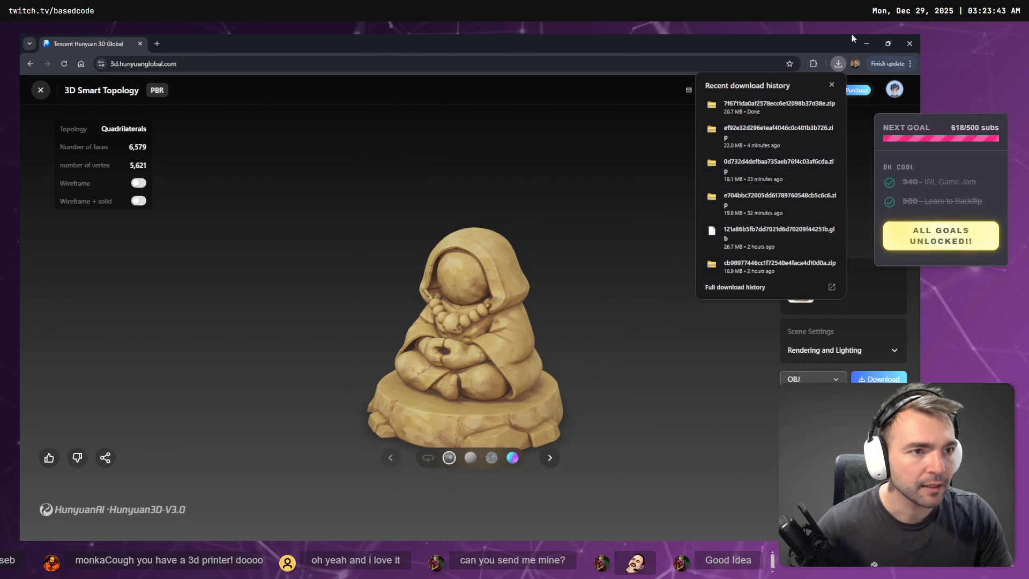
pyautogui.click(851, 34)
pyautogui.click(858, 37)
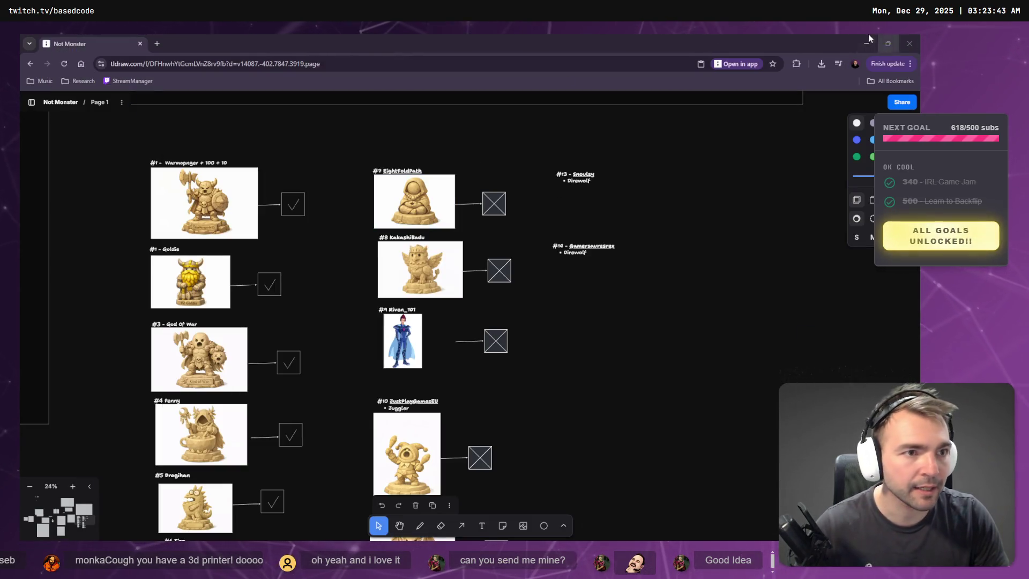
# Create an EightFoldPath folder inside Statues and drag the statue files into it.
pyautogui.click(869, 35)
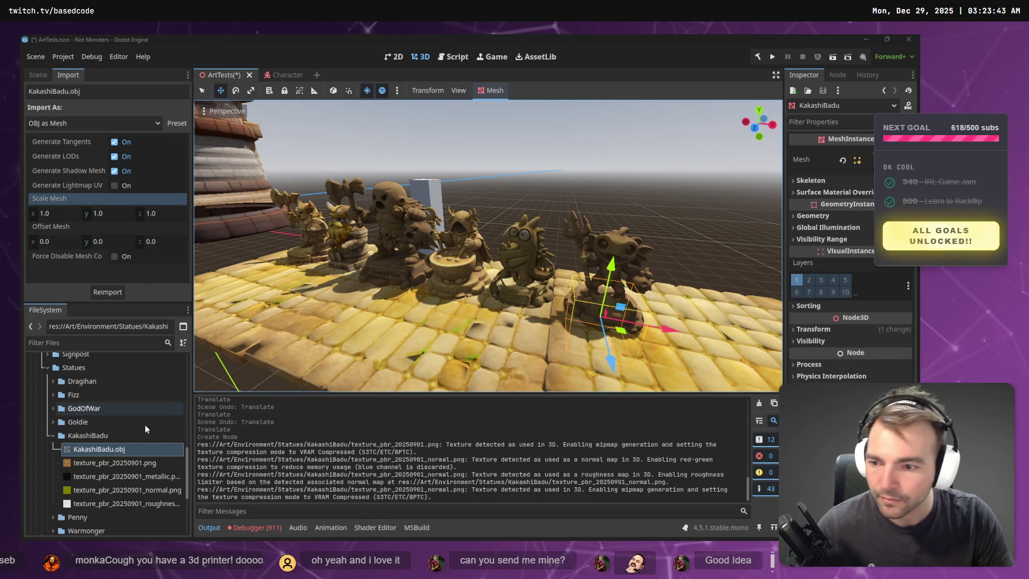
pyautogui.rightClick(92, 367)
pyautogui.moveTo(203, 342)
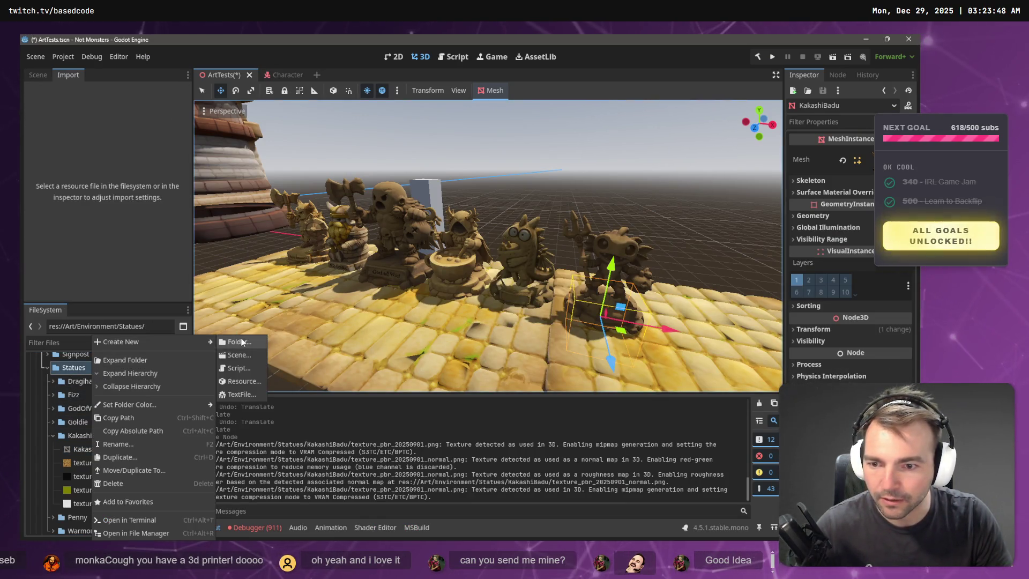
pyautogui.click(241, 342)
pyautogui.write('FoldPath')
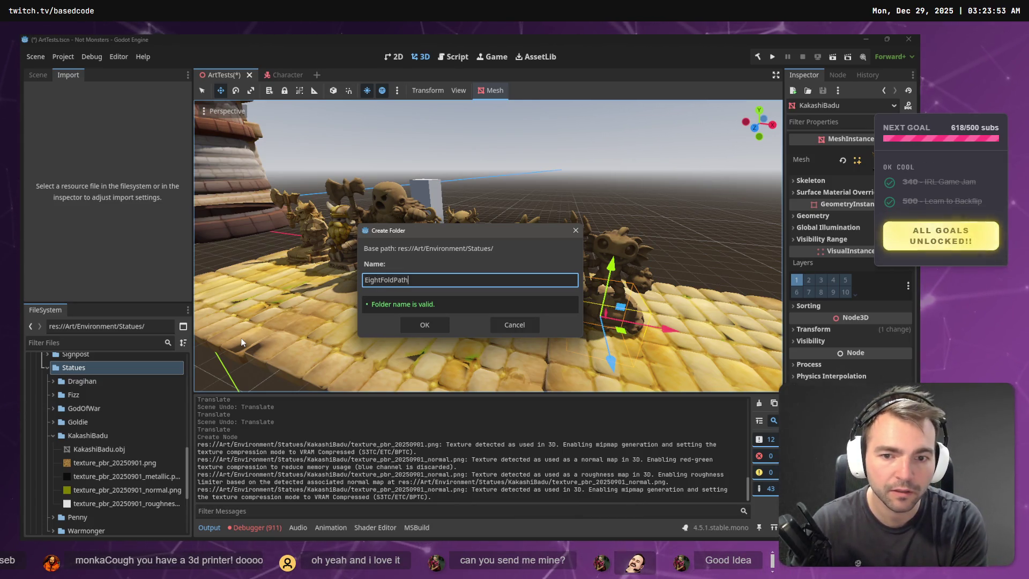
pyautogui.press('Return')
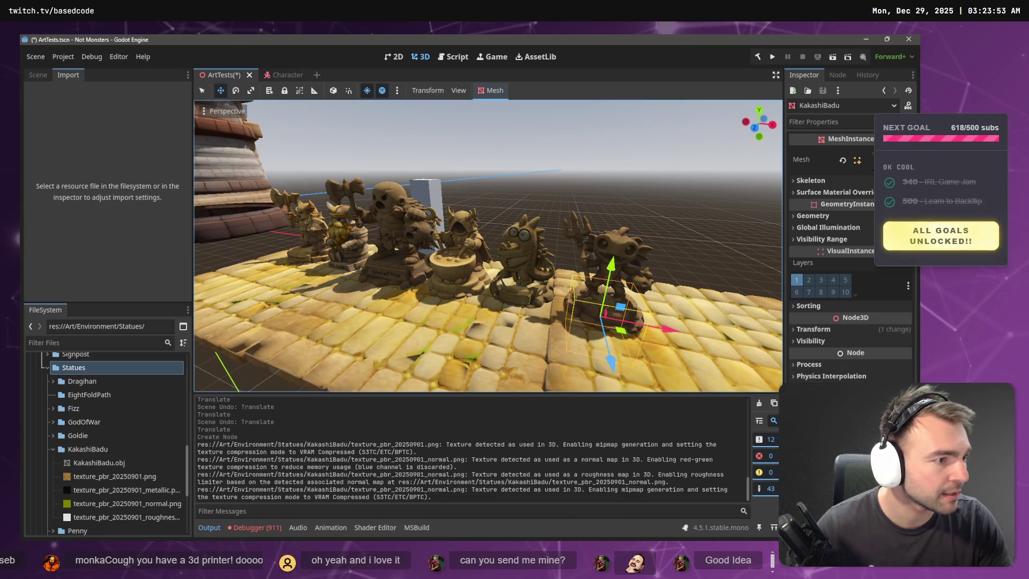
pyautogui.moveTo(84, 395); pyautogui.dragTo(91, 394)
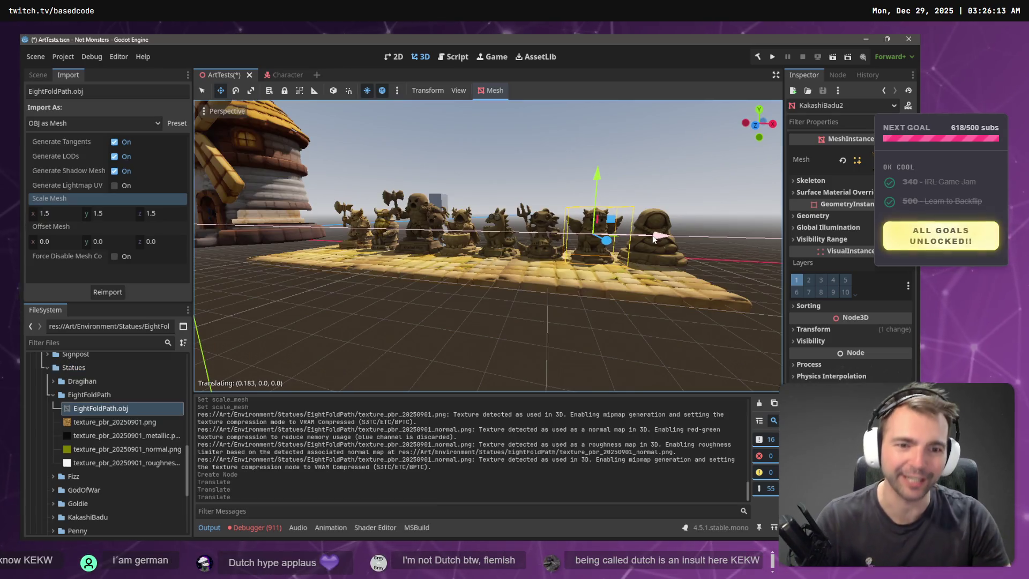
# Nudge the end statue and shift the Penny statue right along the cobblestone row.
pyautogui.moveTo(654, 240); pyautogui.dragTo(658, 240)
pyautogui.click(538, 318)
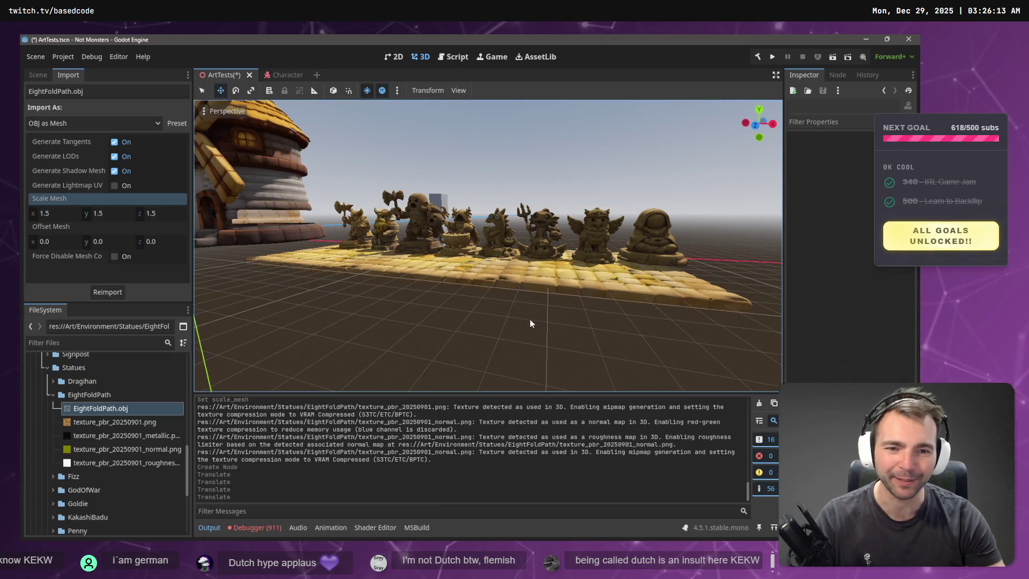
pyautogui.scroll(5, 564, 341)
pyautogui.click(504, 250)
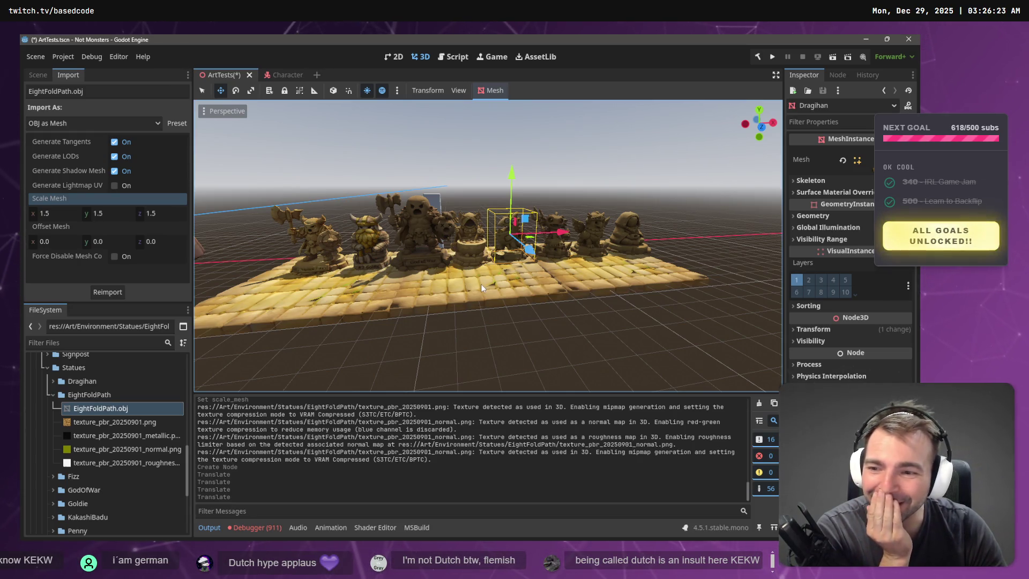
pyautogui.scroll(-3, 81, 461)
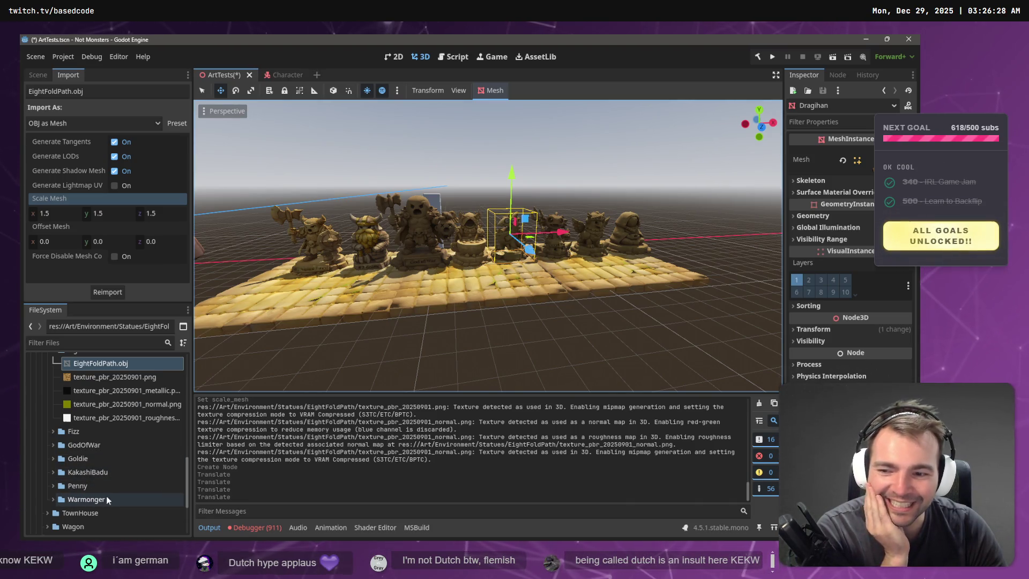
pyautogui.click(489, 255)
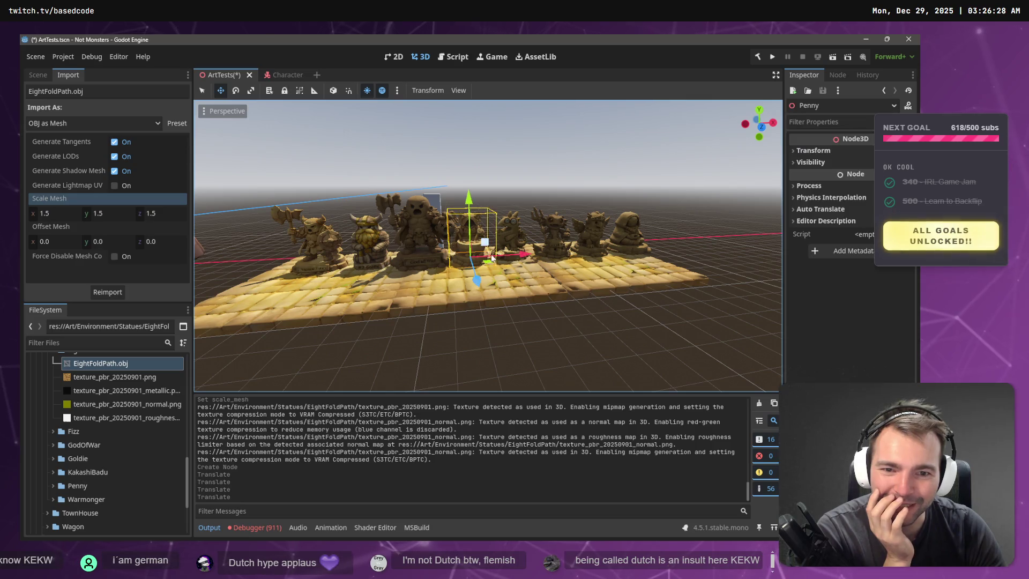
pyautogui.moveTo(512, 257)
pyautogui.mouseDown()
pyautogui.moveTo(521, 230)
pyautogui.moveTo(563, 234)
pyautogui.mouseUp()
pyautogui.click(521, 230)
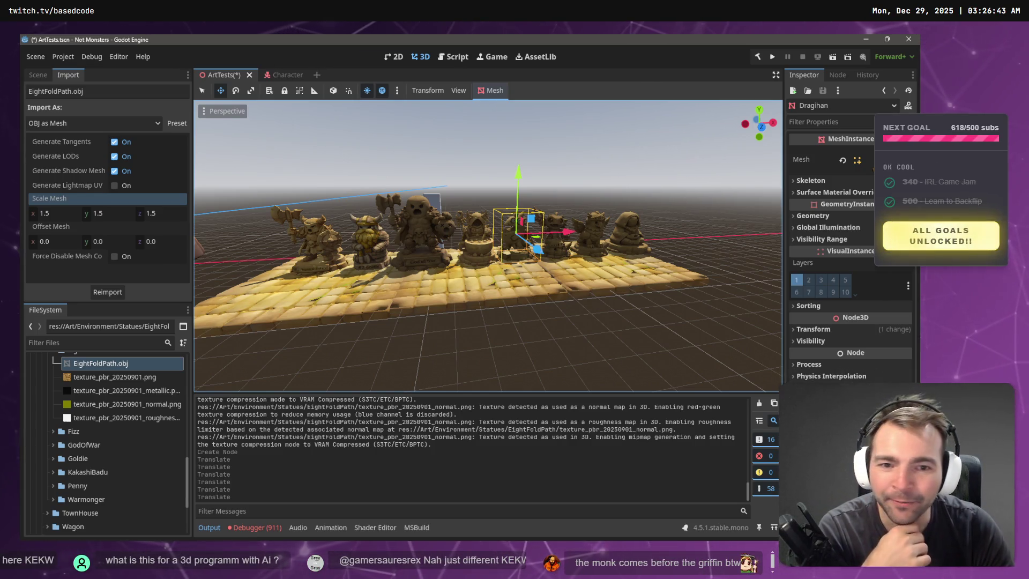
pyautogui.click(611, 279)
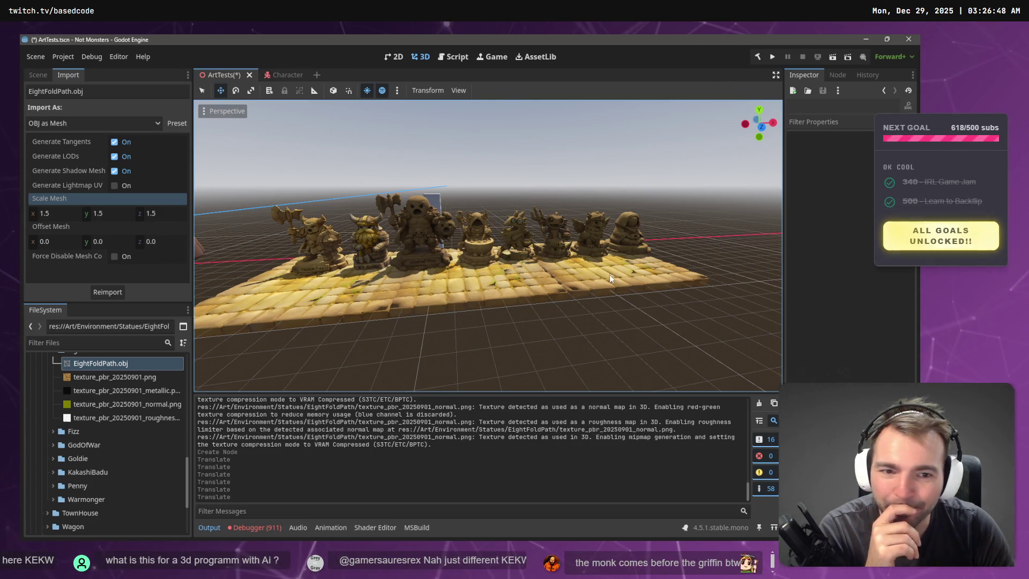
# Slide the right-end statues, including KakashiBadu2, left to close the gap.
pyautogui.click(599, 241)
pyautogui.moveTo(640, 232); pyautogui.dragTo(617, 248)
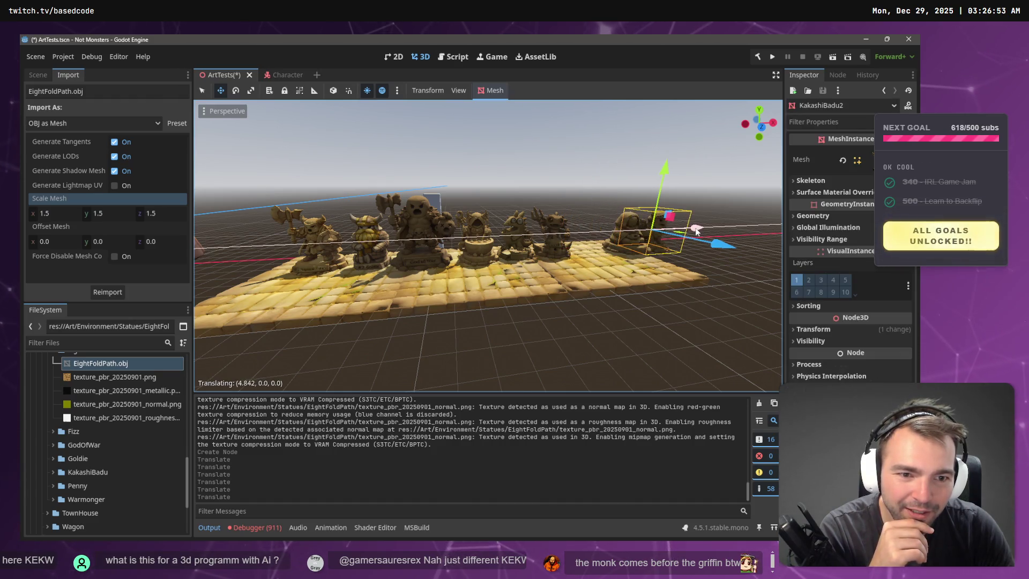
pyautogui.moveTo(673, 229); pyautogui.dragTo(638, 233)
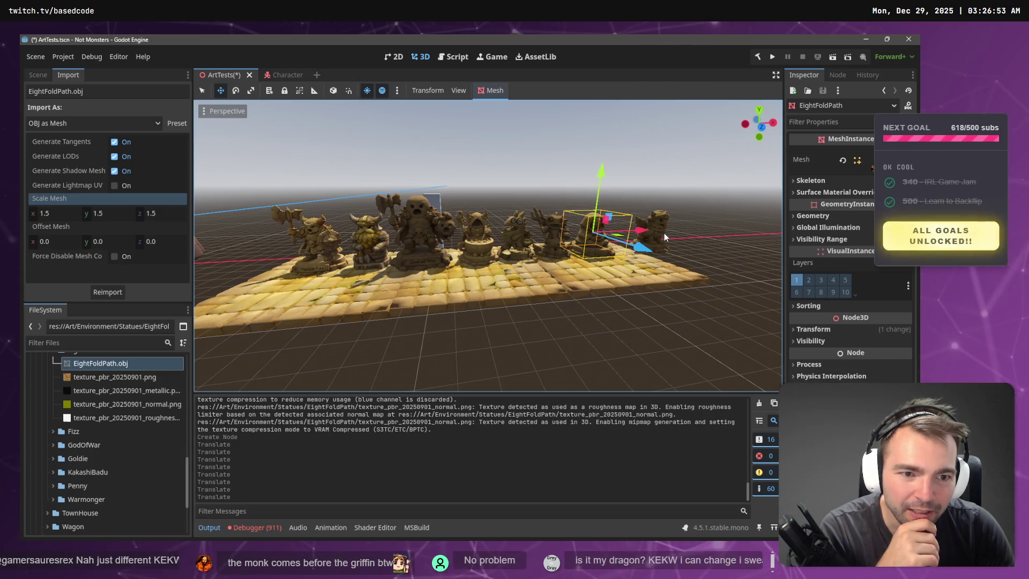
pyautogui.click(658, 235)
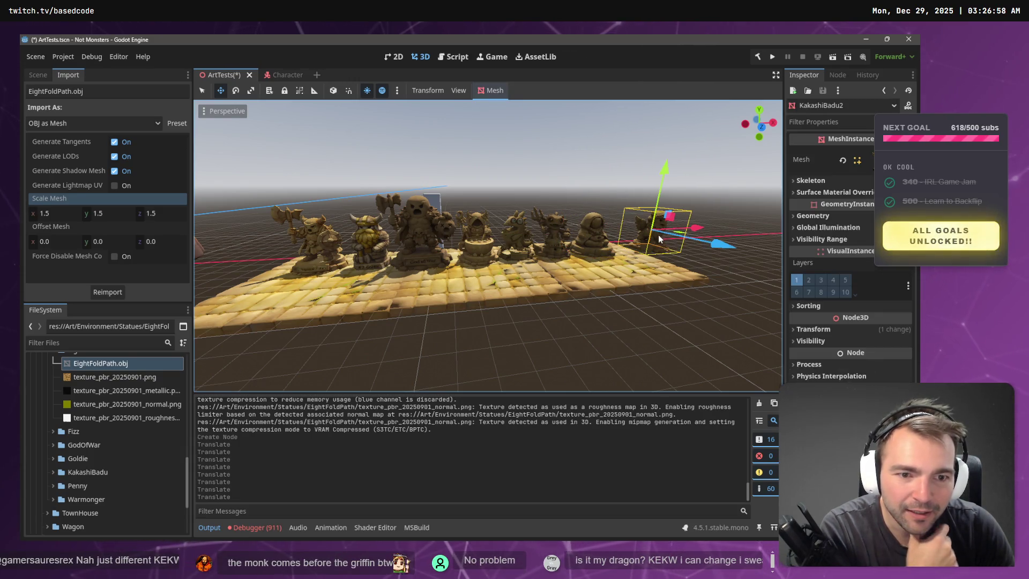
pyautogui.moveTo(697, 231); pyautogui.dragTo(669, 234)
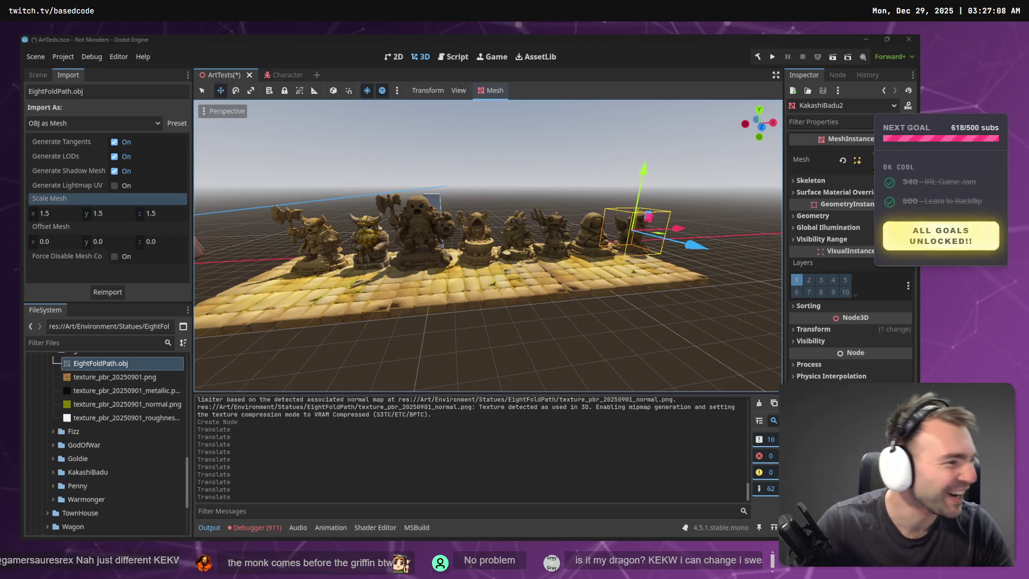
pyautogui.scroll(-3, 222, 405)
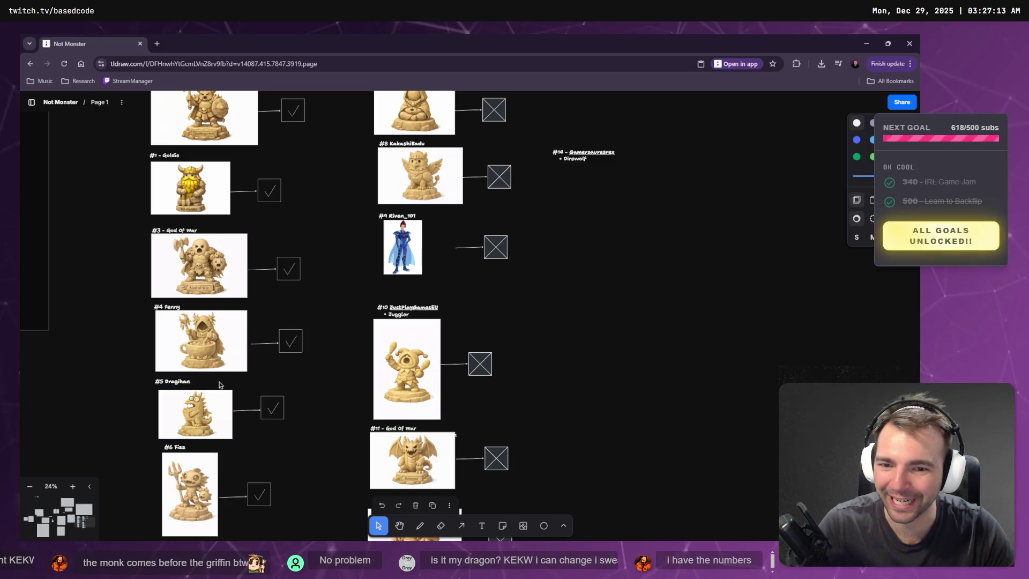
pyautogui.hotkey('alt', 'Tab')
pyautogui.scroll(5, 522, 217)
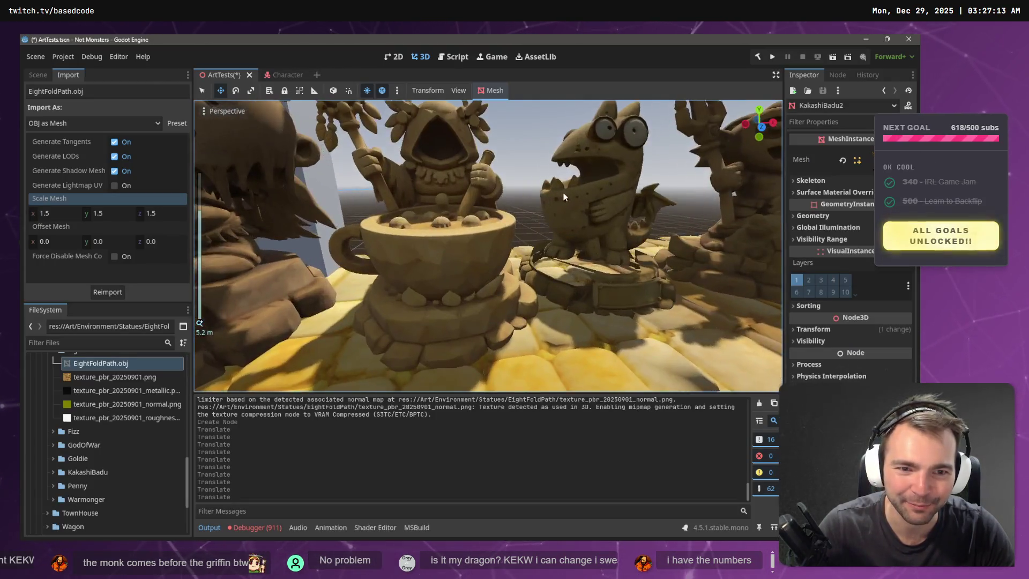
pyautogui.moveTo(504, 251); pyautogui.dragTo(118, 278)
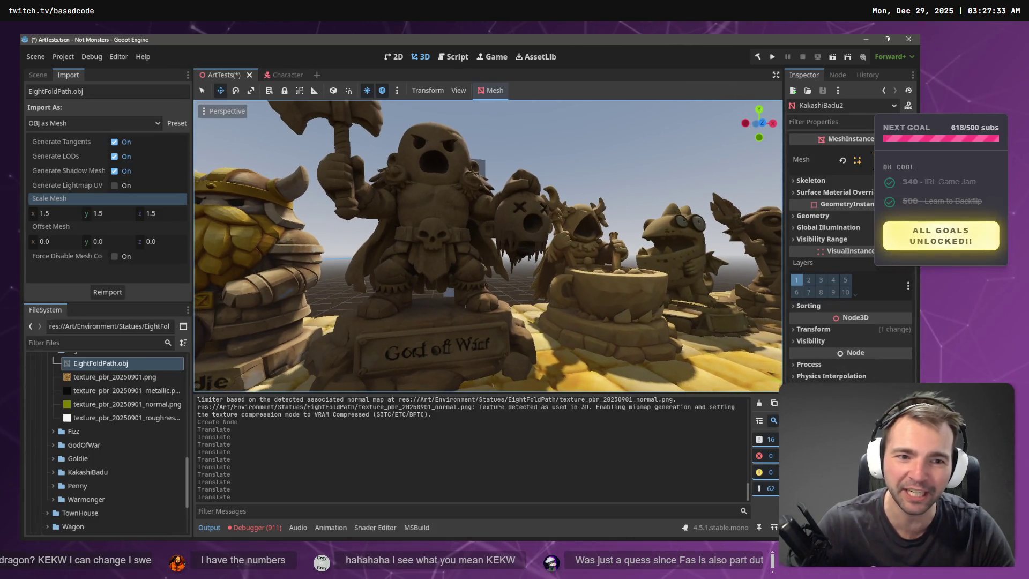
pyautogui.moveTo(118, 278); pyautogui.dragTo(139, 275)
pyautogui.press('w')
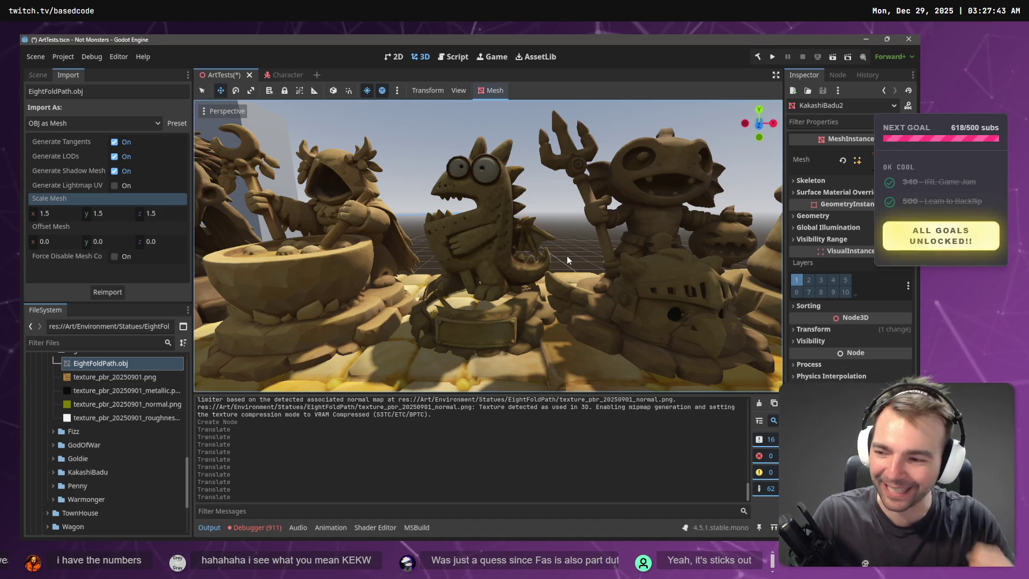
pyautogui.press('d')
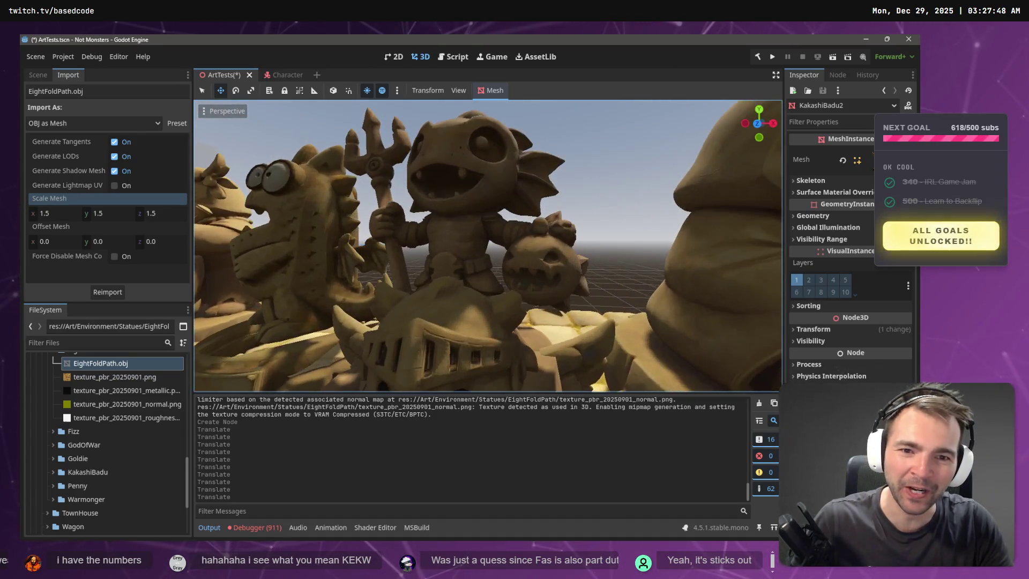
pyautogui.press('w')
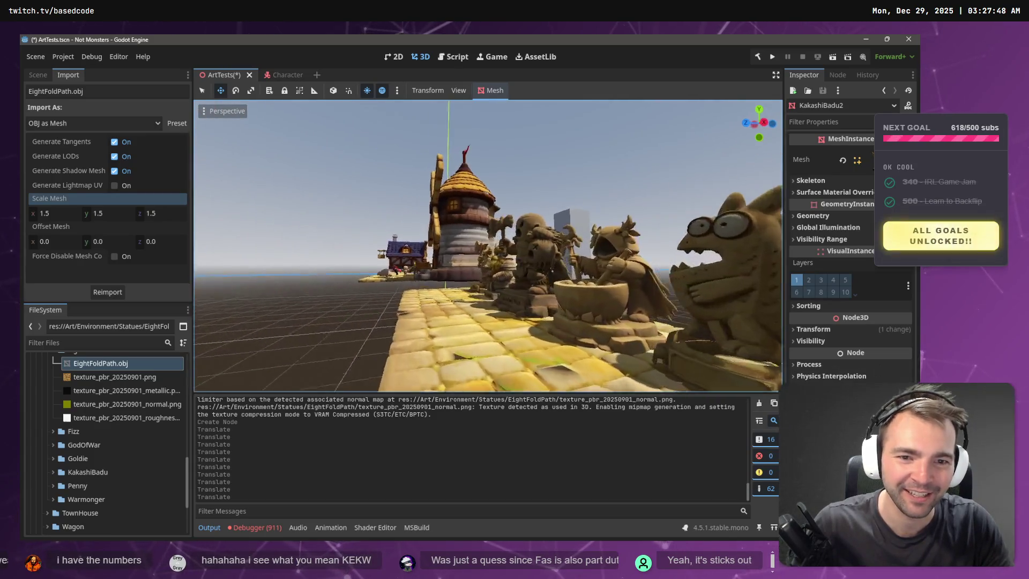
pyautogui.press('w')
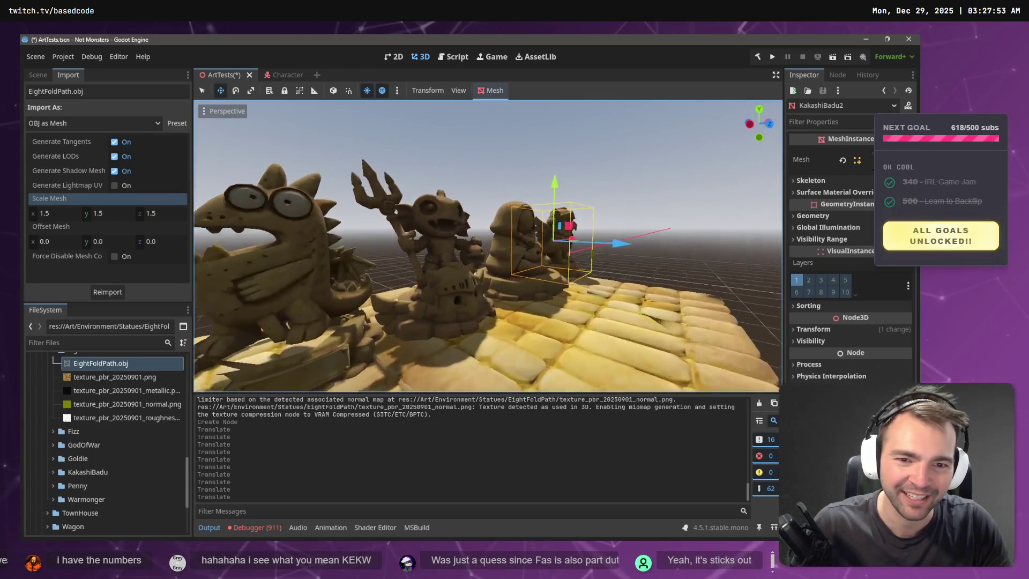
pyautogui.press('s')
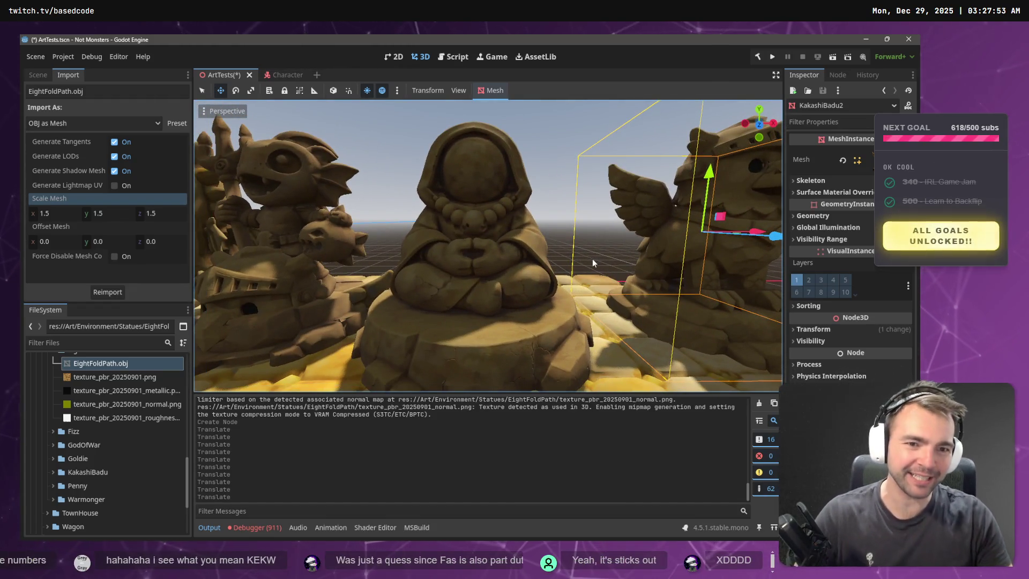
pyautogui.press('w')
pyautogui.press('w')
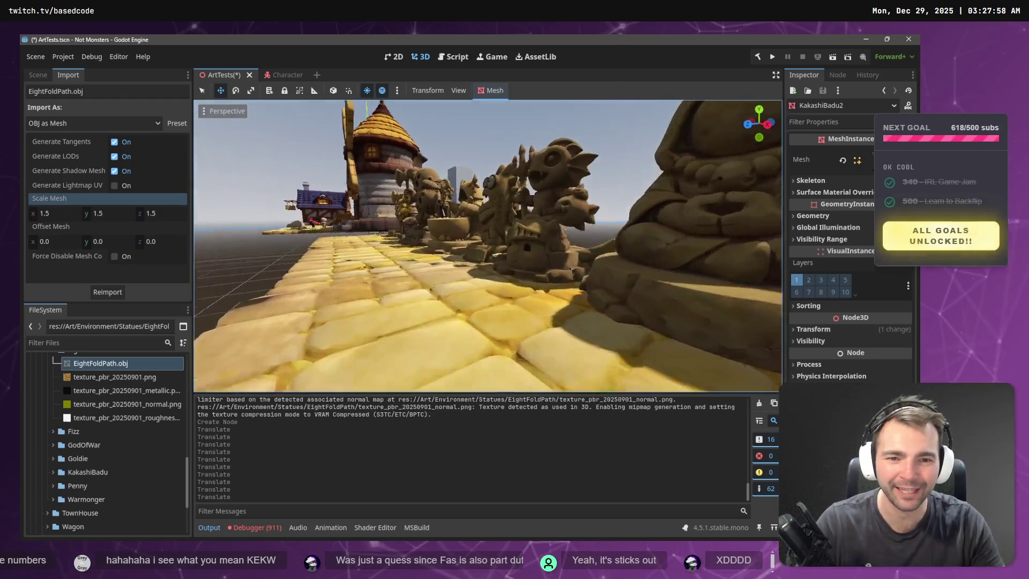
pyautogui.press('w')
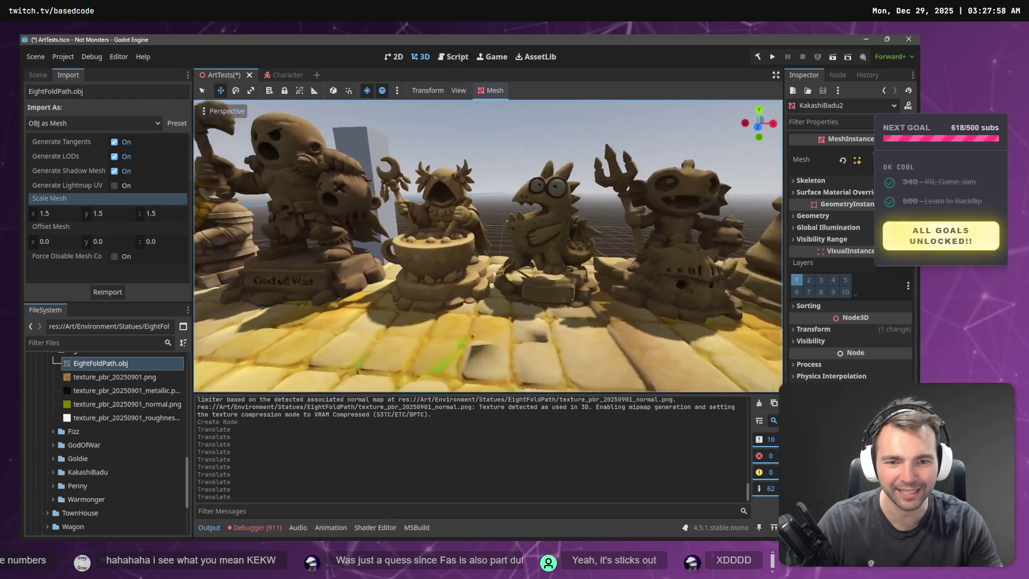
pyautogui.press('s')
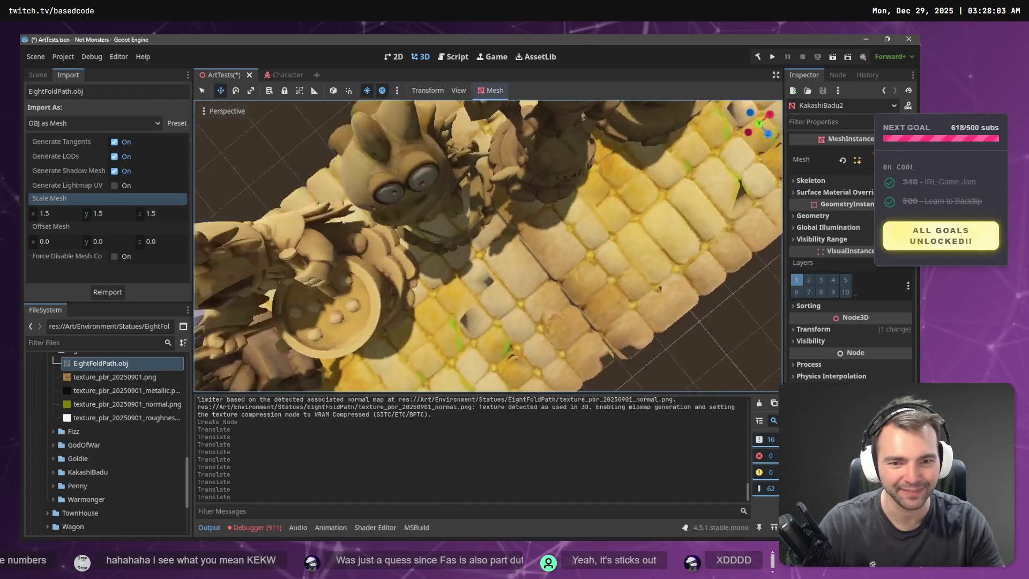
pyautogui.press('w')
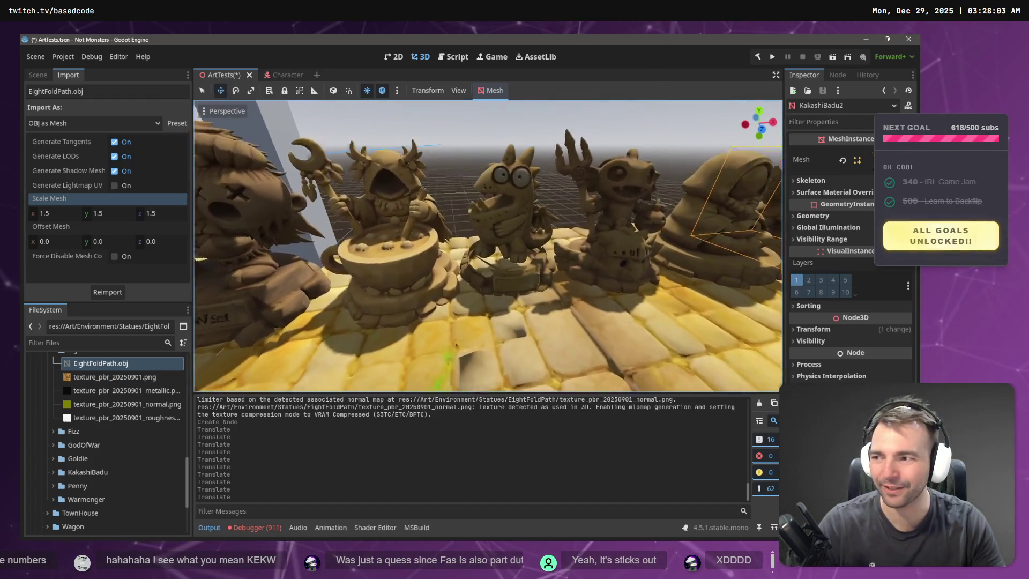
pyautogui.hotkey('alt', 'Tab')
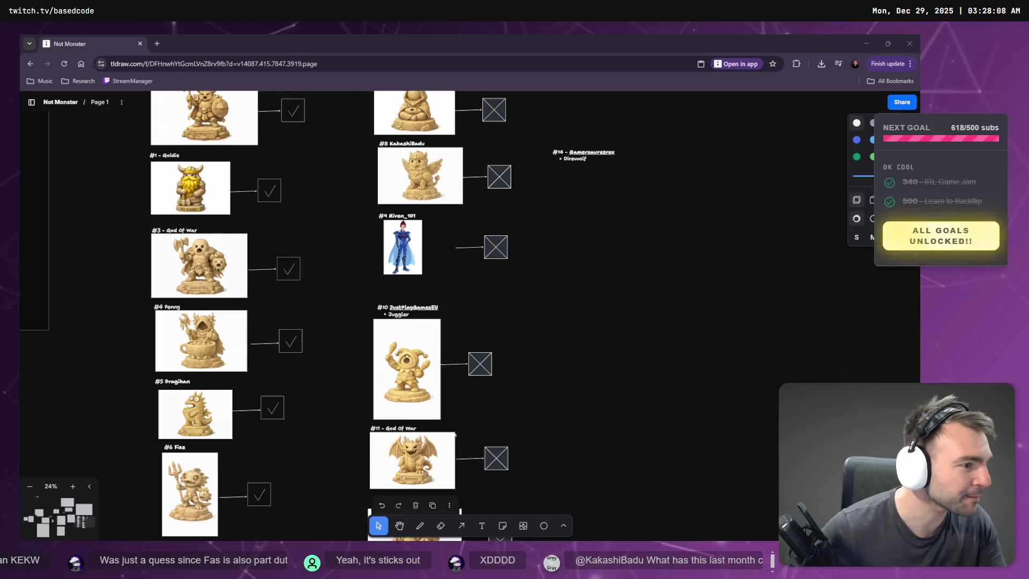
# Copy the chibi wolf-and-teddy Buddies image from ChatGPT's full view to the clipboard.
pyautogui.hotkey('alt', 'Tab')
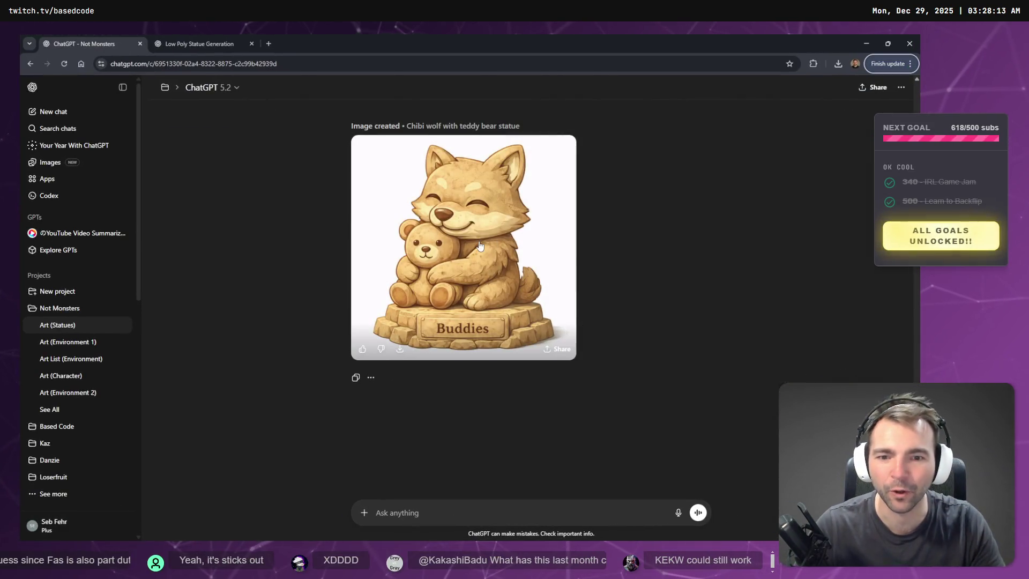
pyautogui.click(572, 321)
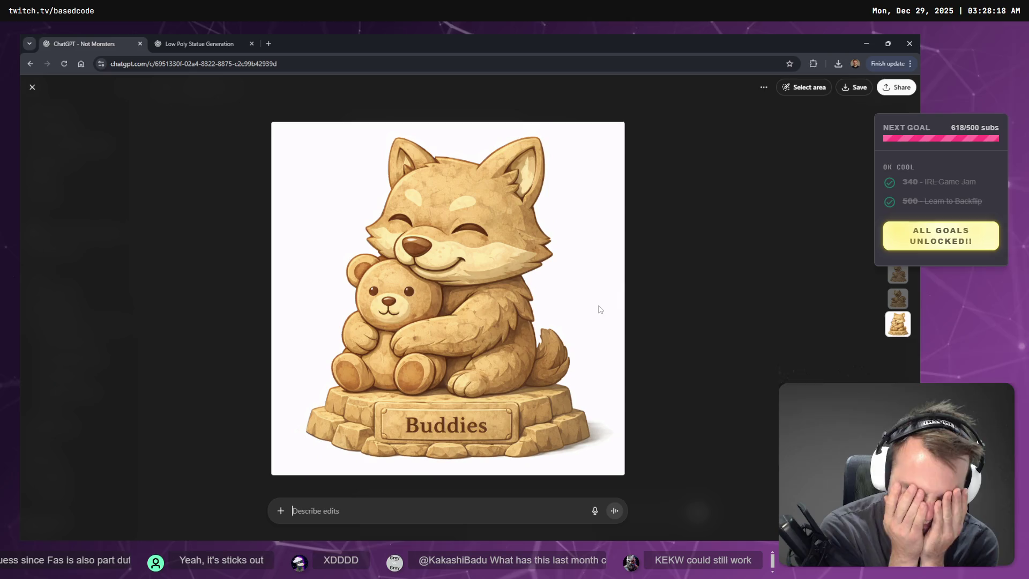
pyautogui.rightClick(516, 281)
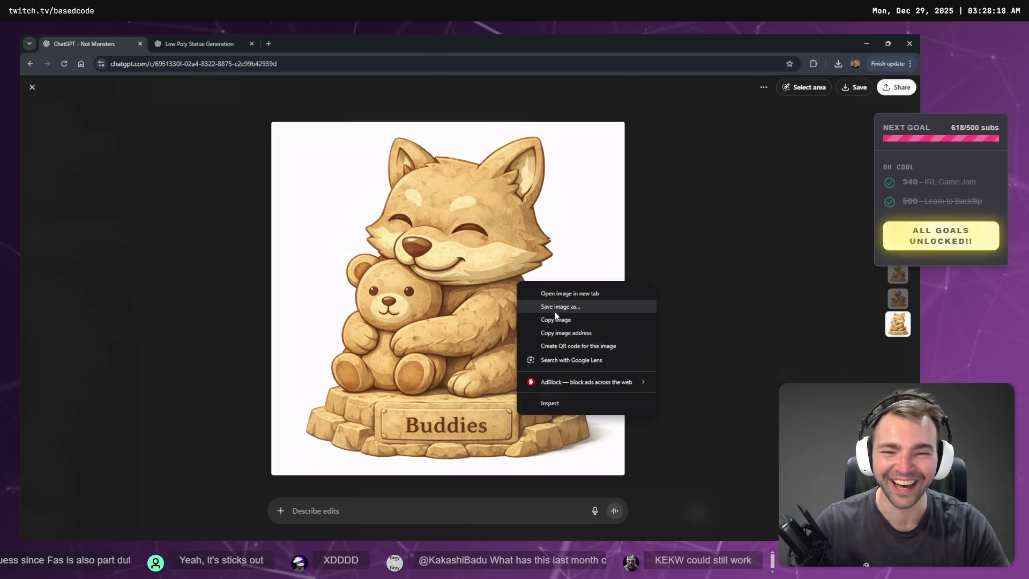
pyautogui.click(548, 322)
pyautogui.click(210, 187)
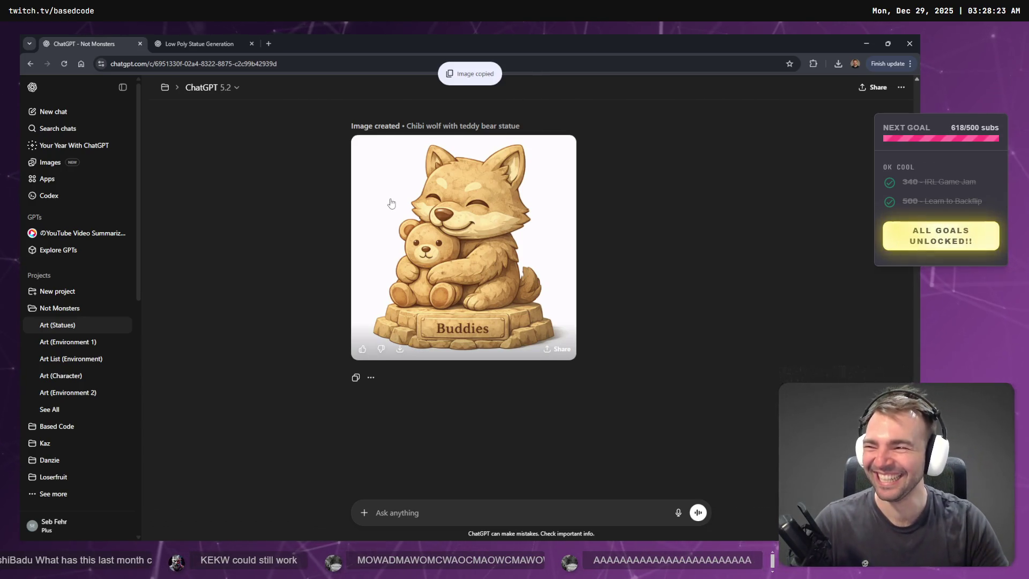
pyautogui.click(523, 300)
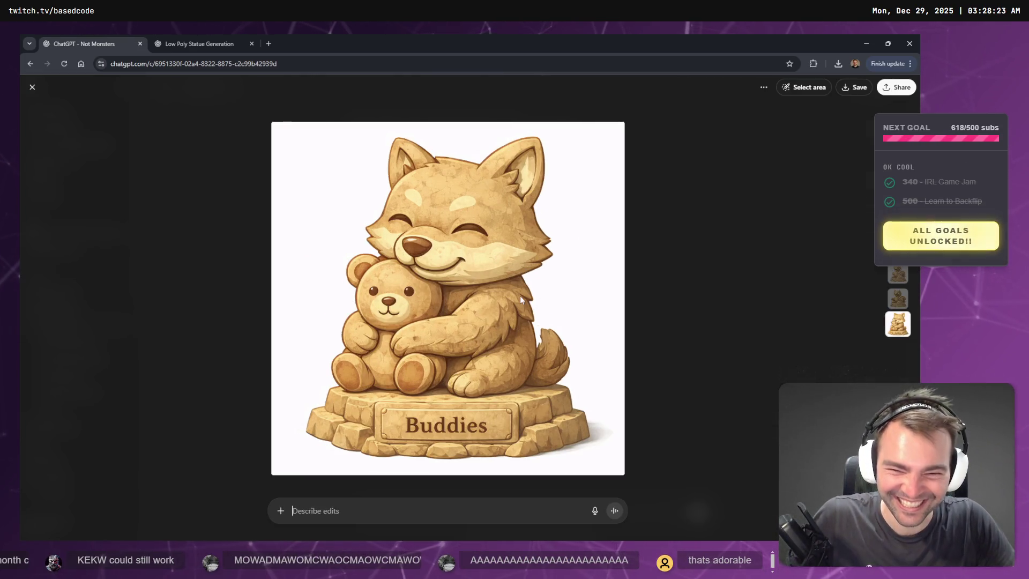
pyautogui.rightClick(524, 300)
pyautogui.click(569, 331)
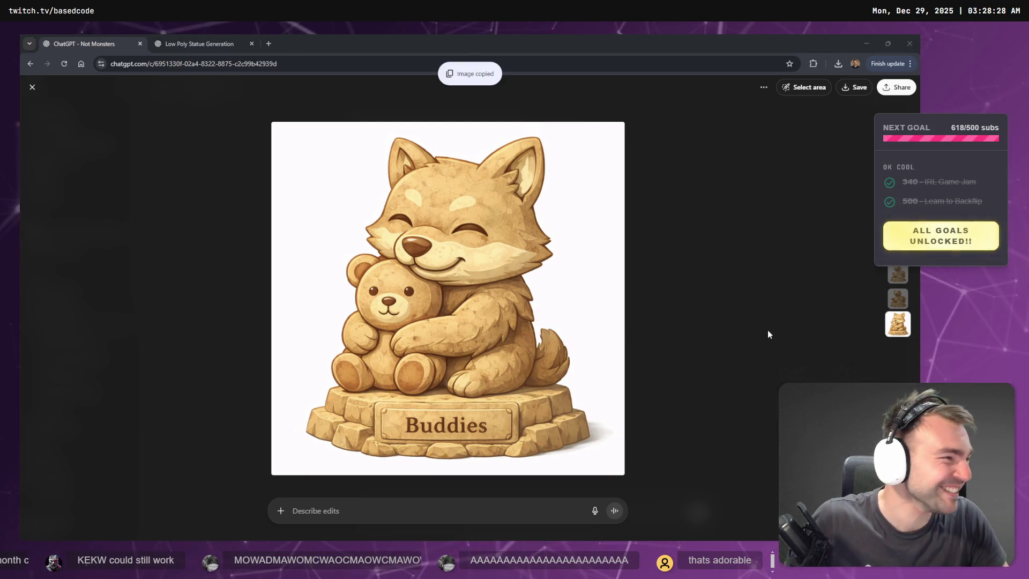
pyautogui.hotkey('alt', 'Tab')
pyautogui.scroll(-3, 600, 319)
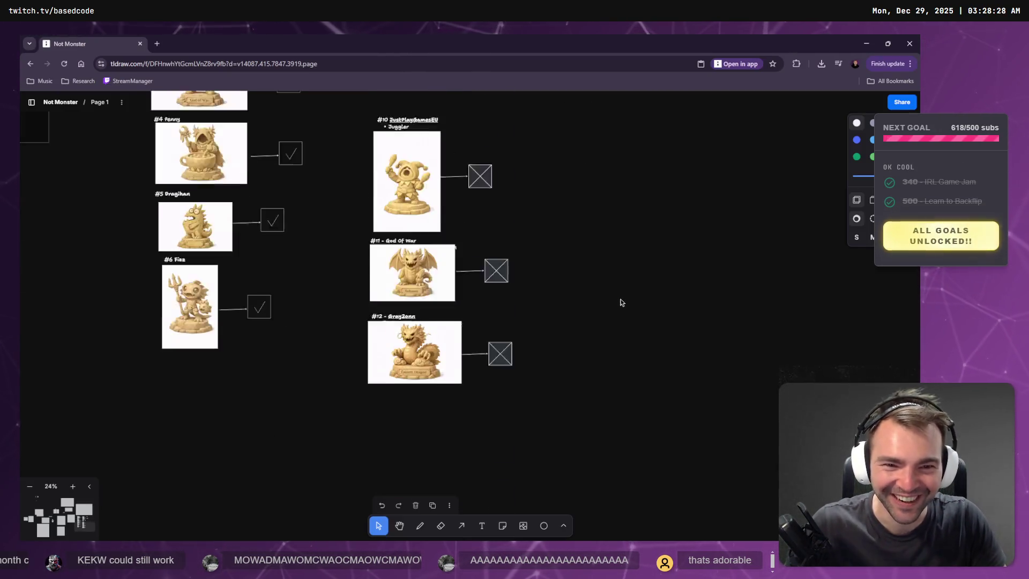
# Paste the Buddies image, shrink it, and position it under the #14 label.
pyautogui.scroll(4, 621, 299)
pyautogui.hotkey('ctrl', 'v')
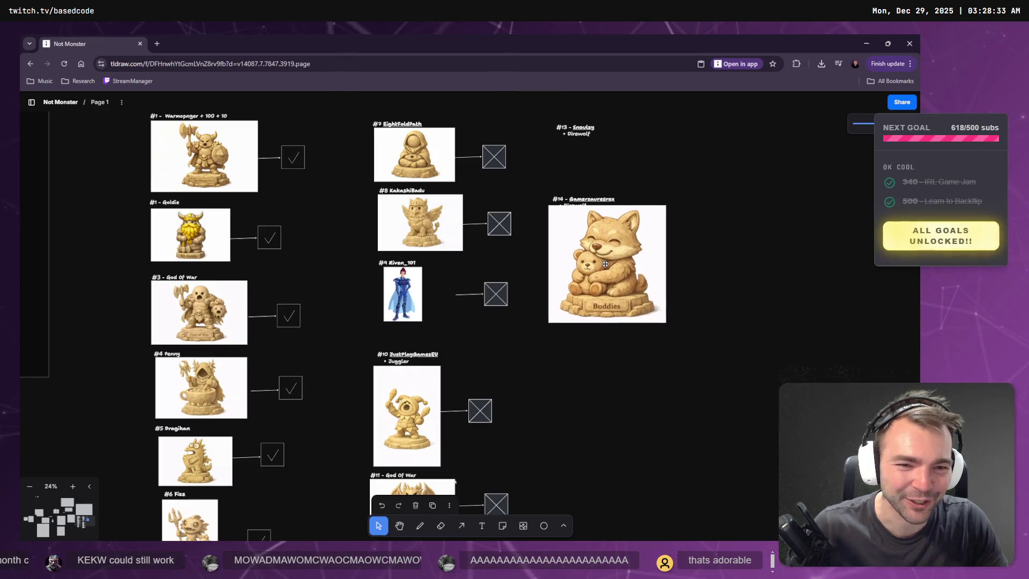
pyautogui.moveTo(665, 321); pyautogui.dragTo(617, 263)
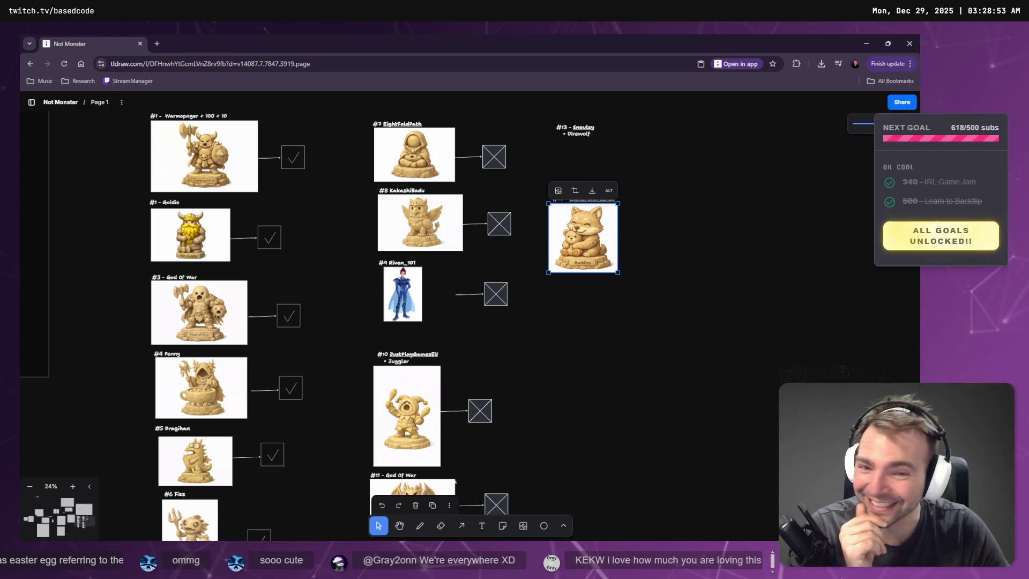
pyautogui.moveTo(609, 243); pyautogui.dragTo(616, 241)
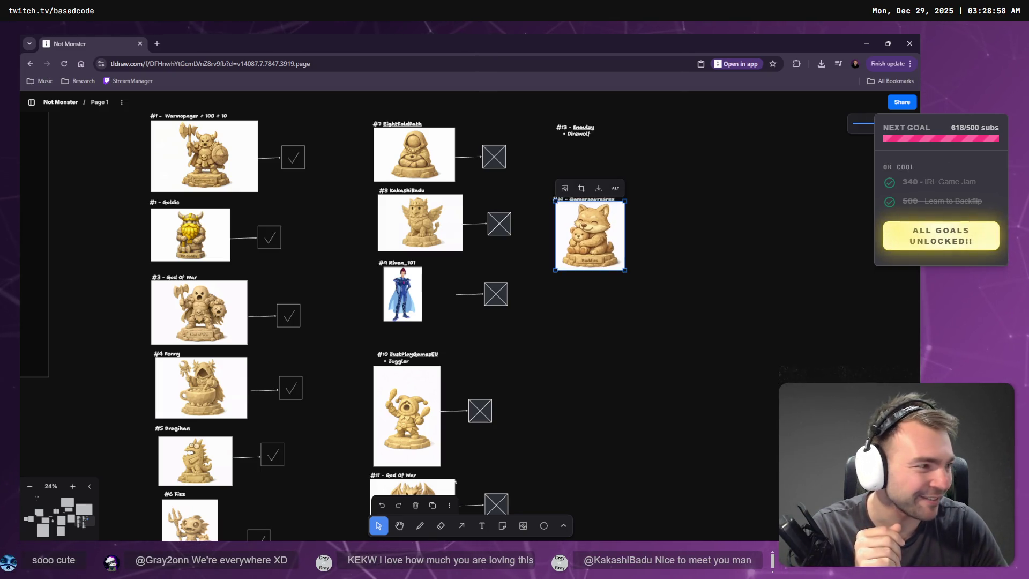
pyautogui.click(751, 291)
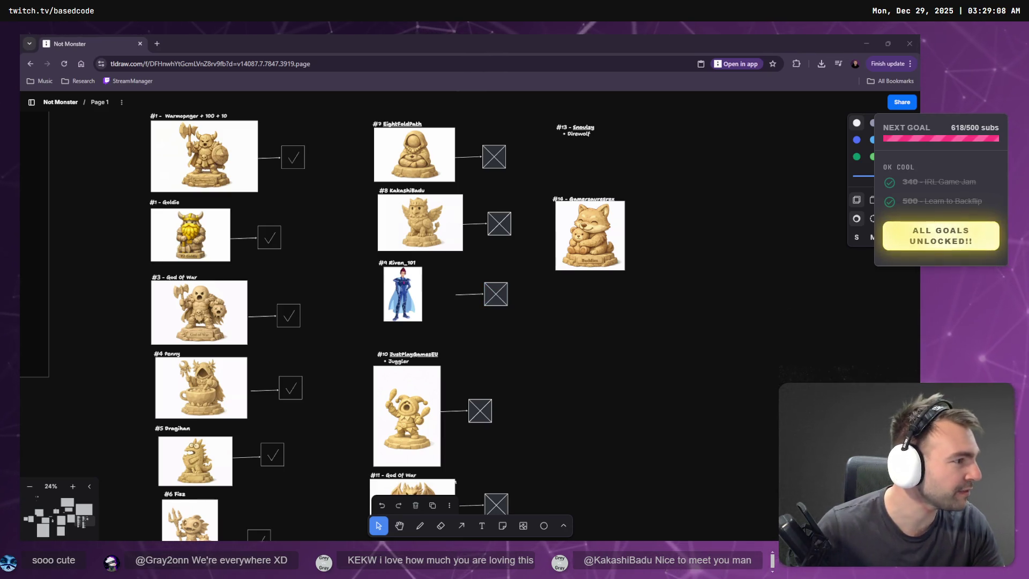
pyautogui.hotkey('alt', 'Tab')
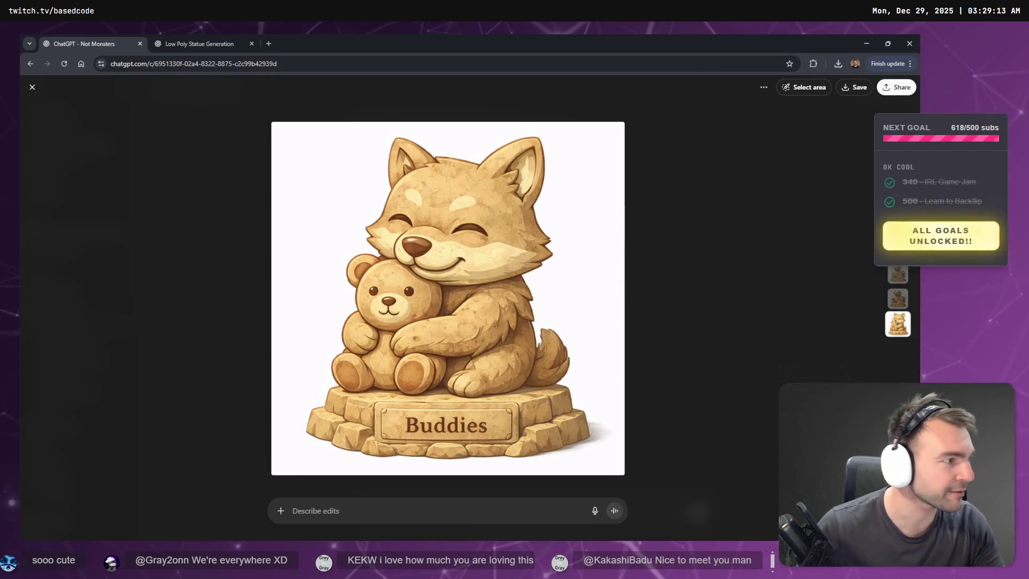
# Mark the hero statue's face hole as the edit area and request 'remove the hole'.
pyautogui.click(212, 35)
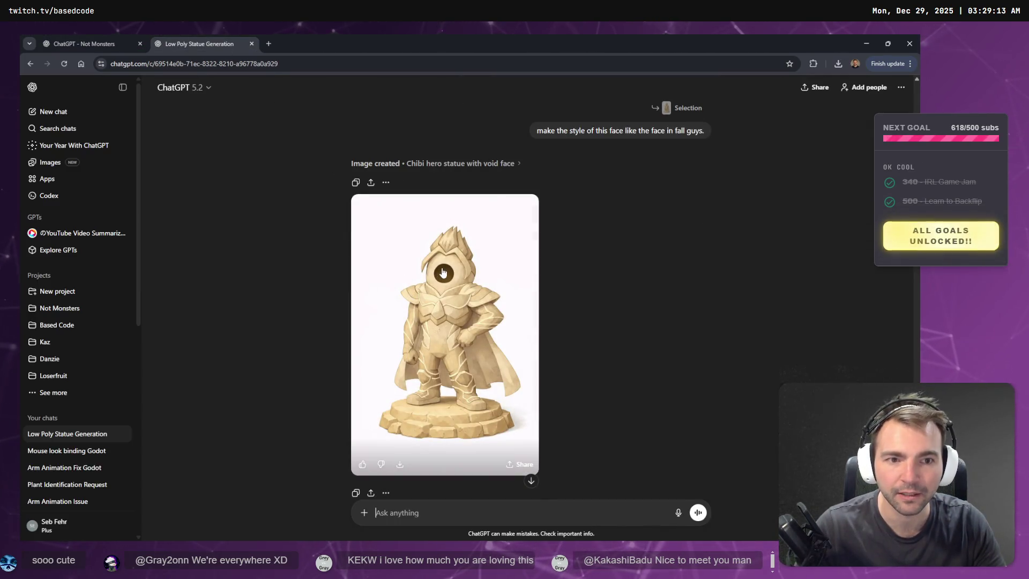
pyautogui.scroll(3, 575, 279)
pyautogui.scroll(5, 598, 287)
pyautogui.scroll(-10, 625, 300)
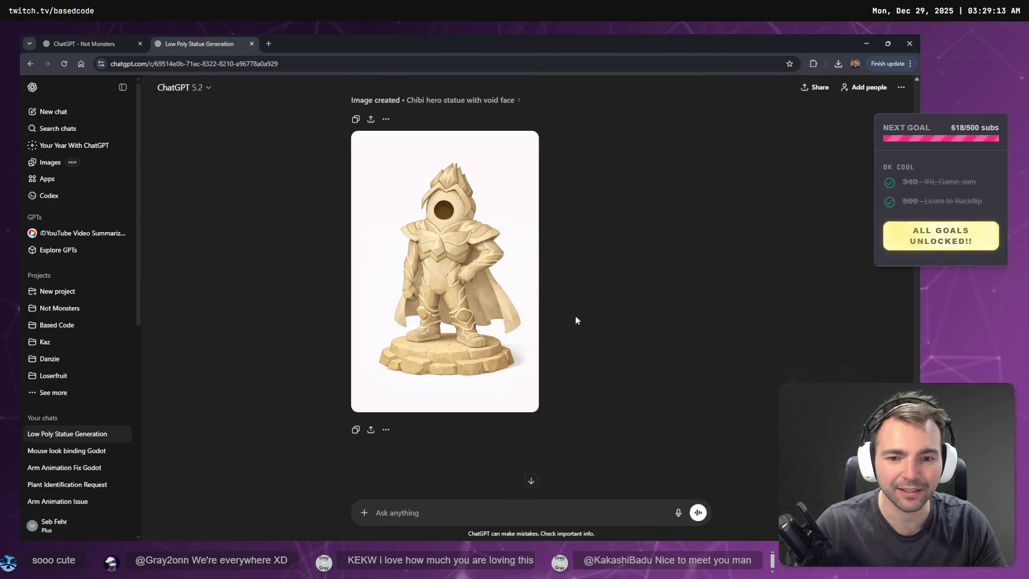
pyautogui.click(480, 229)
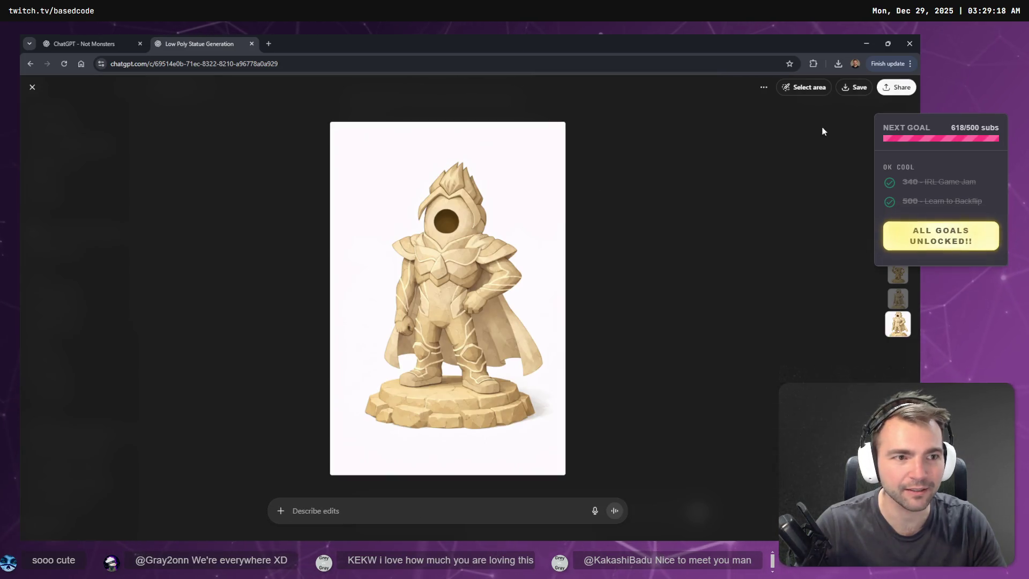
pyautogui.click(812, 87)
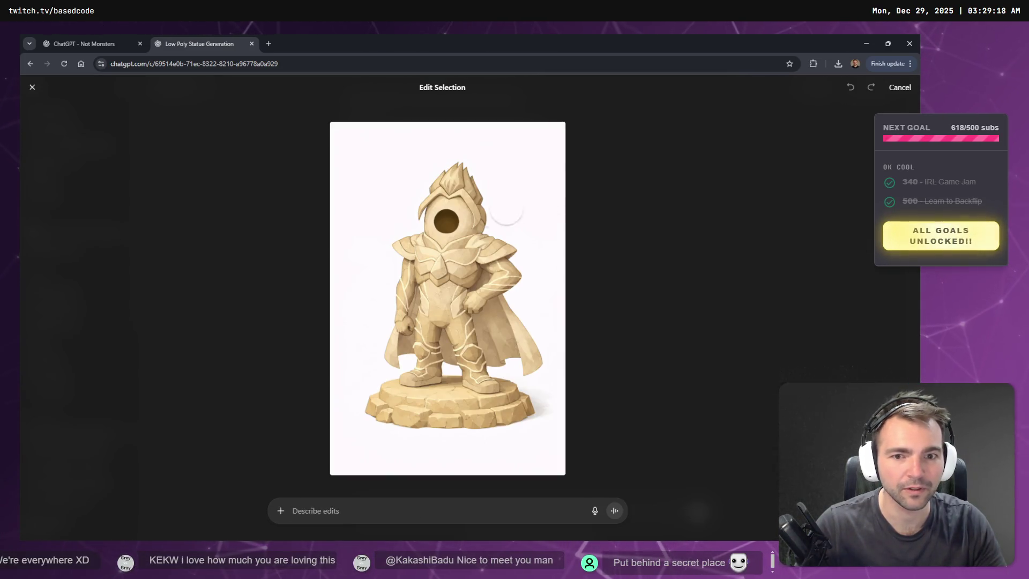
pyautogui.click(446, 221)
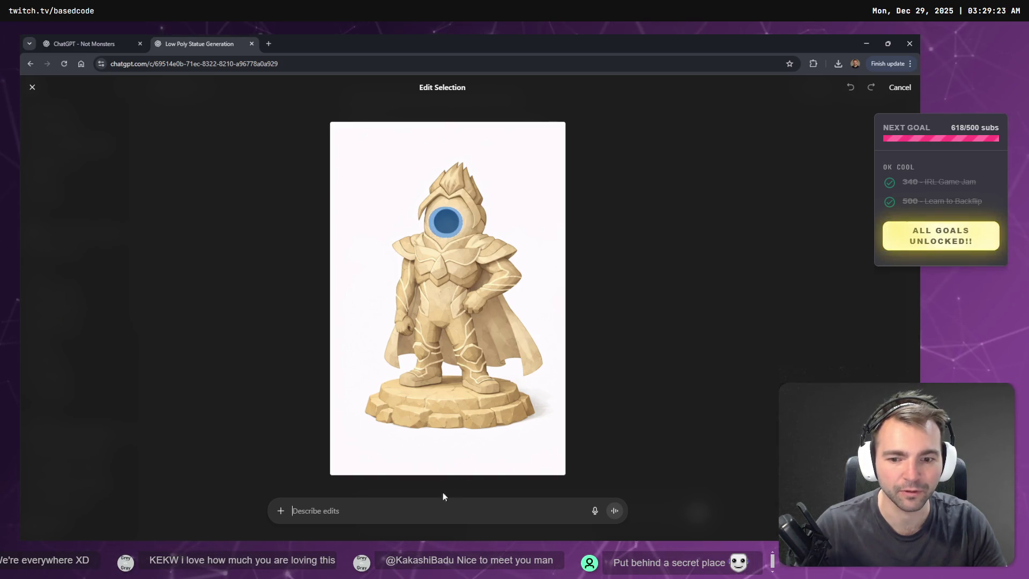
pyautogui.press('super+h')
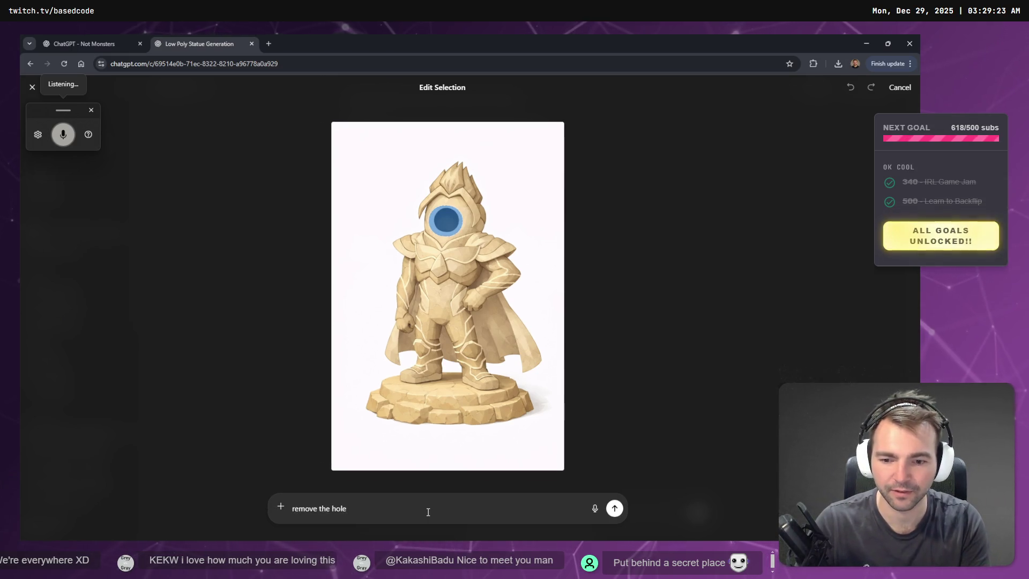
pyautogui.click(615, 508)
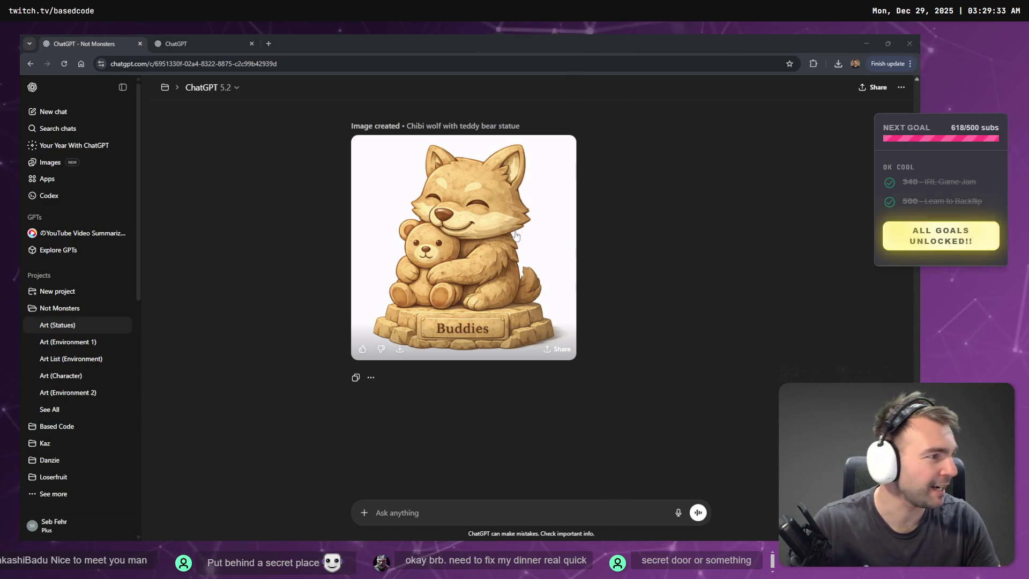
pyautogui.hotkey('alt', 'Tab')
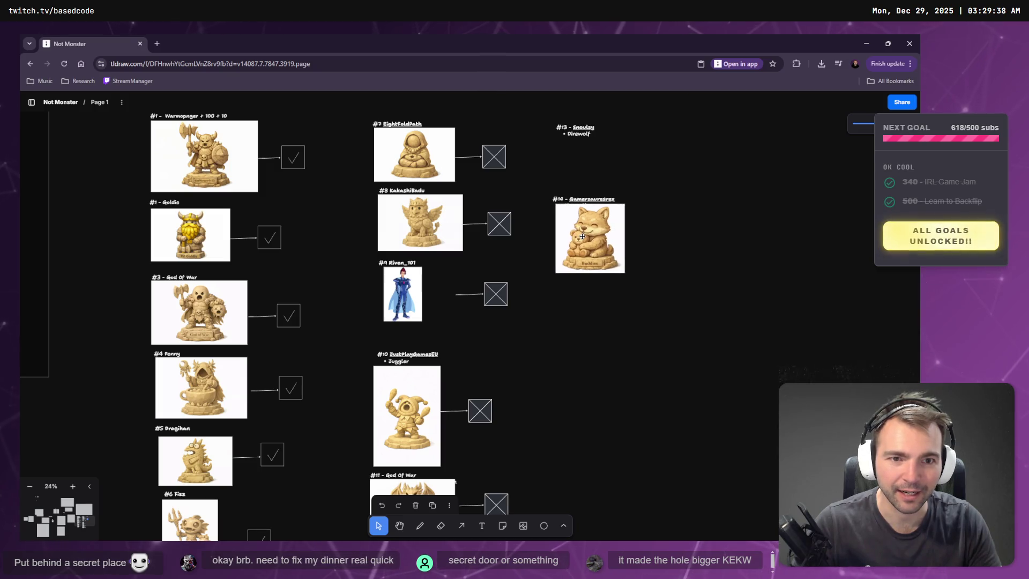
# Move the Buddies image up into slot #13 and place the #14 label just beneath it.
pyautogui.moveTo(583, 236); pyautogui.dragTo(583, 162)
pyautogui.moveTo(581, 213); pyautogui.dragTo(581, 220)
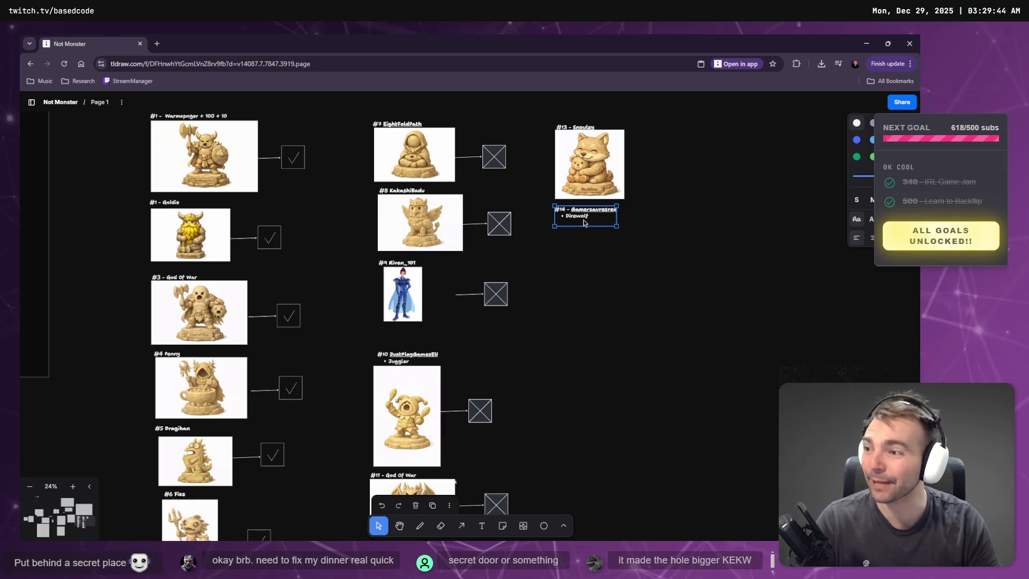
pyautogui.doubleClick(584, 218)
pyautogui.press('Escape')
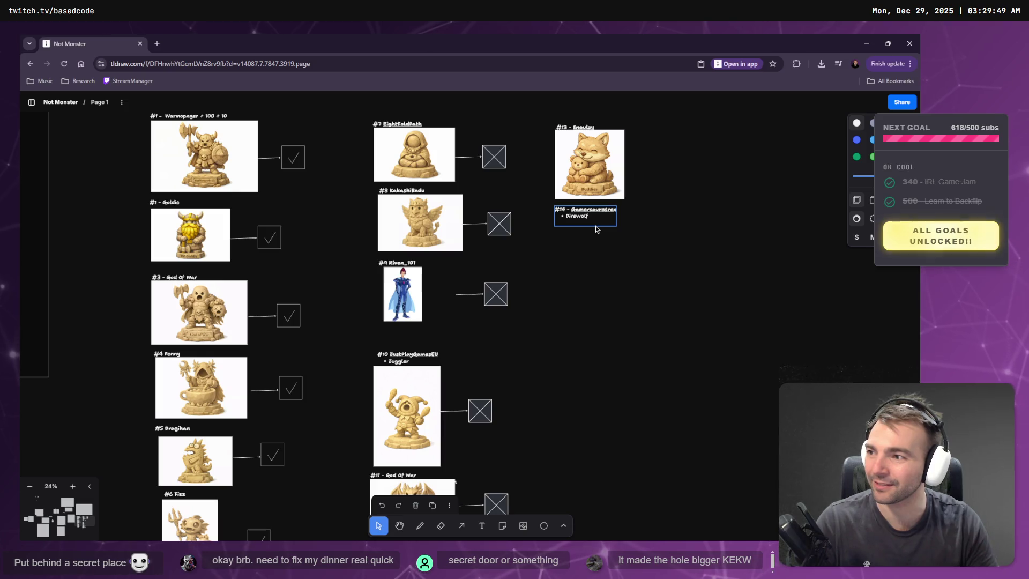
pyautogui.moveTo(531, 355)
pyautogui.mouseDown()
pyautogui.moveTo(665, 262)
pyautogui.moveTo(669, 209)
pyautogui.moveTo(647, 258)
pyautogui.moveTo(645, 188)
pyautogui.moveTo(612, 285)
pyautogui.mouseUp()
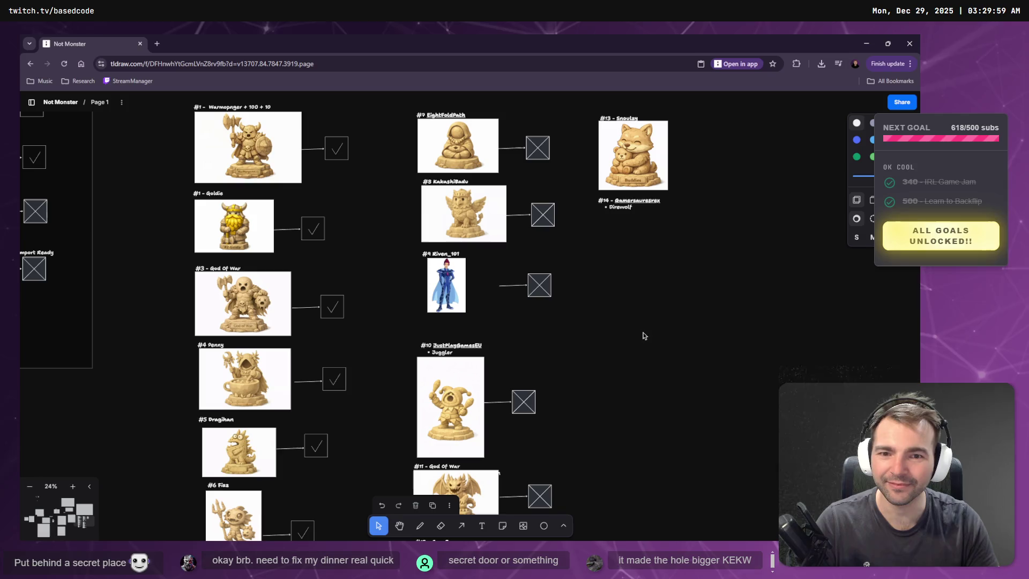
pyautogui.moveTo(666, 237); pyautogui.dragTo(615, 290)
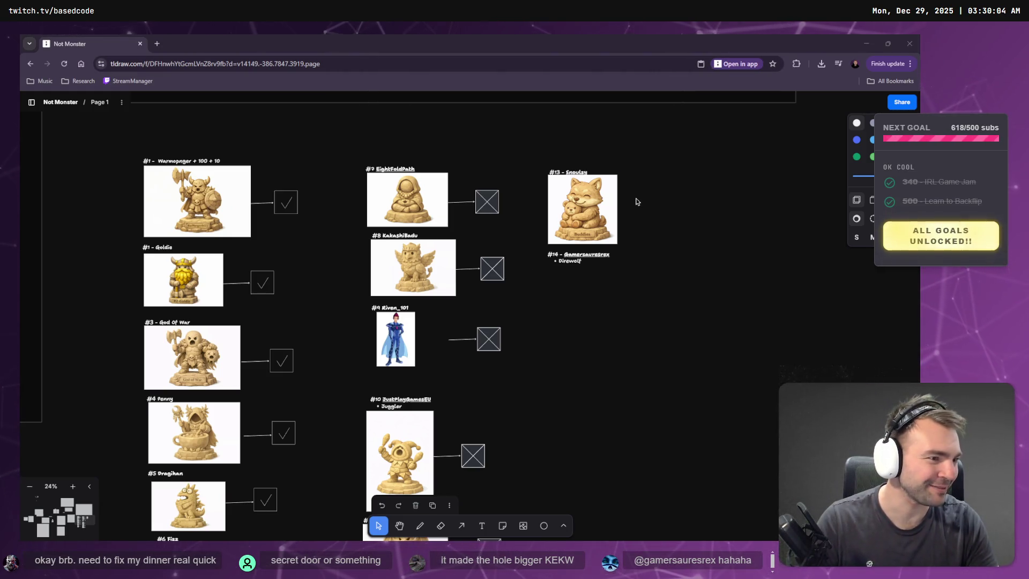
pyautogui.hotkey('alt', 'Tab')
# Put the eastern dragon prompt into edit mode and select the words to replace.
pyautogui.scroll(15, 316, 179)
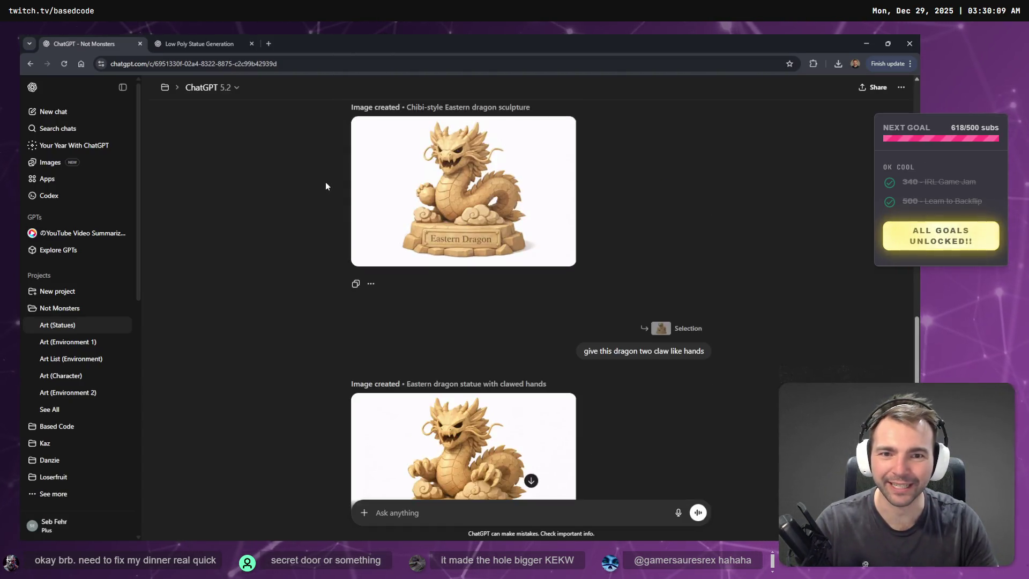
pyautogui.scroll(-5, 343, 204)
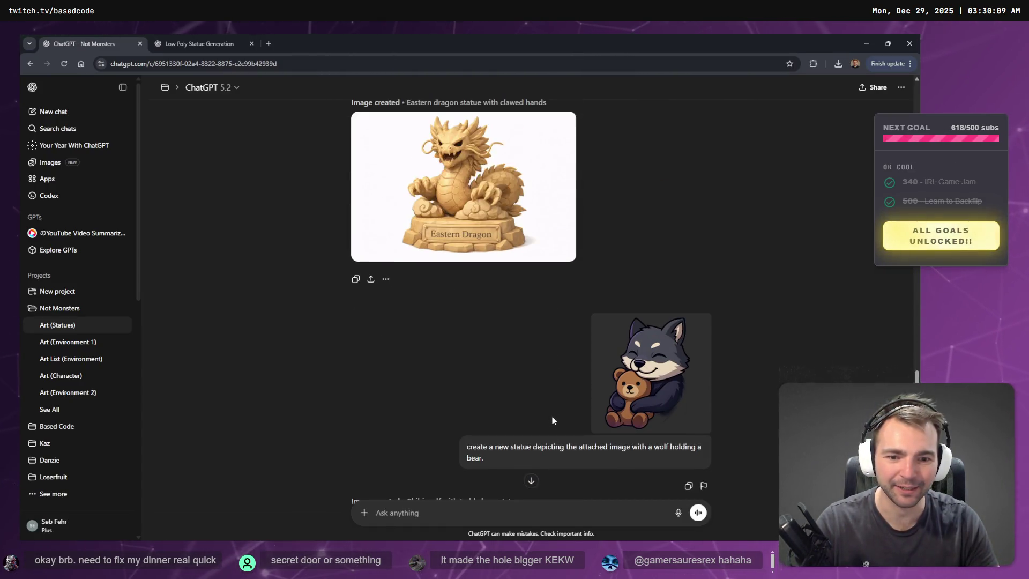
pyautogui.scroll(3, 553, 420)
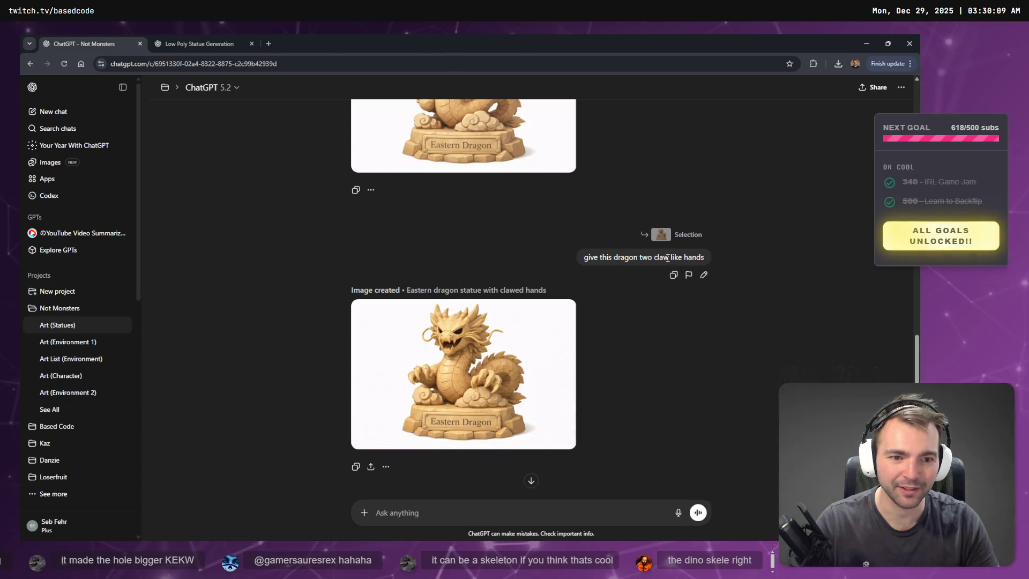
pyautogui.scroll(4, 667, 268)
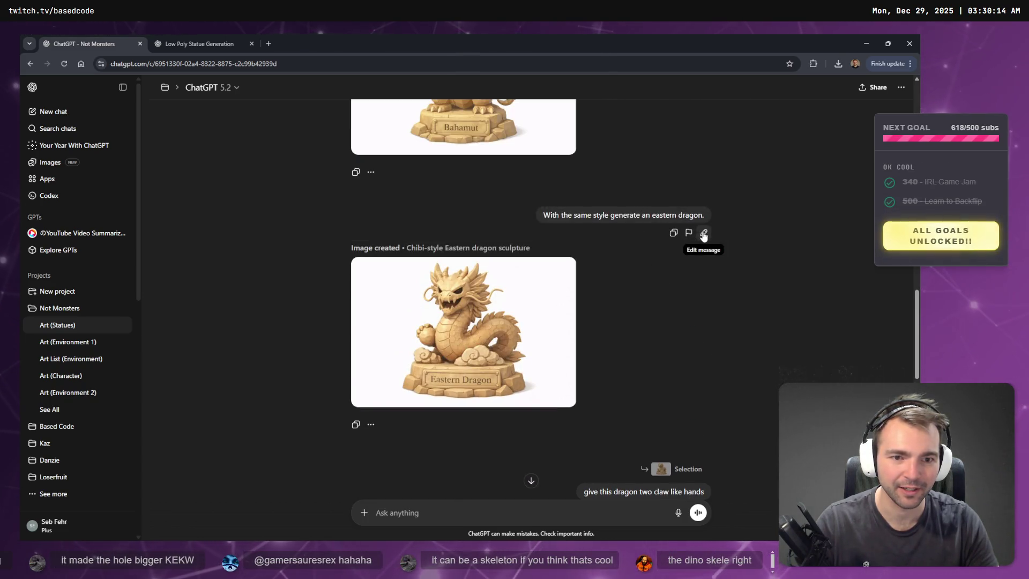
pyautogui.click(704, 232)
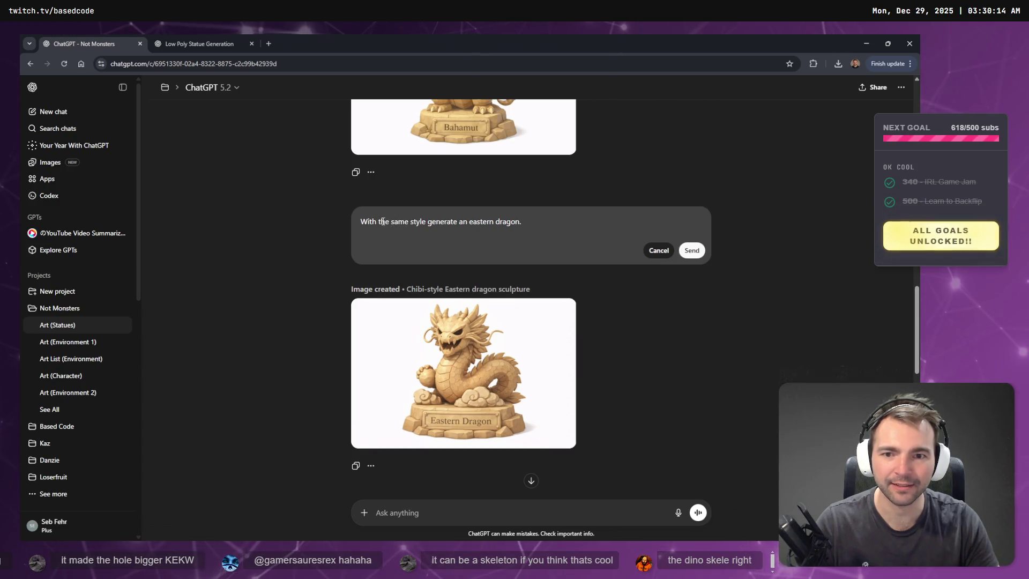
pyautogui.moveTo(378, 222); pyautogui.dragTo(457, 224)
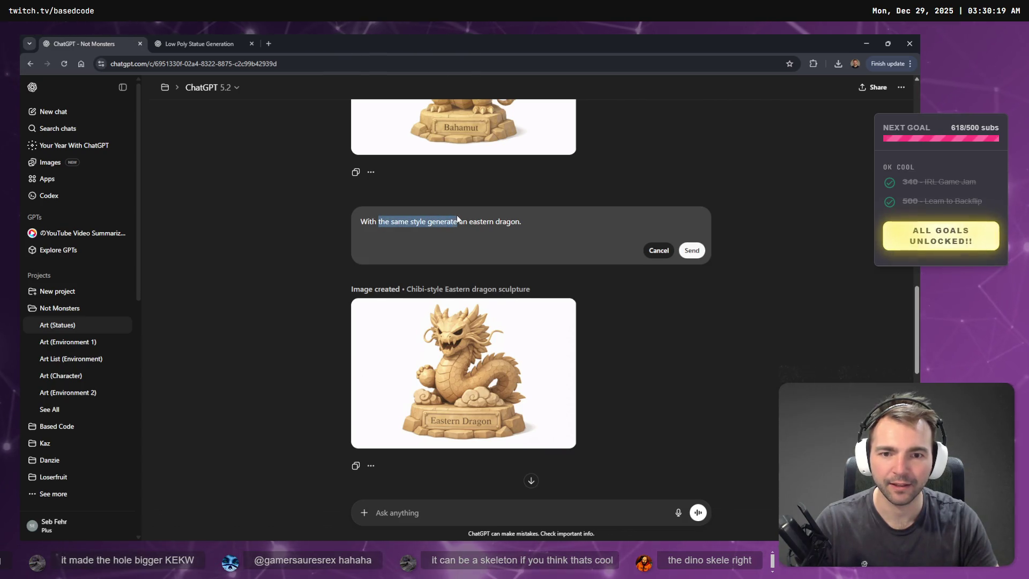
# Reword it to 'With a T Rex skull carved from stone, in the same style' and resubmit.
pyautogui.press('ctrl+super')
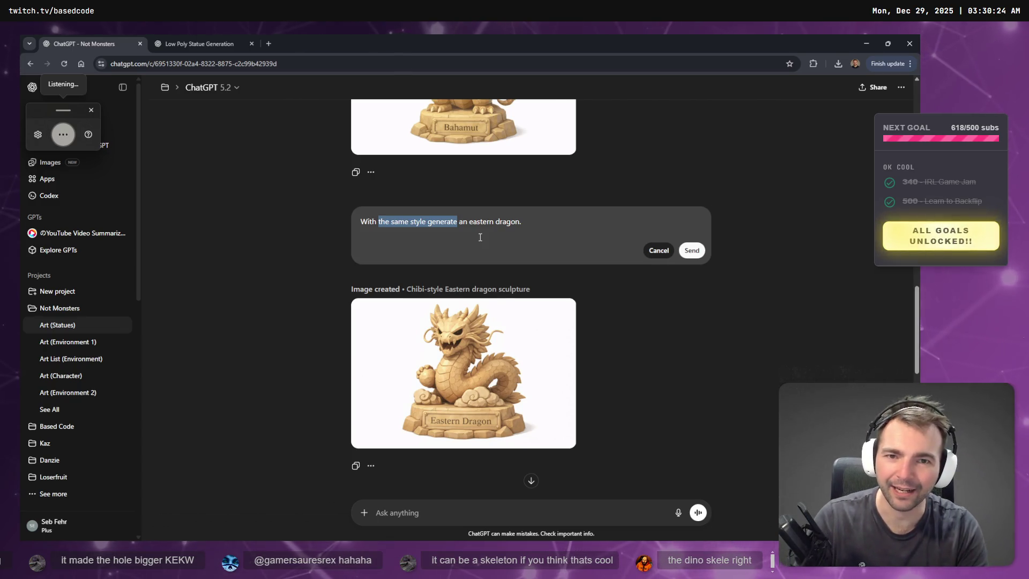
pyautogui.write('AT Rex skull carved from stone')
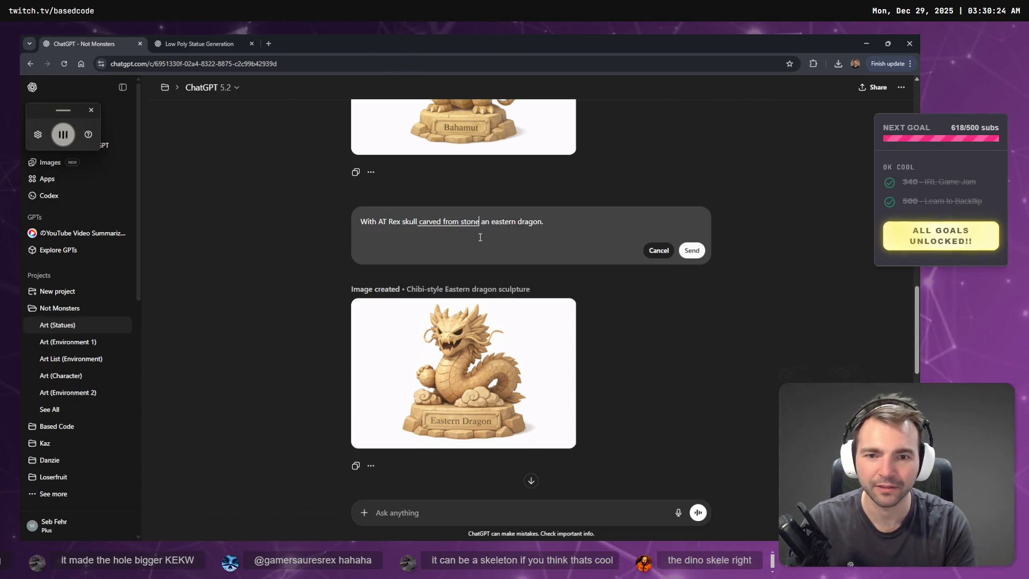
pyautogui.press('BackSpace')
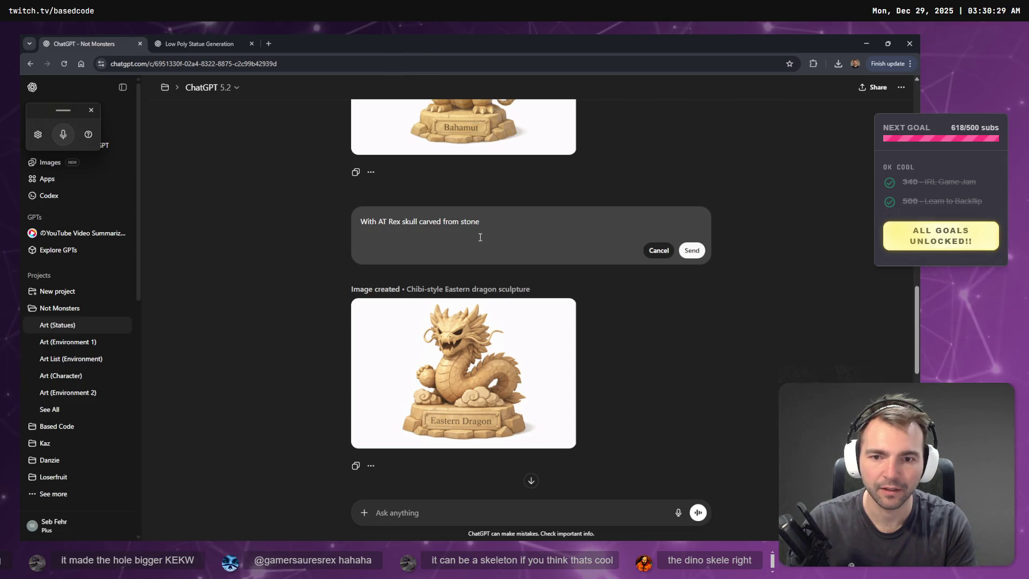
pyautogui.hotkey('ctrl', 'Left')
pyautogui.hotkey('ctrl', 'Left')
pyautogui.hotkey('ctrl', 'Left')
pyautogui.press('Delete')
pyautogui.write('a ')
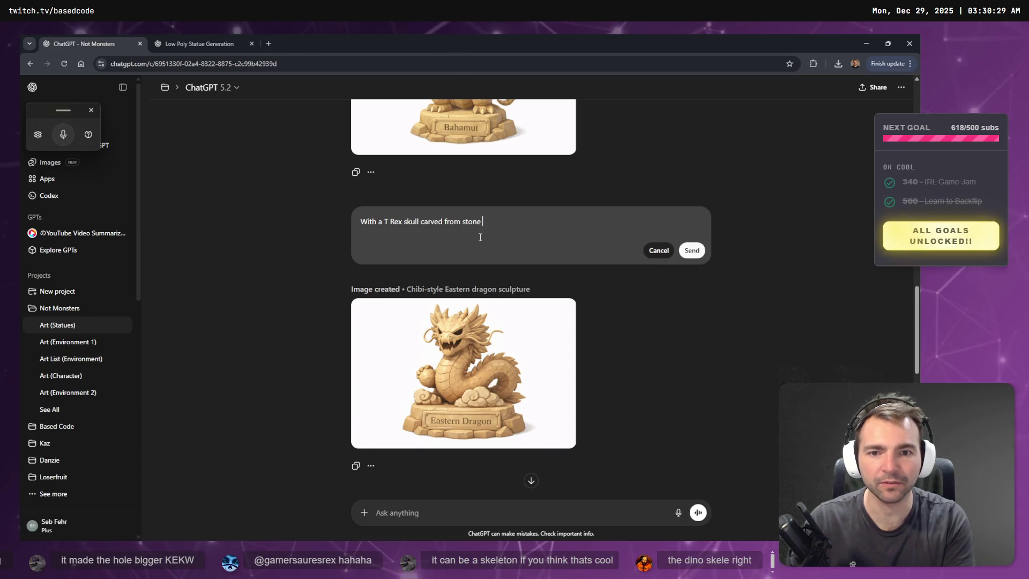
pyautogui.write(', in the same style.')
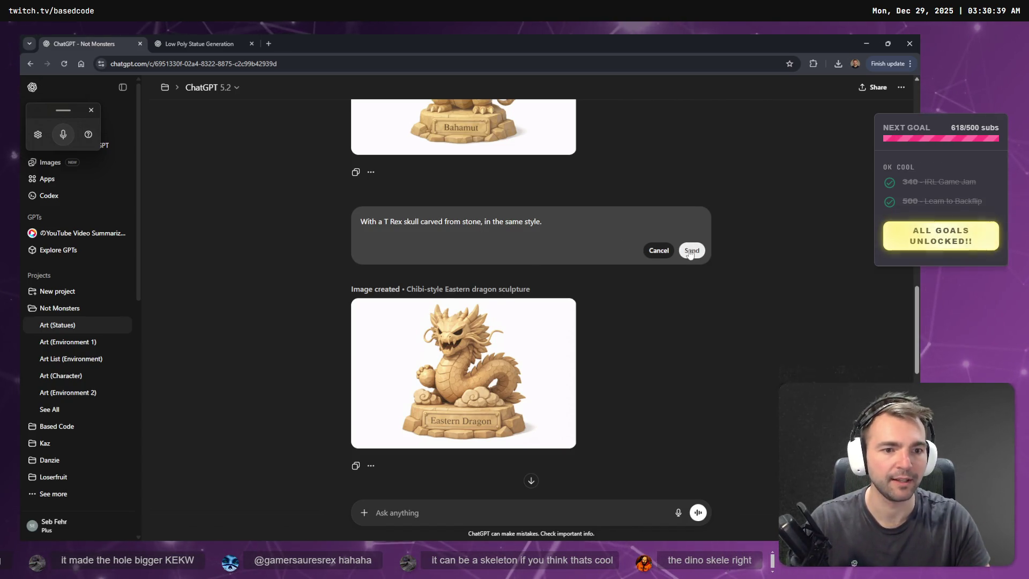
pyautogui.click(692, 250)
pyautogui.hotkey('ctrl', 'Tab')
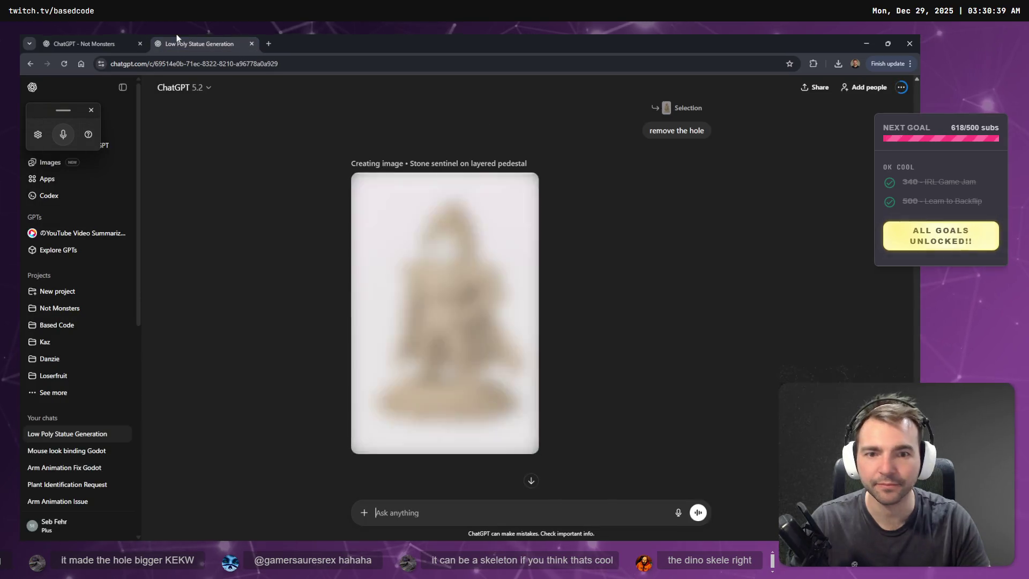
# Capture a snapshot of the angry head from the God of War reference statue.
pyautogui.scroll(-4, 704, 284)
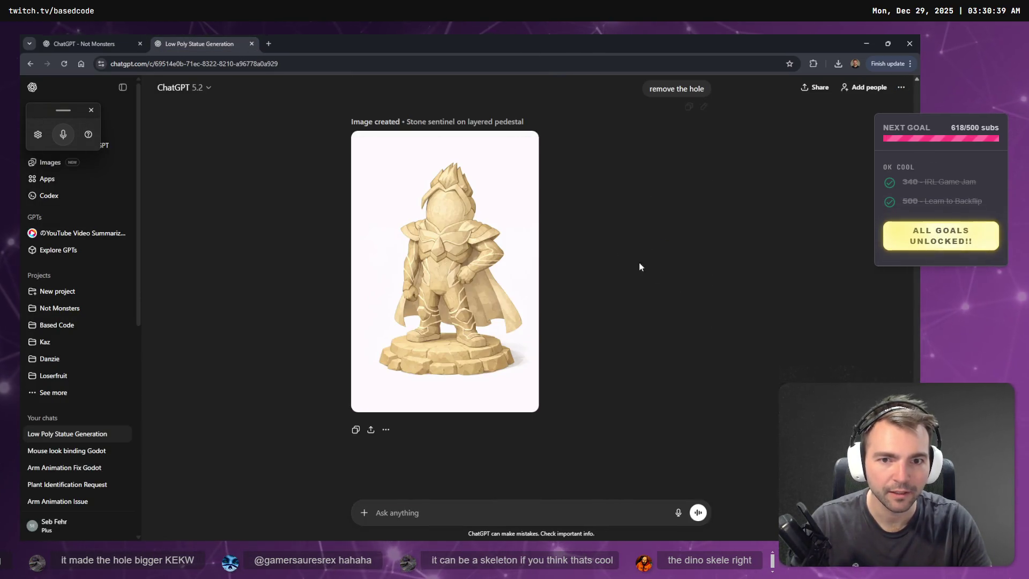
pyautogui.scroll(6, 516, 271)
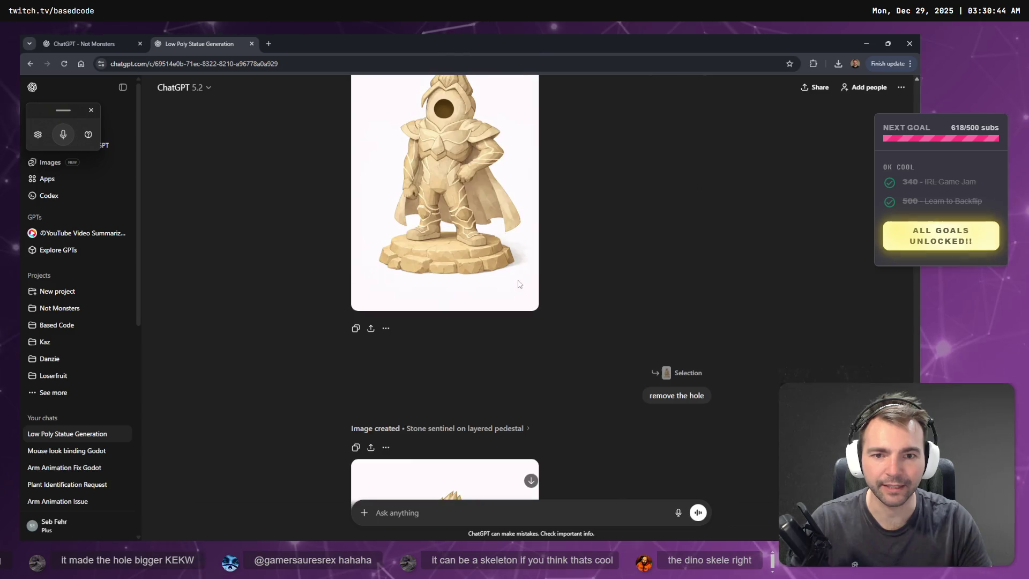
pyautogui.scroll(-4, 518, 280)
pyautogui.scroll(5, 519, 279)
pyautogui.scroll(-7, 518, 284)
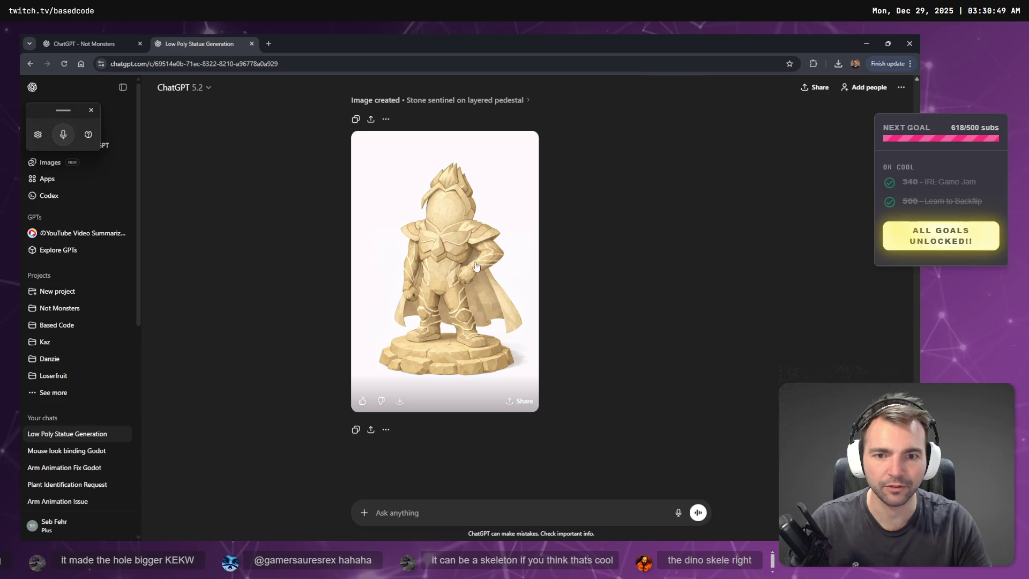
pyautogui.scroll(10, 595, 263)
pyautogui.scroll(-5, 587, 258)
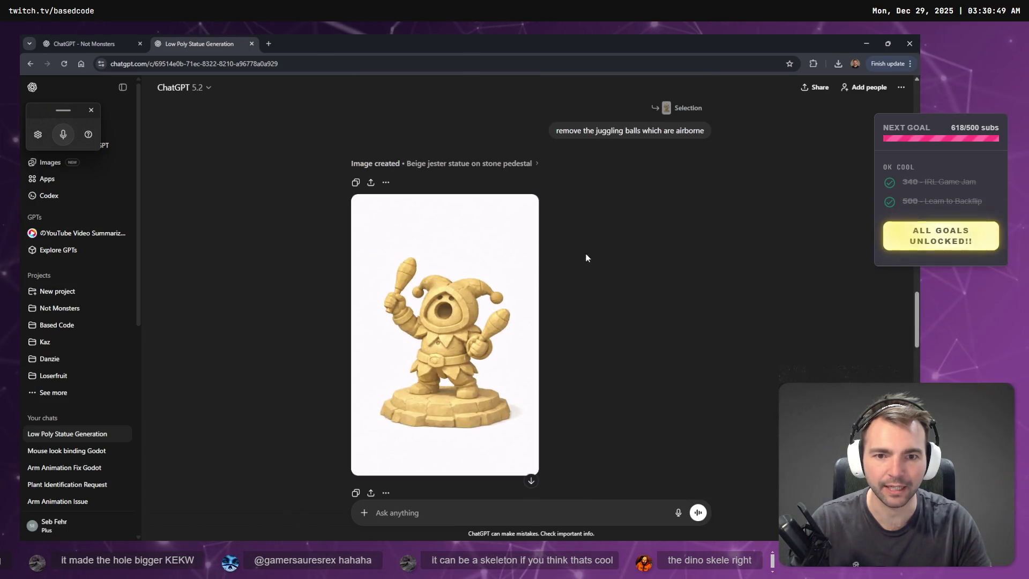
pyautogui.scroll(15, 590, 260)
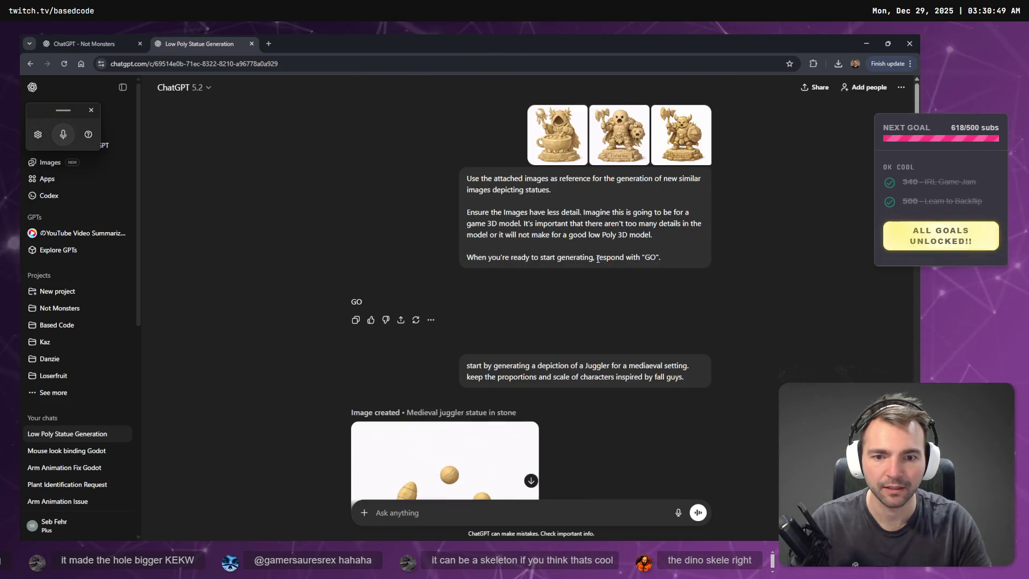
pyautogui.click(613, 131)
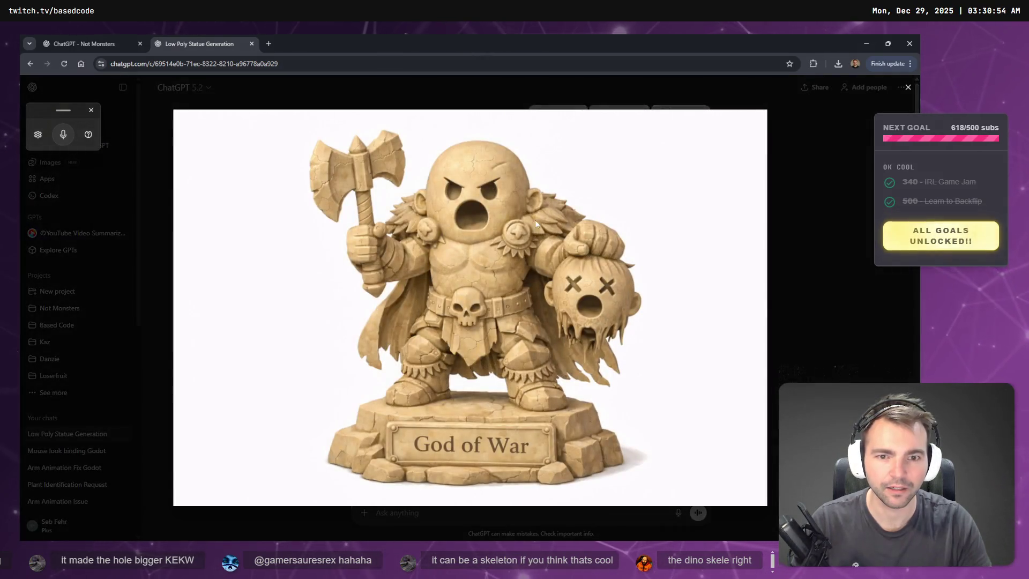
pyautogui.moveTo(511, 163)
pyautogui.mouseDown()
pyautogui.moveTo(445, 236)
pyautogui.moveTo(427, 243)
pyautogui.mouseUp()
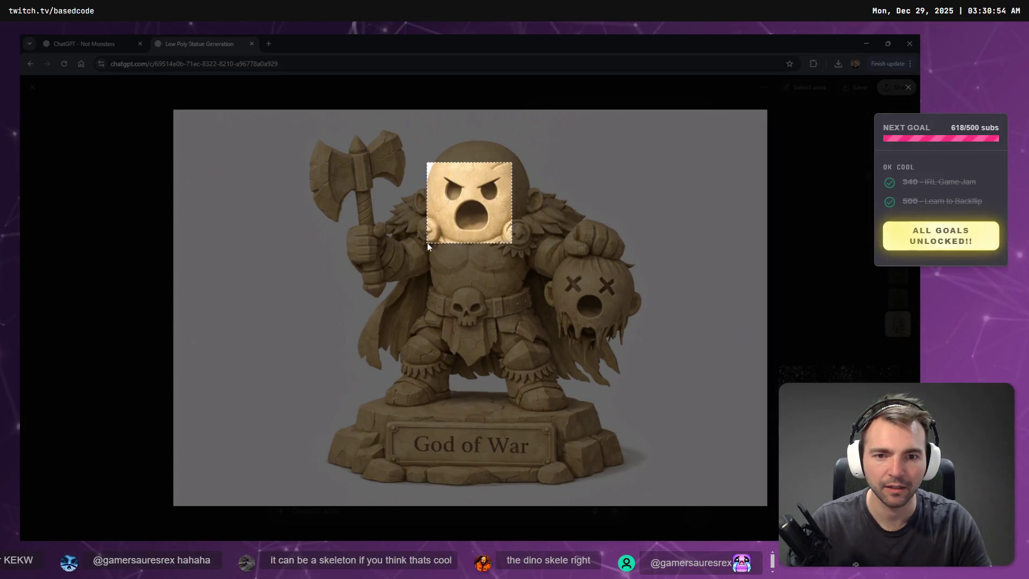
pyautogui.press('Escape')
pyautogui.press('Escape')
# Paste the head snapshot and send 'add this kind of face to the statue'.
pyautogui.scroll(-10, 779, 241)
pyautogui.scroll(-10, 779, 236)
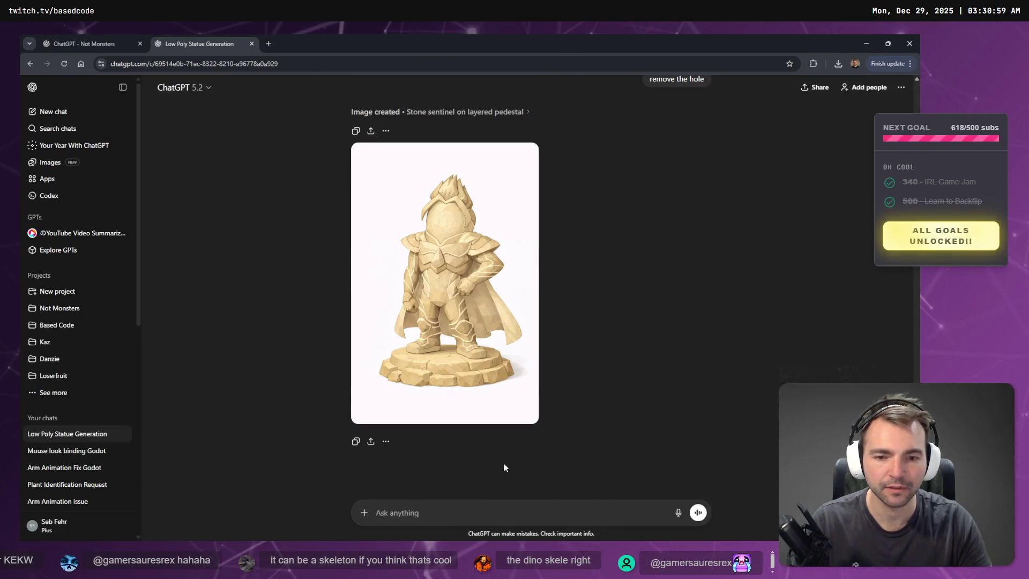
pyautogui.click(446, 510)
pyautogui.hotkey('ctrl', 'v')
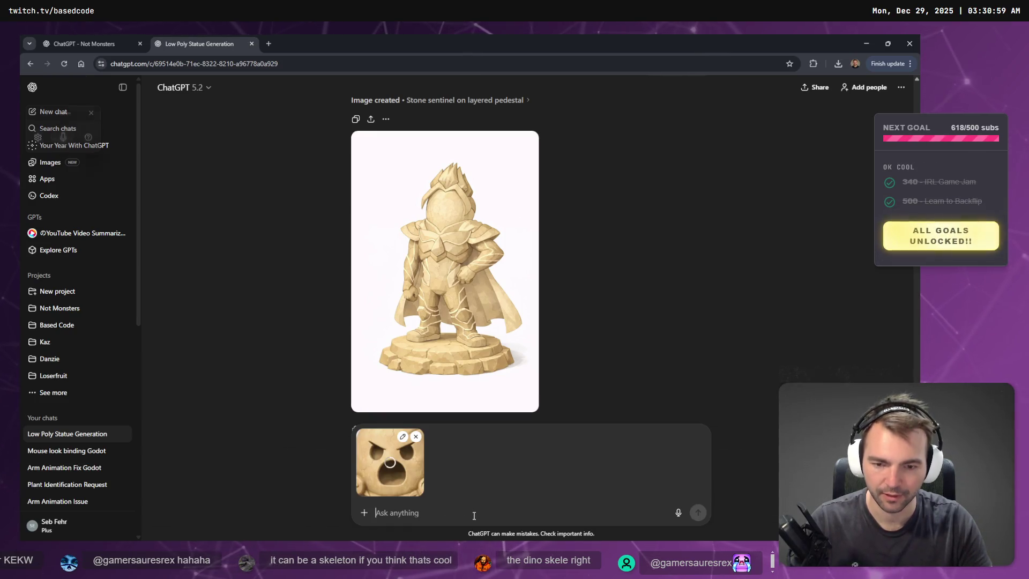
pyautogui.press('super+h')
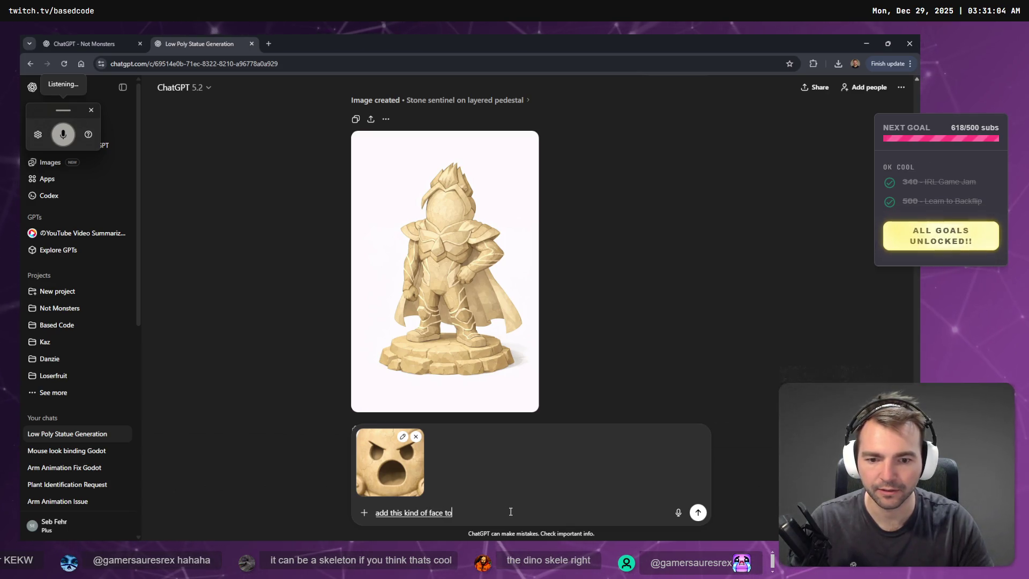
pyautogui.click(698, 513)
pyautogui.hotkey('ctrl', '1')
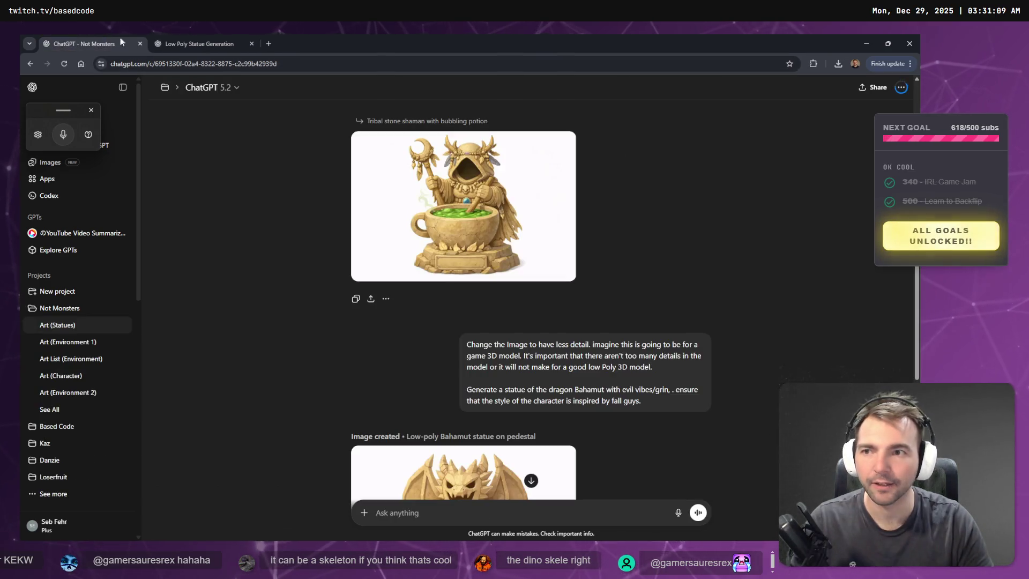
# Check the T Rex skull image is still generating, then select the #10 Juggler image on tldraw.
pyautogui.scroll(-10, 628, 262)
pyautogui.scroll(1, 672, 290)
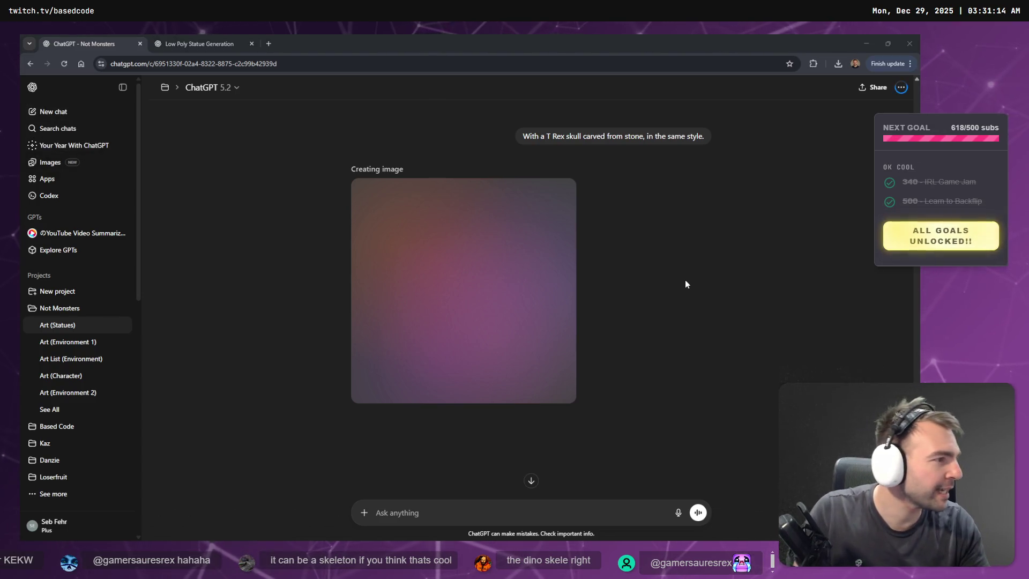
pyautogui.hotkey('alt', 'Tab')
pyautogui.click(410, 346)
pyautogui.scroll(-4, 568, 390)
pyautogui.scroll(5, 589, 355)
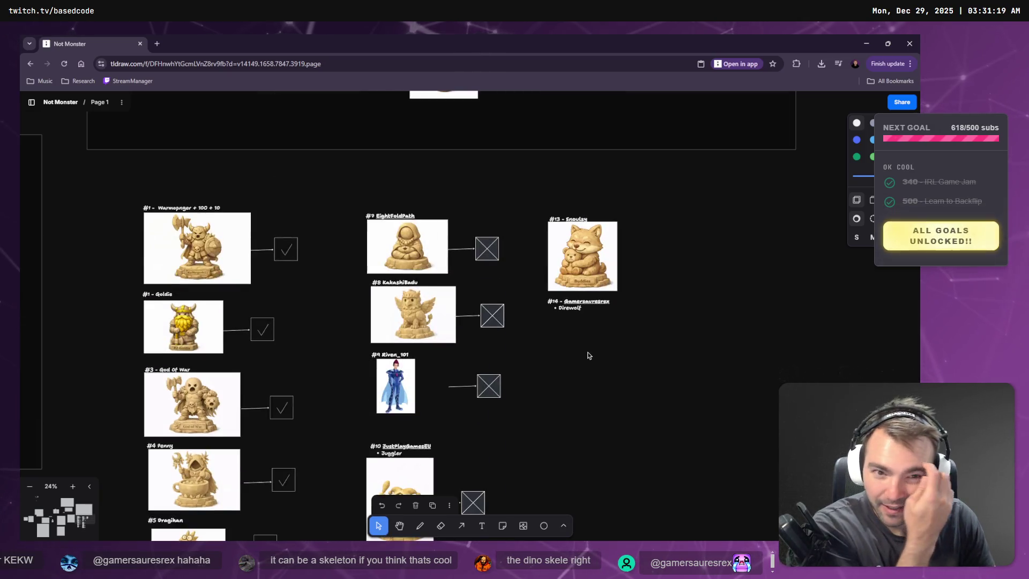
pyautogui.scroll(-3, 594, 337)
pyautogui.scroll(1, 593, 321)
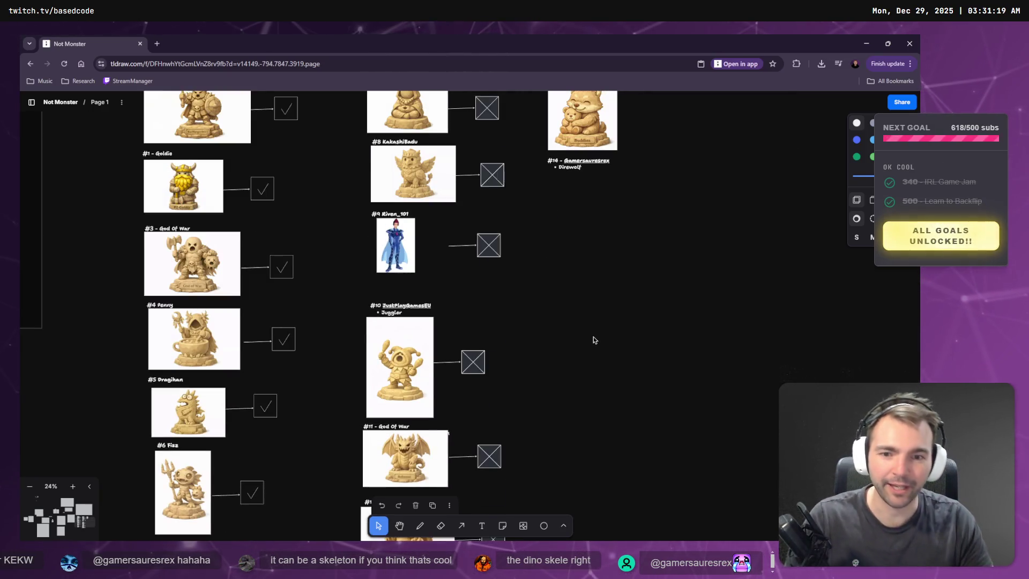
pyautogui.hotkey('alt', 'Tab')
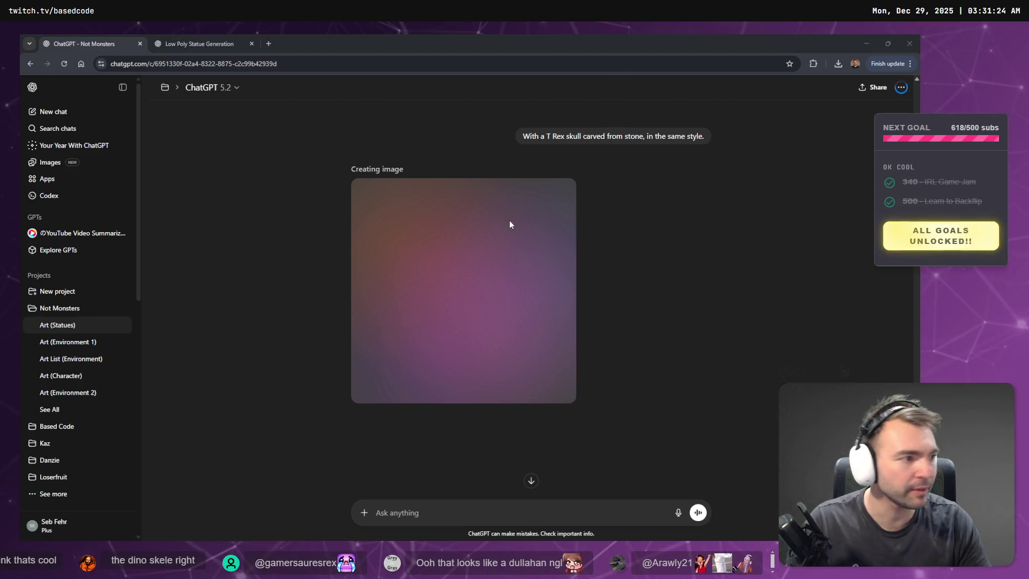
pyautogui.hotkey('alt', 'Tab')
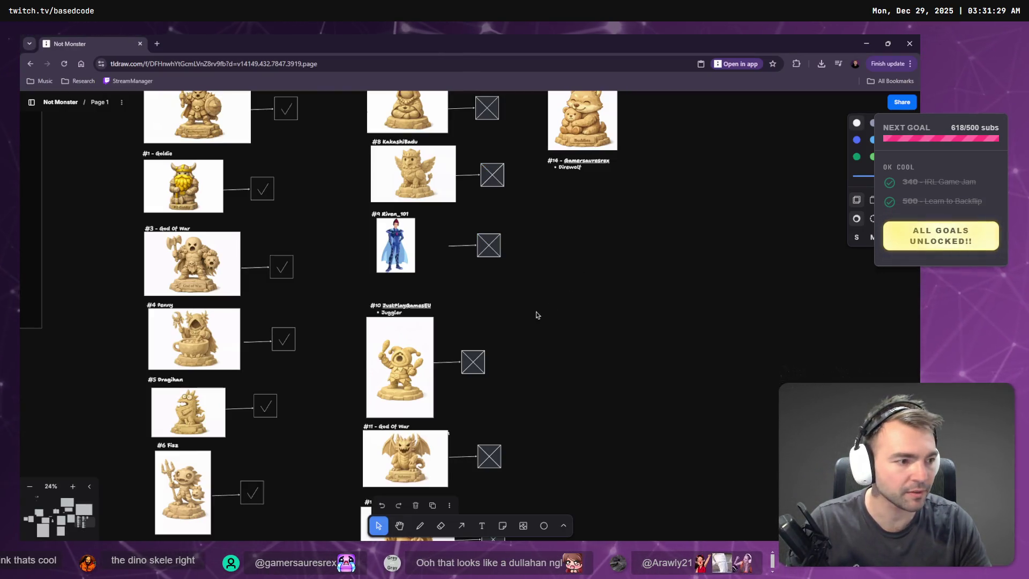
pyautogui.click(424, 342)
# Download the original #10 Juggler image from the board.
pyautogui.rightClick(417, 343)
pyautogui.moveTo(427, 321)
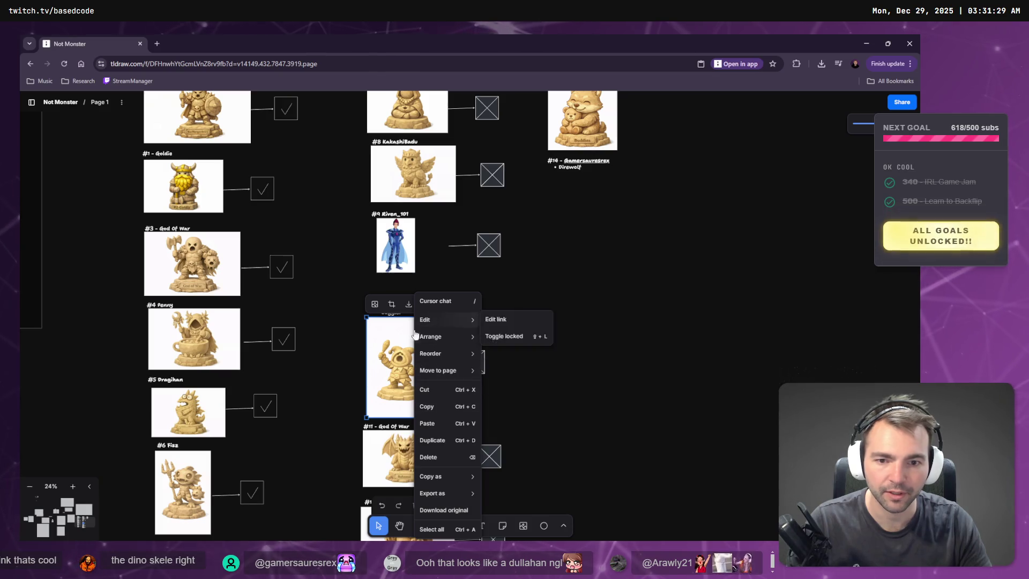
pyautogui.click(401, 374)
pyautogui.rightClick(399, 317)
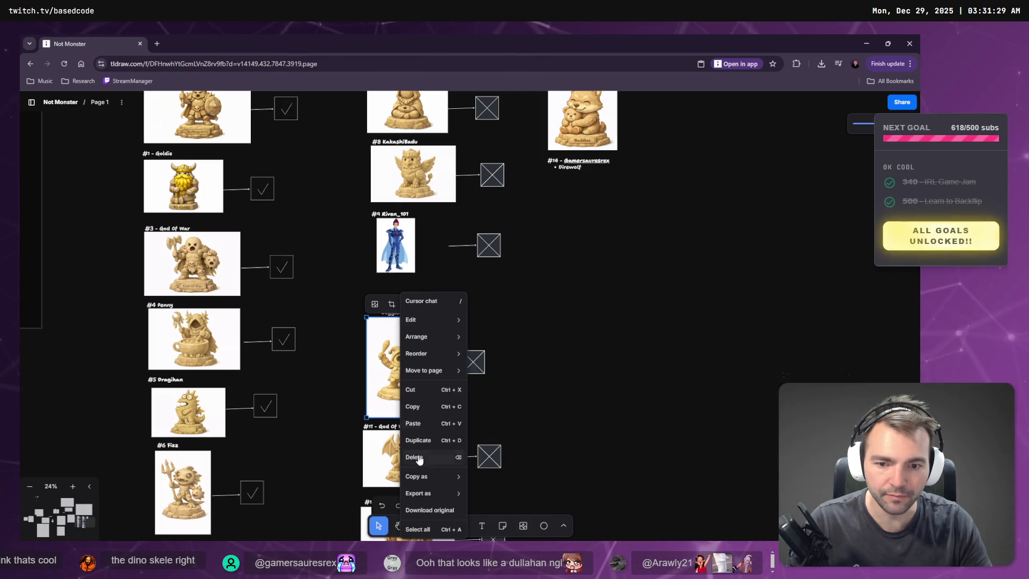
pyautogui.click(429, 509)
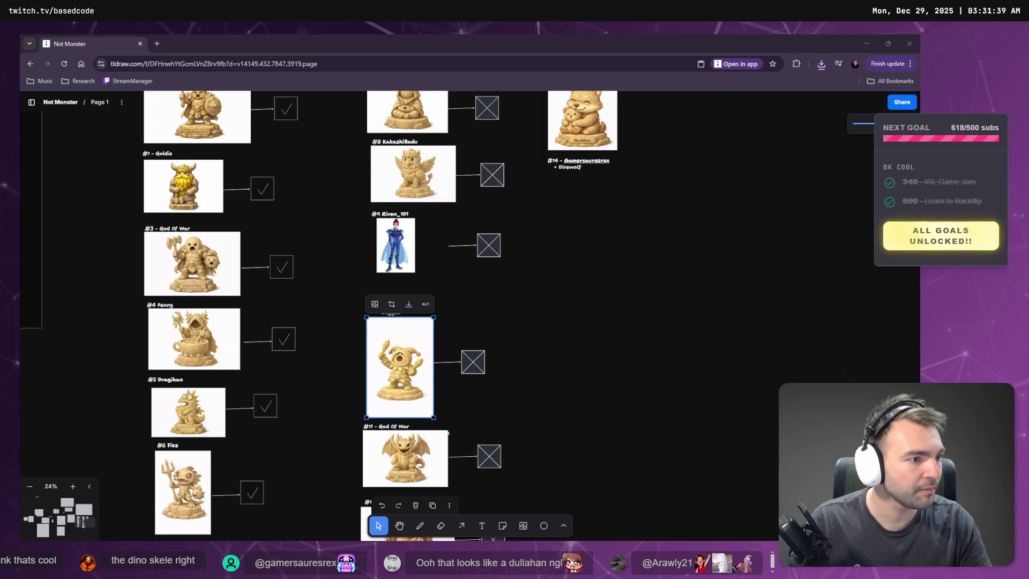
# Download the original #11 God Of War dragon image.
pyautogui.rightClick(421, 458)
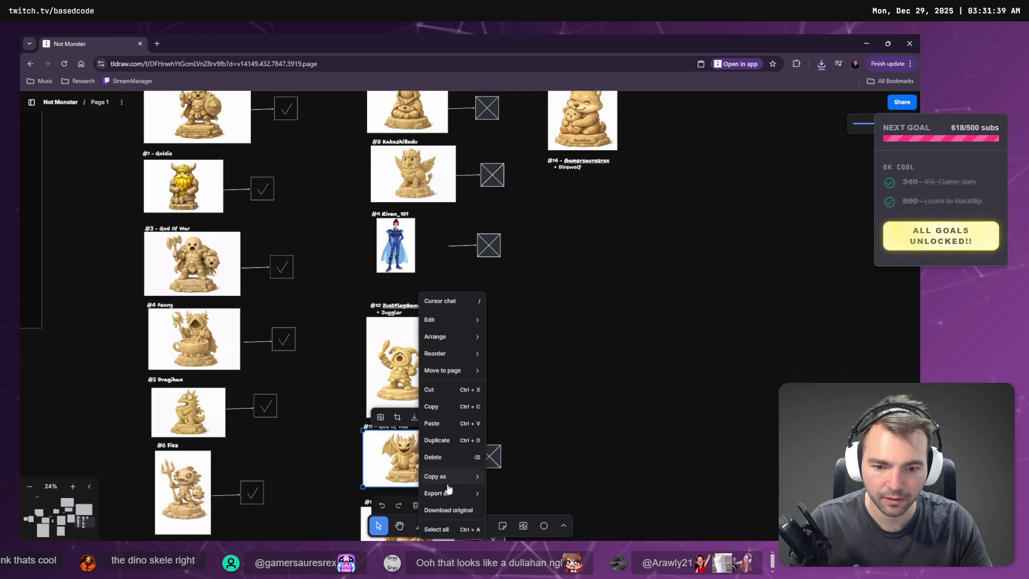
pyautogui.click(448, 510)
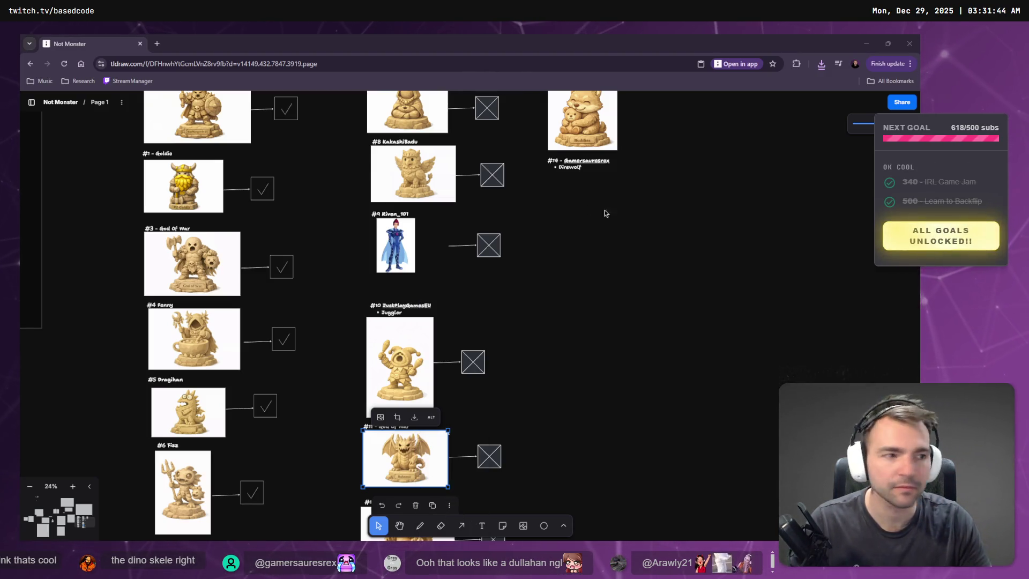
pyautogui.hotkey('alt', 'Tab')
pyautogui.moveTo(763, 250); pyautogui.dragTo(612, 239)
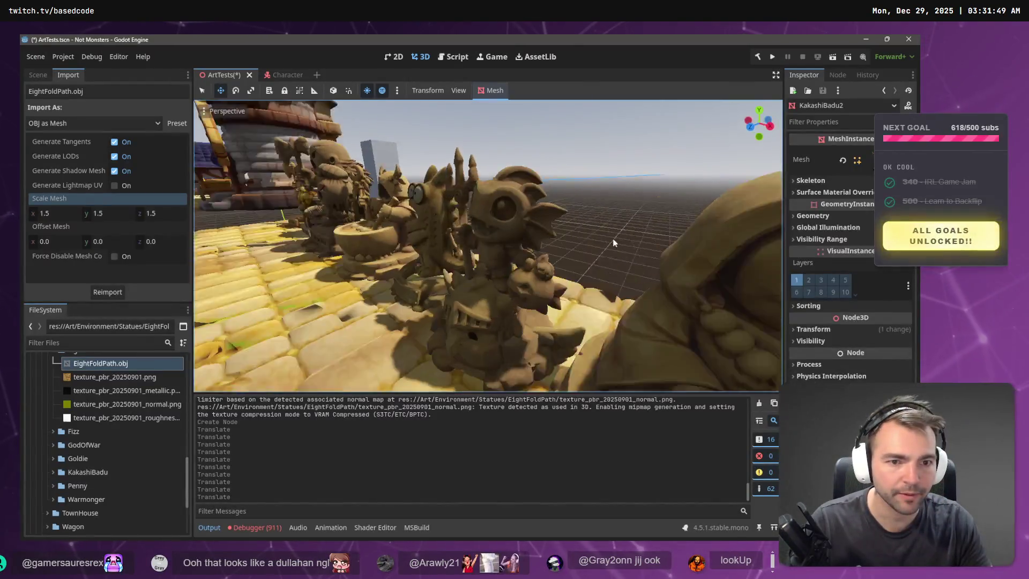
# Copy the Cobblestones10 tile and paste the duplicate as its child.
pyautogui.scroll(-5, 645, 211)
pyautogui.scroll(5, 644, 214)
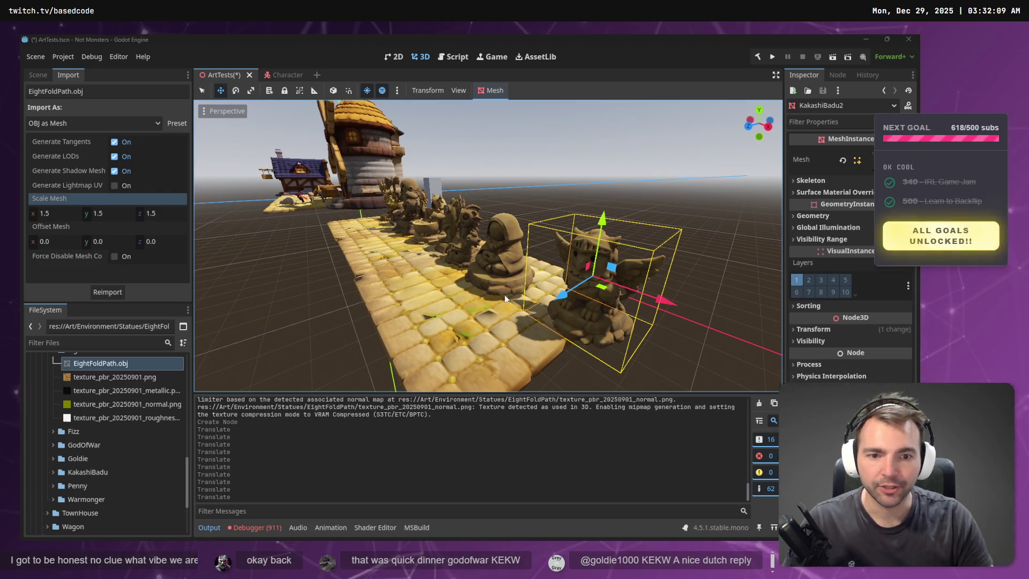
pyautogui.click(500, 324)
pyautogui.scroll(-5, 495, 322)
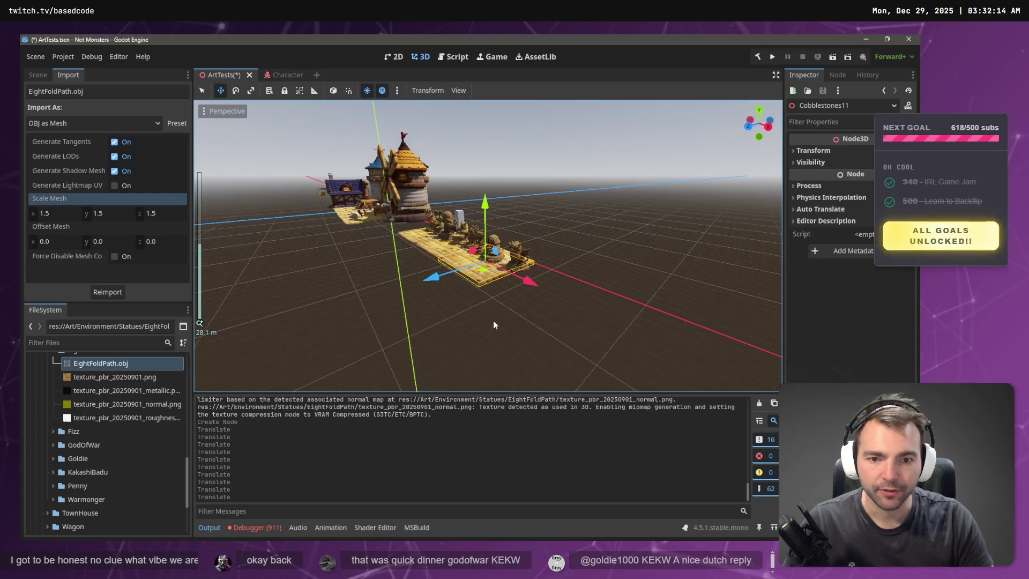
pyautogui.click(38, 75)
pyautogui.click(97, 214)
pyautogui.hotkey('ctrl', 'c')
pyautogui.hotkey('ctrl', 'v')
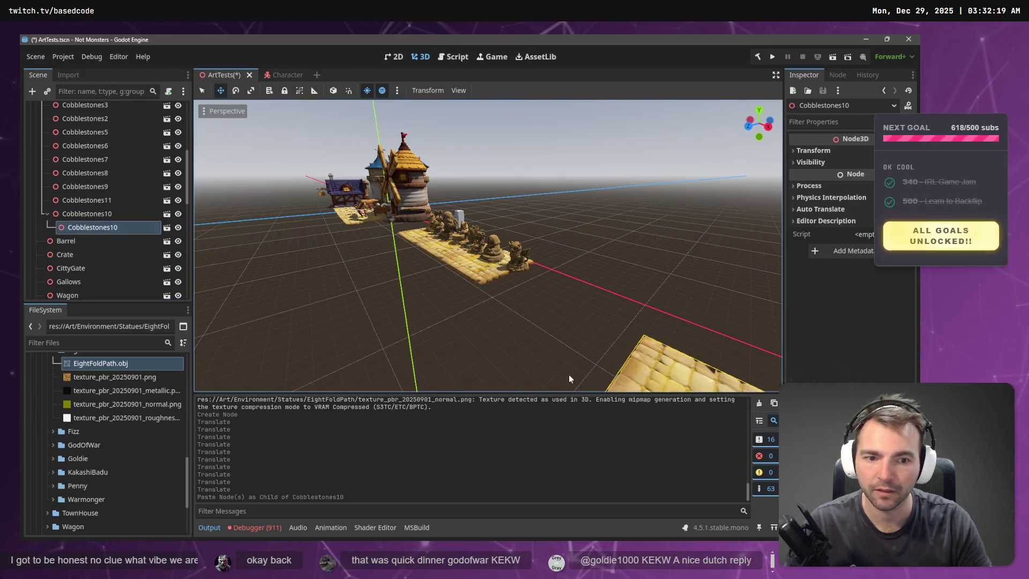
# Drag the new tile into place at the end of the cobblestone path.
pyautogui.scroll(-5, 554, 342)
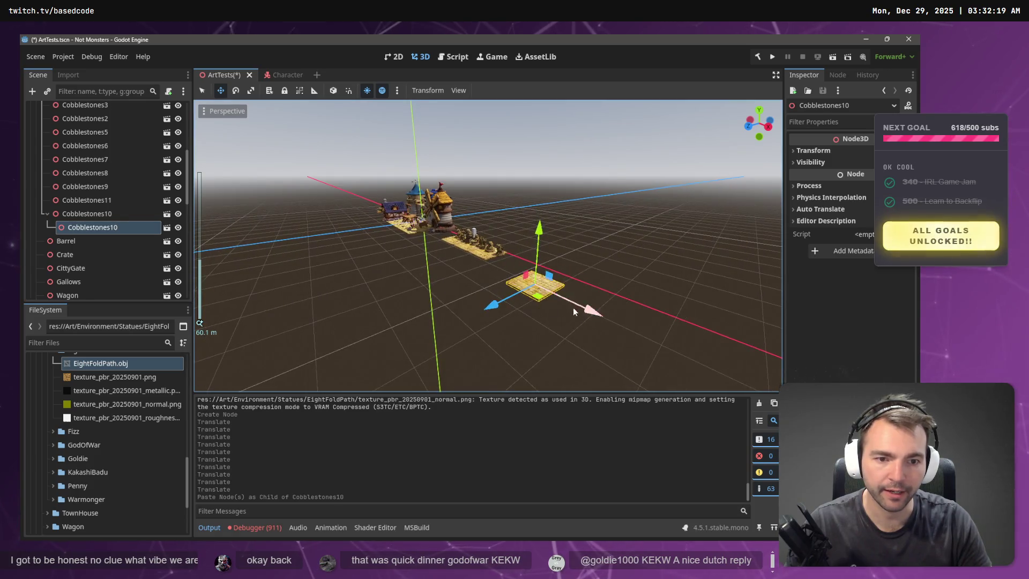
pyautogui.moveTo(494, 309)
pyautogui.mouseDown()
pyautogui.moveTo(593, 306)
pyautogui.moveTo(475, 293)
pyautogui.mouseUp()
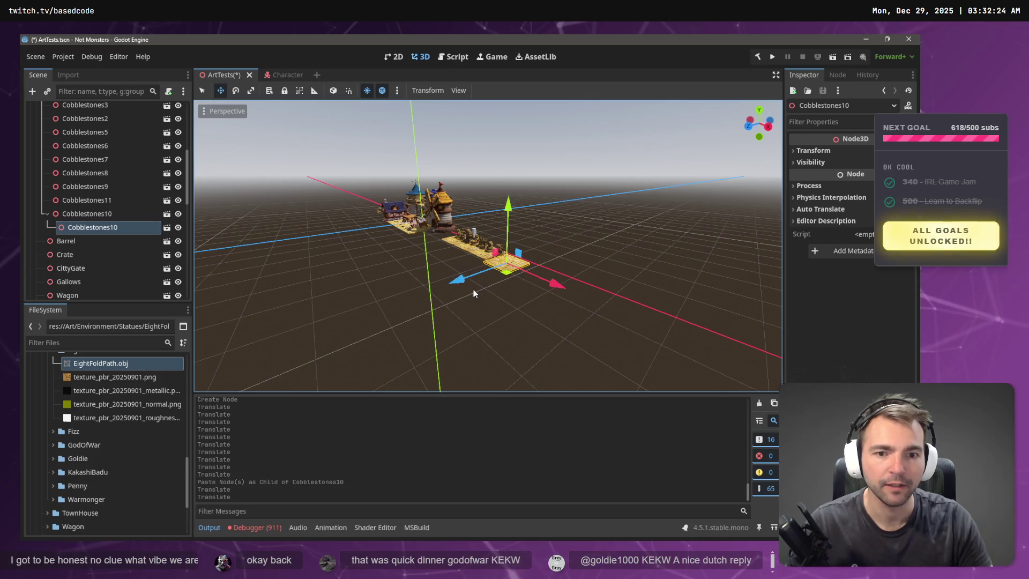
pyautogui.scroll(10, 654, 365)
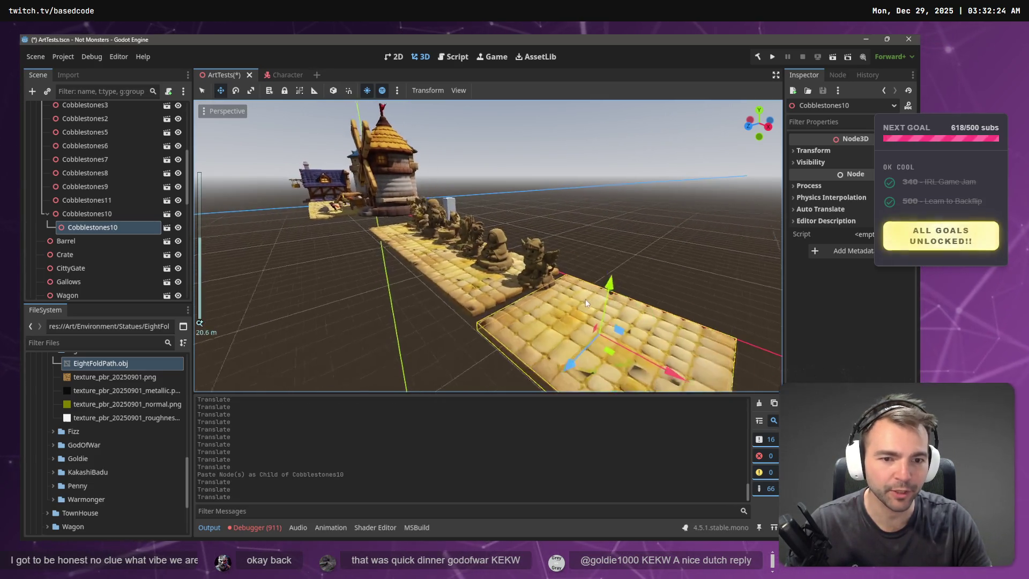
pyautogui.moveTo(654, 365)
pyautogui.mouseDown()
pyautogui.moveTo(572, 374)
pyautogui.moveTo(549, 347)
pyautogui.mouseUp()
pyautogui.moveTo(528, 303)
pyautogui.mouseDown()
pyautogui.moveTo(722, 291)
pyautogui.moveTo(723, 276)
pyautogui.mouseUp()
pyautogui.moveTo(658, 220)
pyautogui.mouseDown()
pyautogui.moveTo(626, 271)
pyautogui.moveTo(575, 261)
pyautogui.mouseUp()
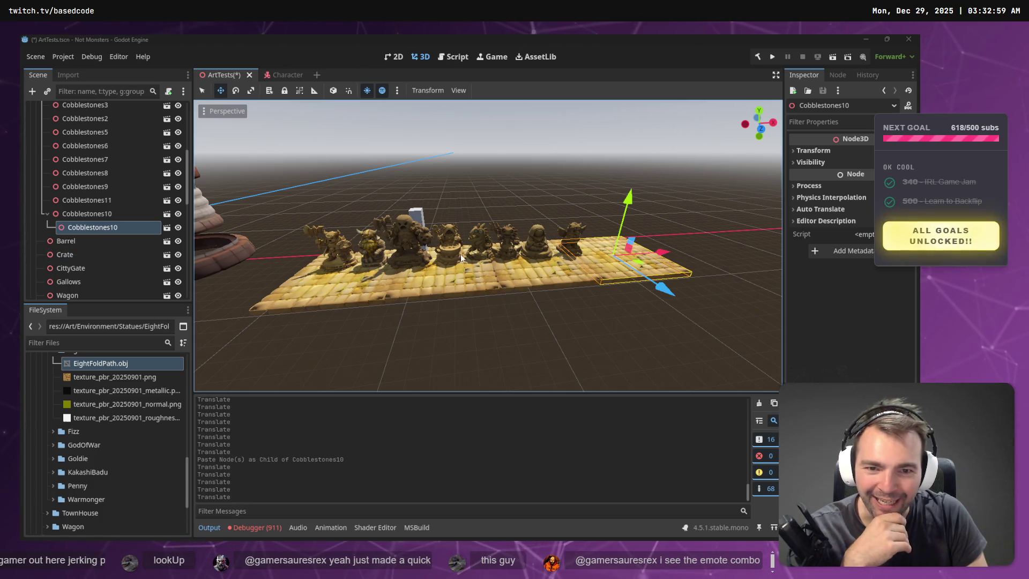
pyautogui.click(480, 271)
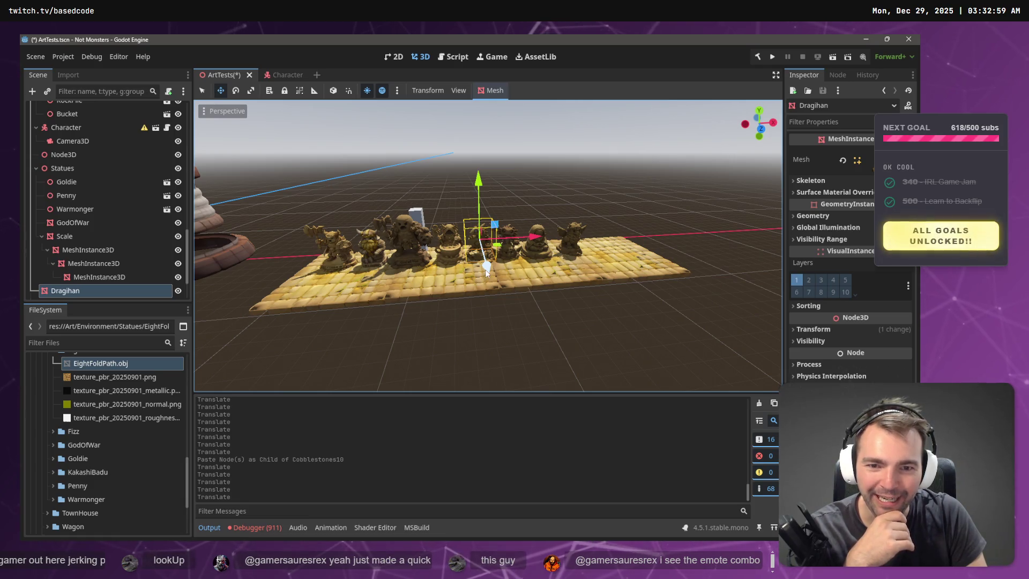
# Lower the Dragihan statue about 2.826 units and look over the town beside the path.
pyautogui.moveTo(479, 182); pyautogui.dragTo(478, 216)
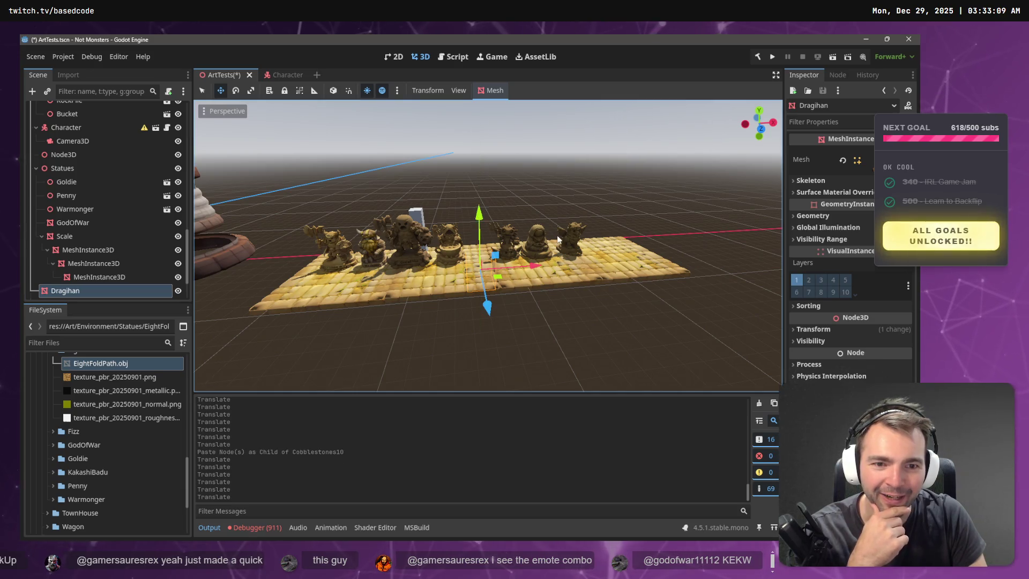
pyautogui.click(552, 345)
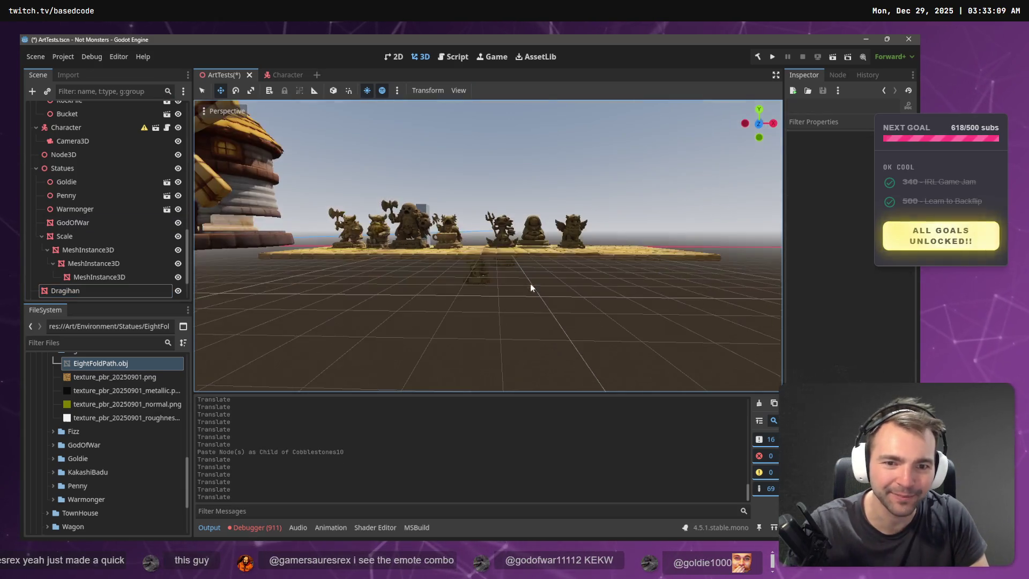
pyautogui.moveTo(538, 296)
pyautogui.mouseDown()
pyautogui.moveTo(607, 304)
pyautogui.moveTo(469, 303)
pyautogui.moveTo(574, 314)
pyautogui.moveTo(493, 245)
pyautogui.mouseUp()
pyautogui.scroll(-10, 574, 255)
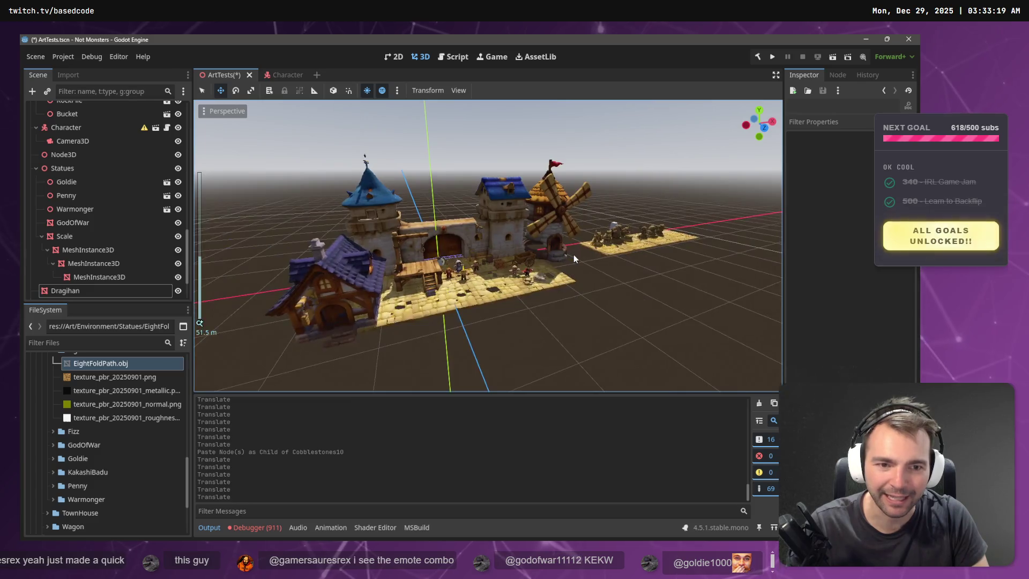
pyautogui.scroll(4, 644, 260)
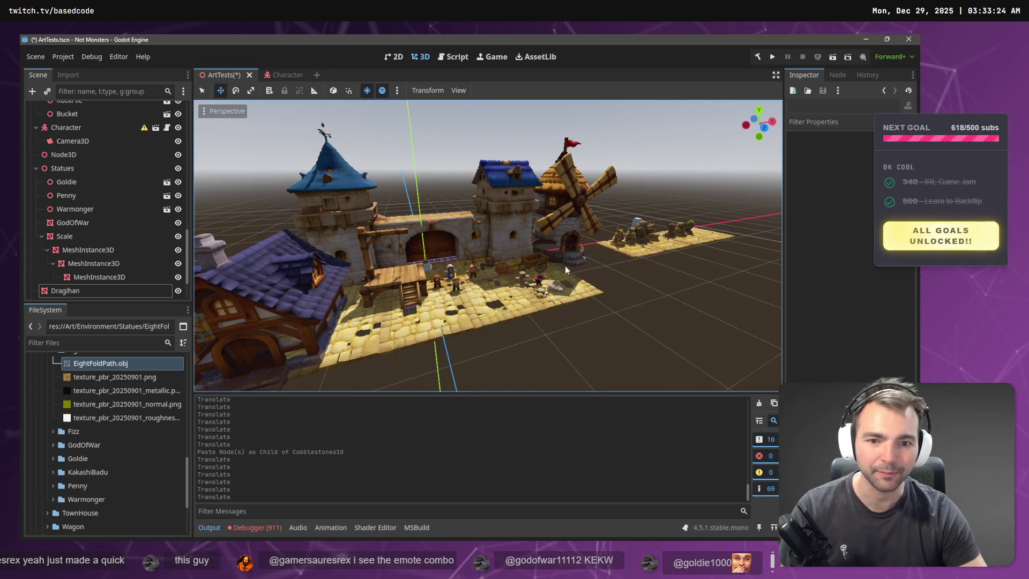
# Switch back to the tldraw statue board.
pyautogui.hotkey('alt', 'Tab')
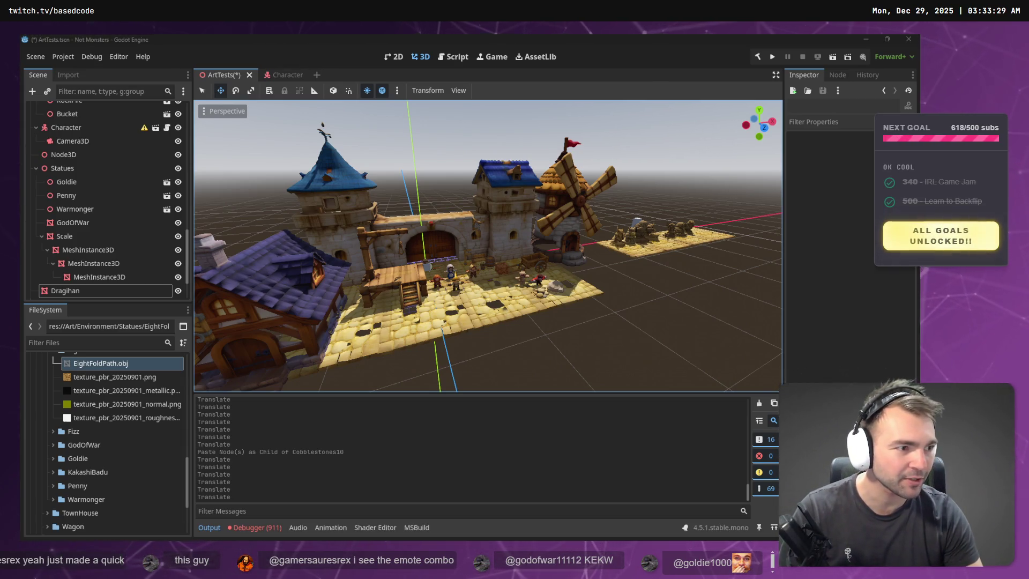
pyautogui.hotkey('alt', 'Tab')
pyautogui.scroll(-5, 589, 317)
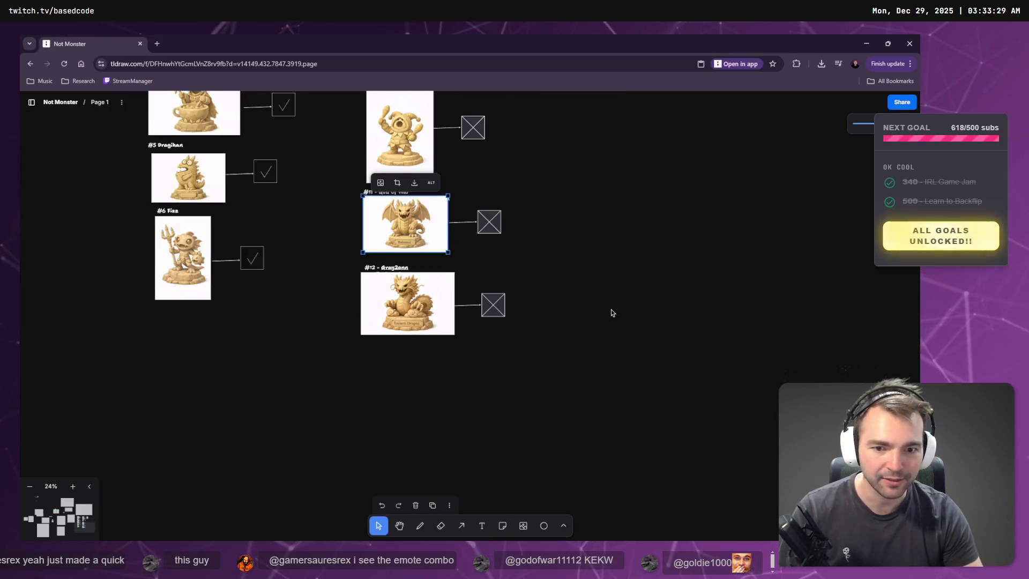
# Select the #10 and #11 entries together on the tldraw board.
pyautogui.scroll(5, 581, 327)
pyautogui.scroll(-4, 585, 322)
pyautogui.click(394, 150)
pyautogui.keyDown('shift'); pyautogui.click(402, 271); pyautogui.keyUp('shift')
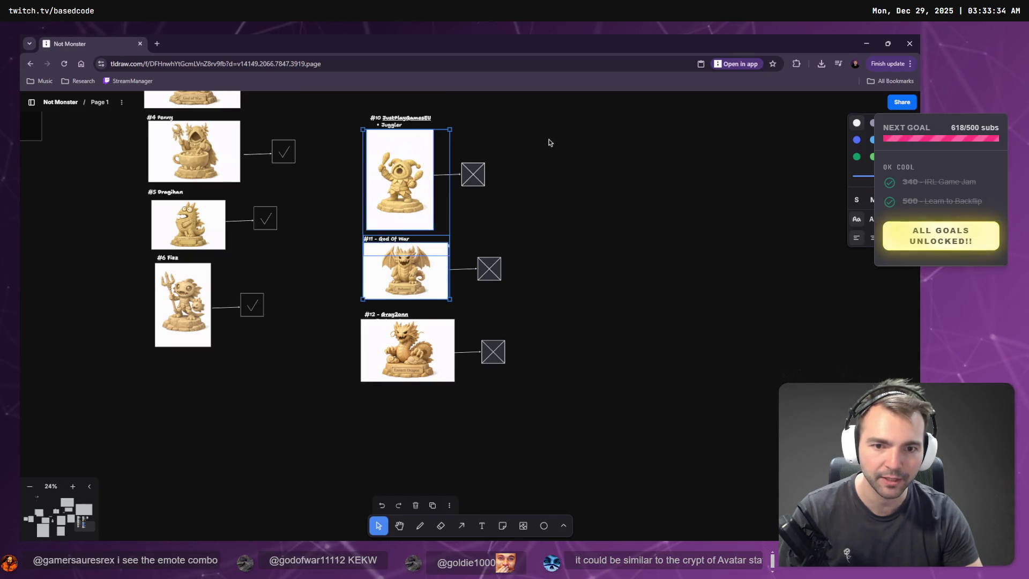
pyautogui.moveTo(549, 139); pyautogui.dragTo(378, 264)
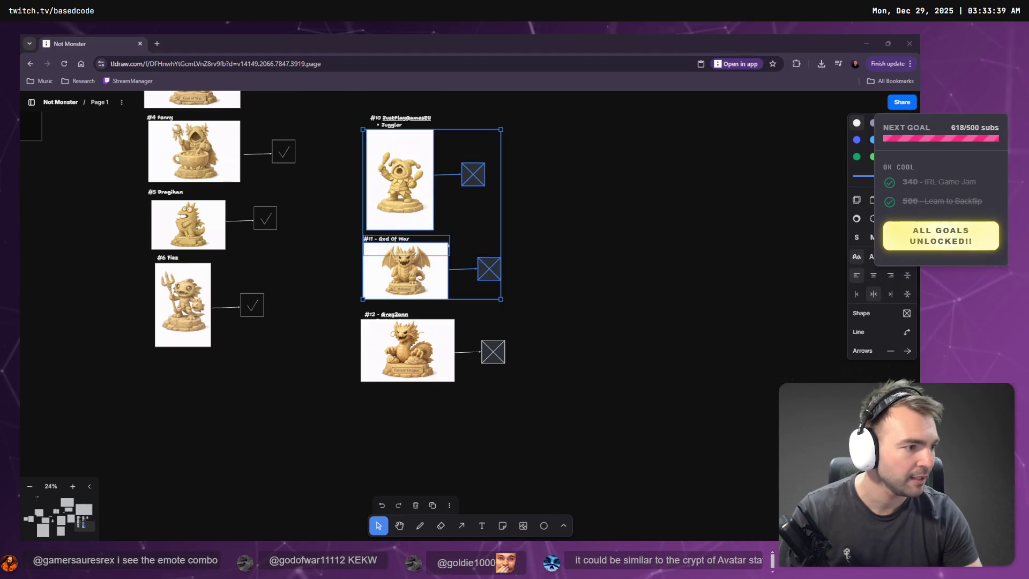
# Turn on Auto Rotate for the jester and winged dragon models in Hunyuan 3D.
pyautogui.hotkey('alt', 'Tab')
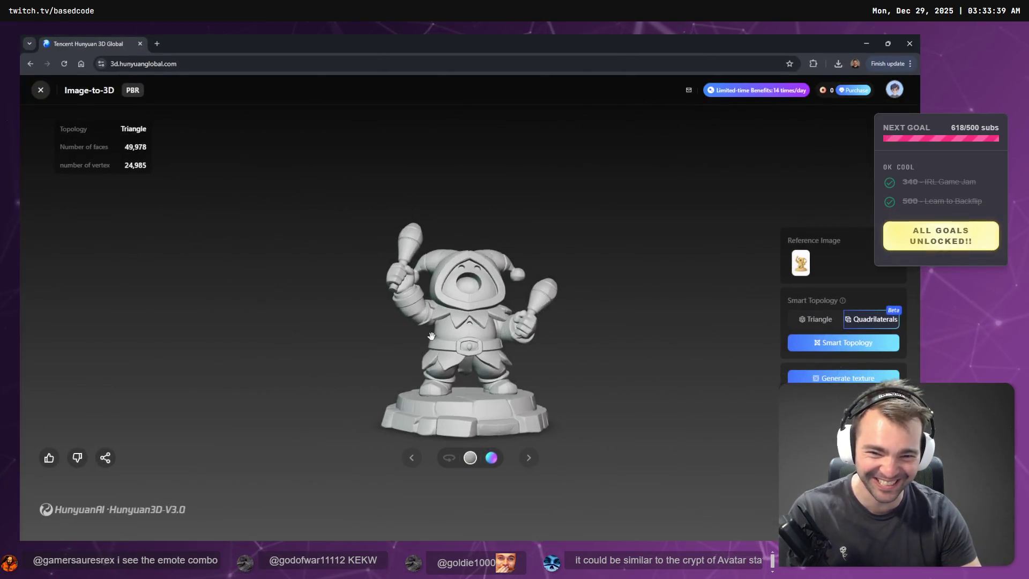
pyautogui.click(450, 458)
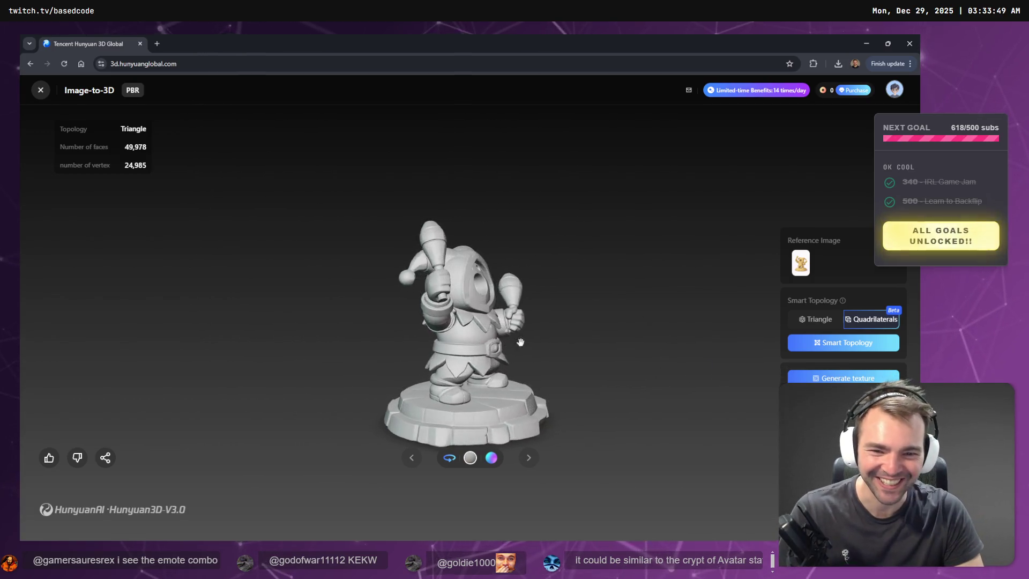
pyautogui.hotkey('alt', 'Tab')
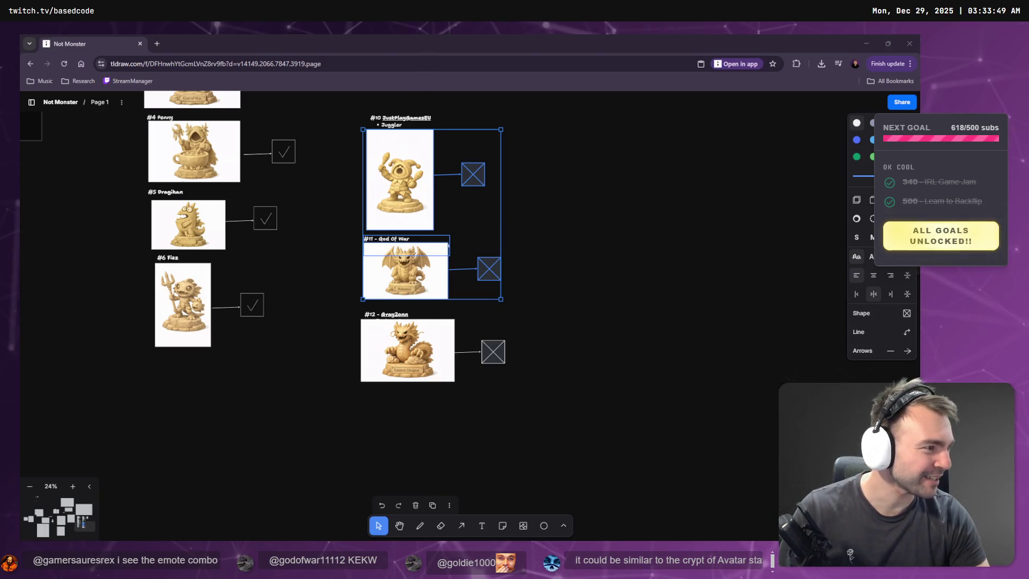
pyautogui.hotkey('alt', 'Tab')
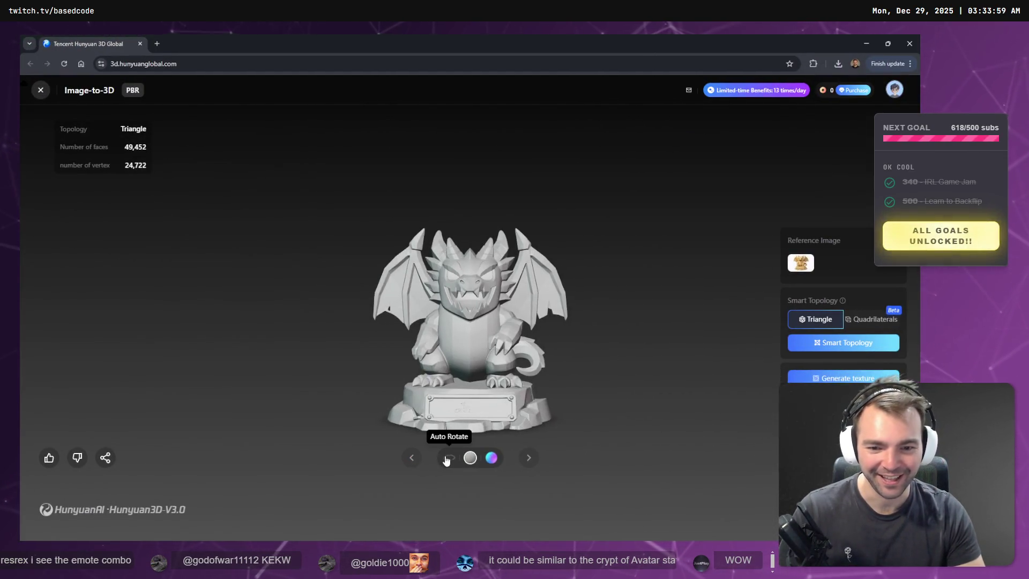
pyautogui.click(450, 457)
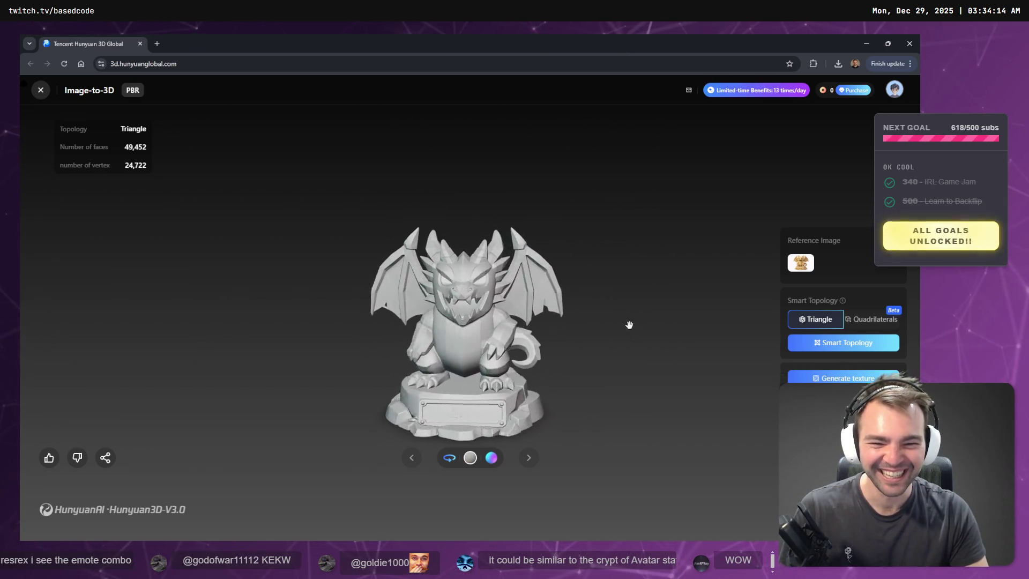
pyautogui.hotkey('alt', 'Tab')
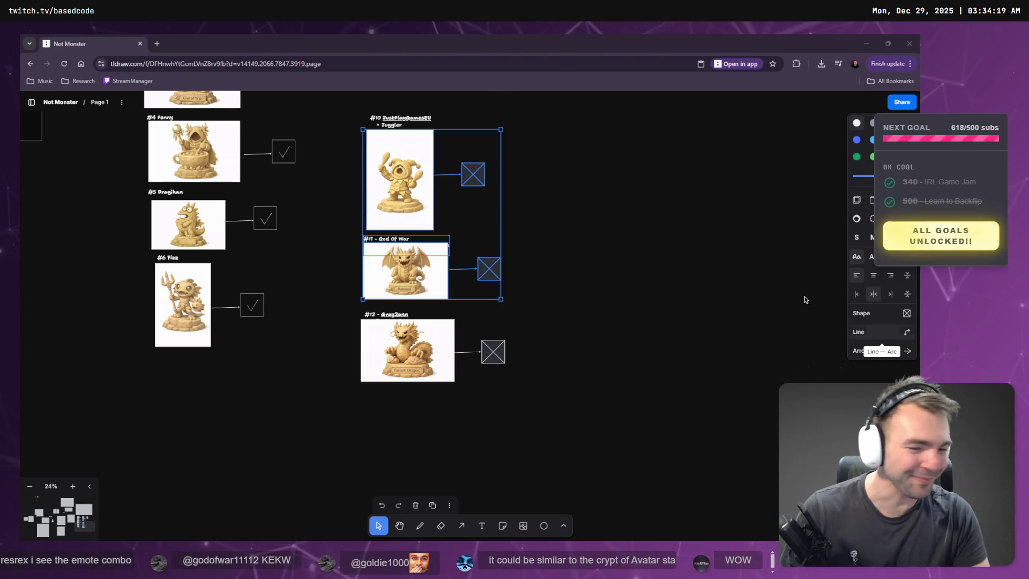
# Select the #10 and #11 entries, then switch the selection to #12.
pyautogui.click(655, 271)
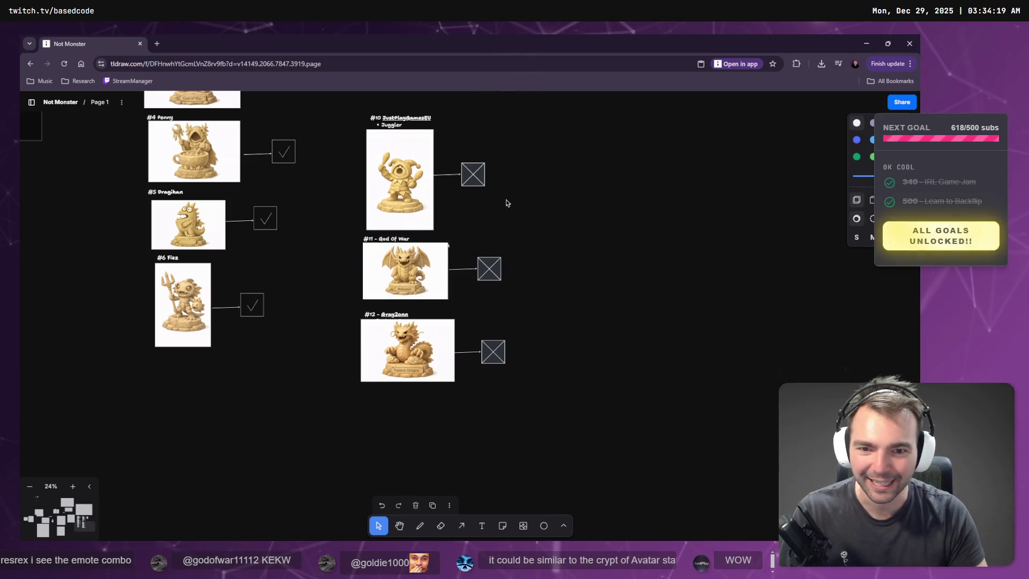
pyautogui.scroll(3, 504, 203)
pyautogui.moveTo(550, 270)
pyautogui.mouseDown()
pyautogui.moveTo(533, 289)
pyautogui.moveTo(504, 418)
pyautogui.mouseUp()
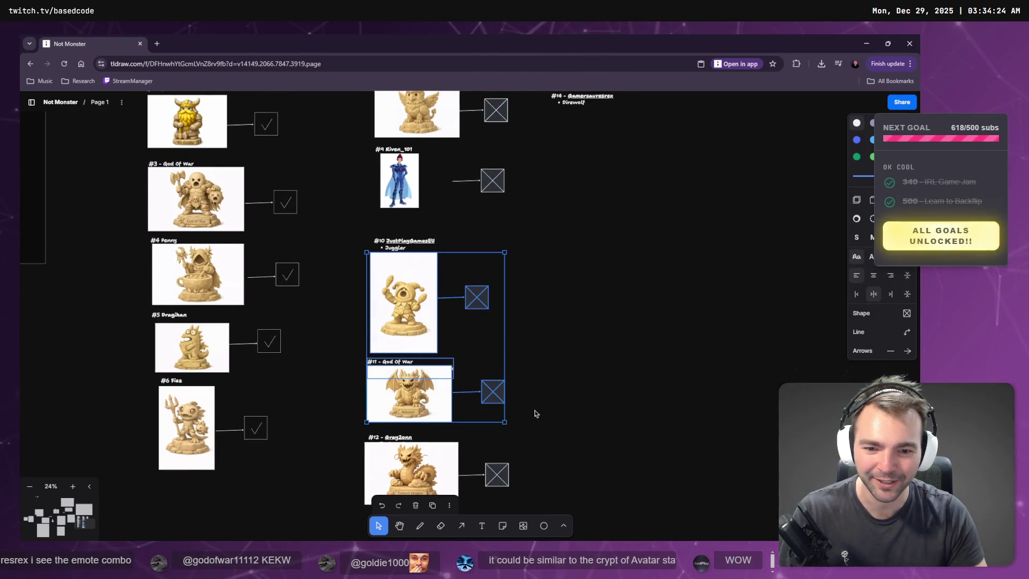
pyautogui.scroll(-1, 533, 413)
pyautogui.click(456, 451)
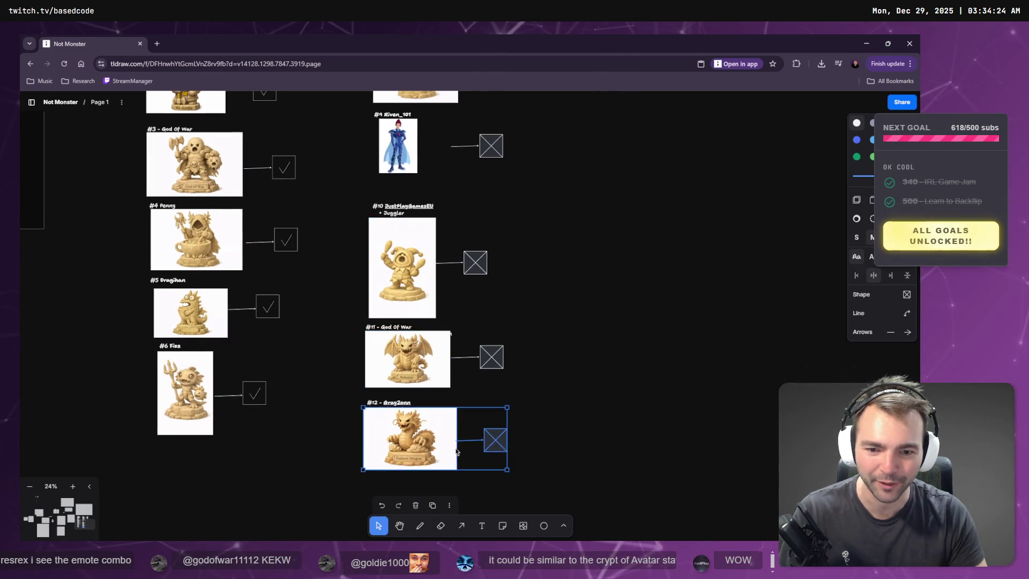
pyautogui.scroll(4, 570, 203)
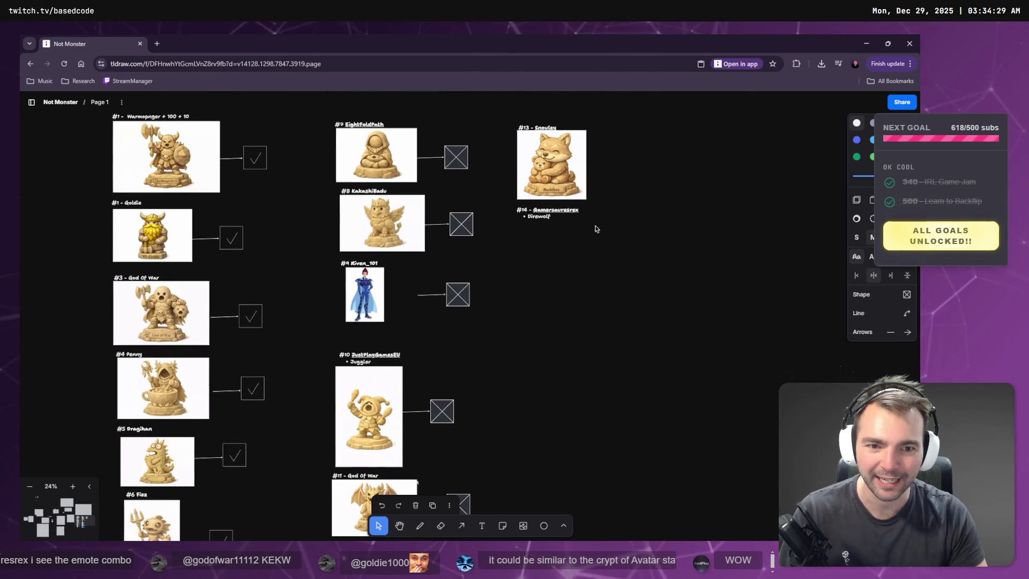
# Change the #14 note from Direwolf to Fossil, then view ChatGPT's T-Rex fossil image.
pyautogui.doubleClick(547, 221)
pyautogui.doubleClick(539, 217)
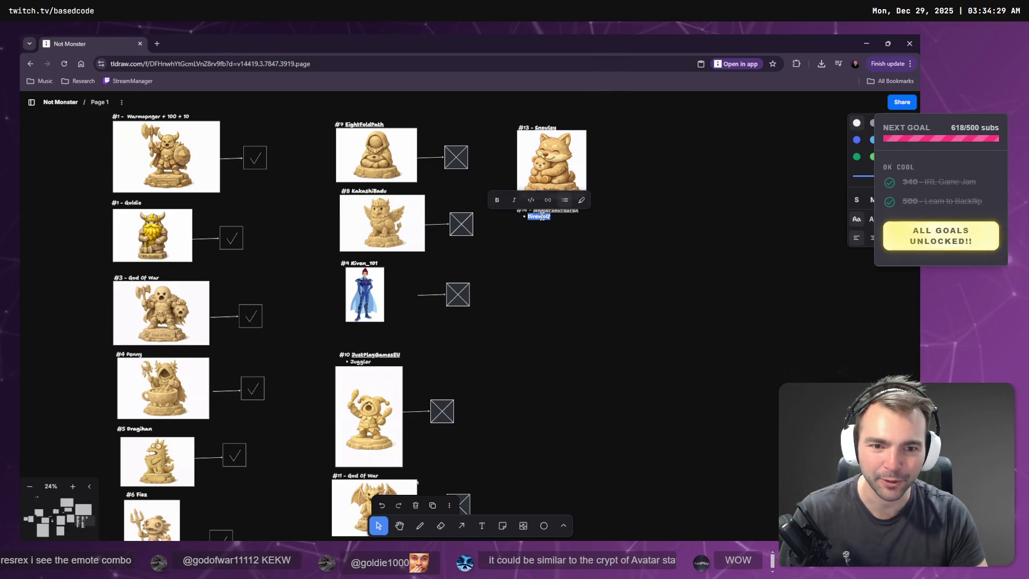
pyautogui.write('Sku')
pyautogui.click(566, 242)
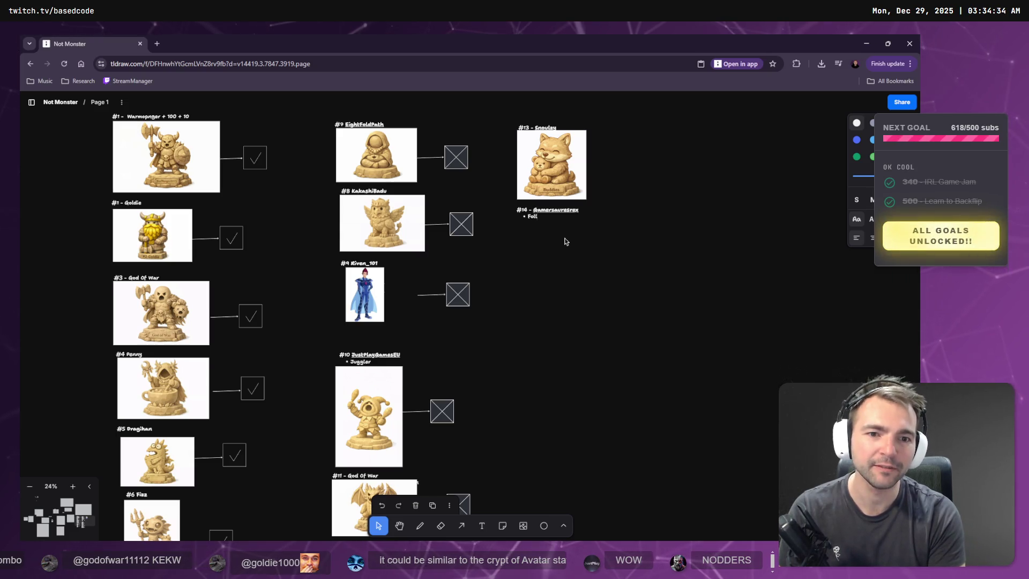
pyautogui.write('sil')
pyautogui.click(572, 310)
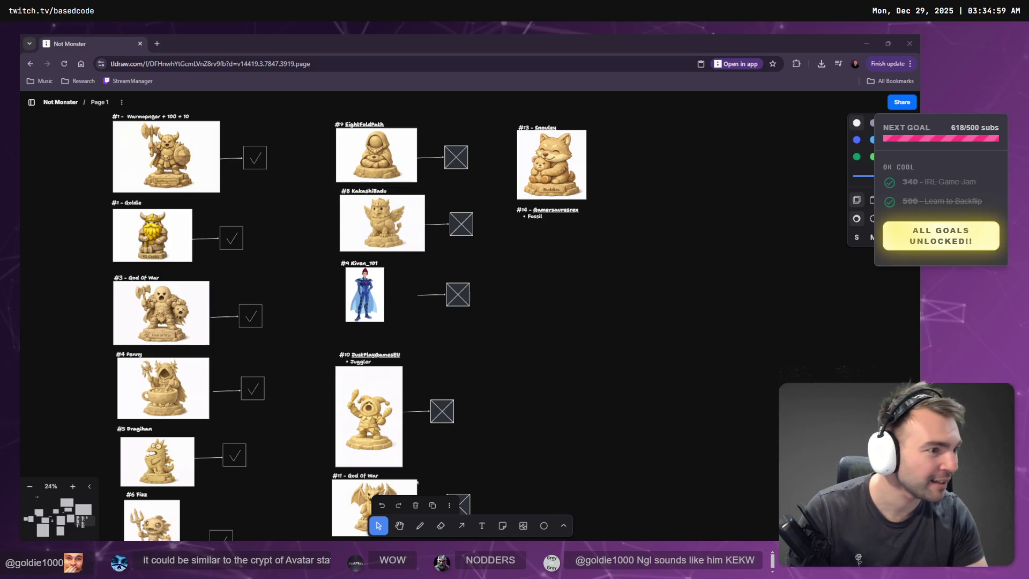
pyautogui.hotkey('alt', 'Tab')
pyautogui.click(513, 275)
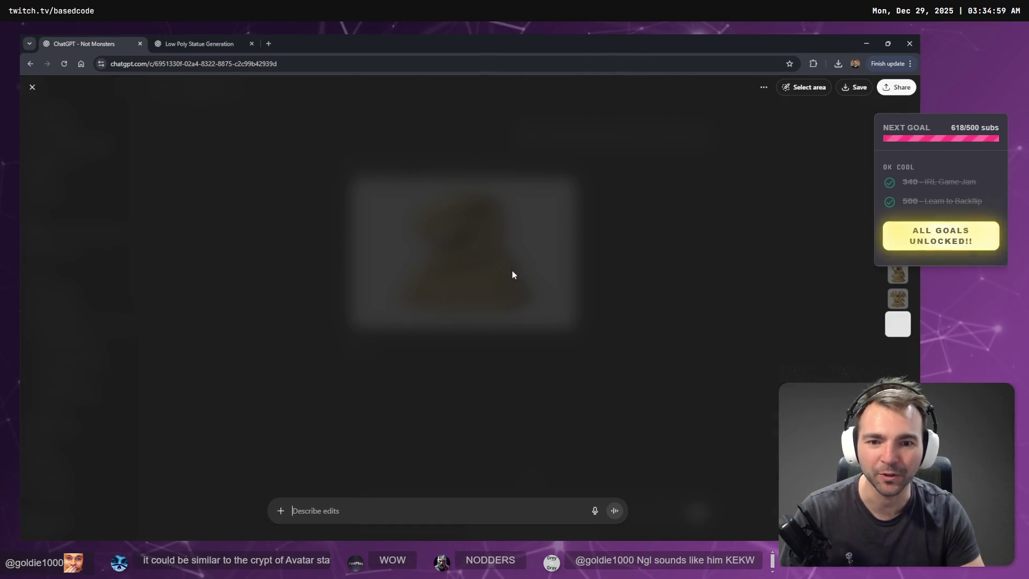
# Copy ChatGPT's T-Rex fossil image and paste it next to the #14 label in tldraw.
pyautogui.rightClick(540, 266)
pyautogui.click(580, 299)
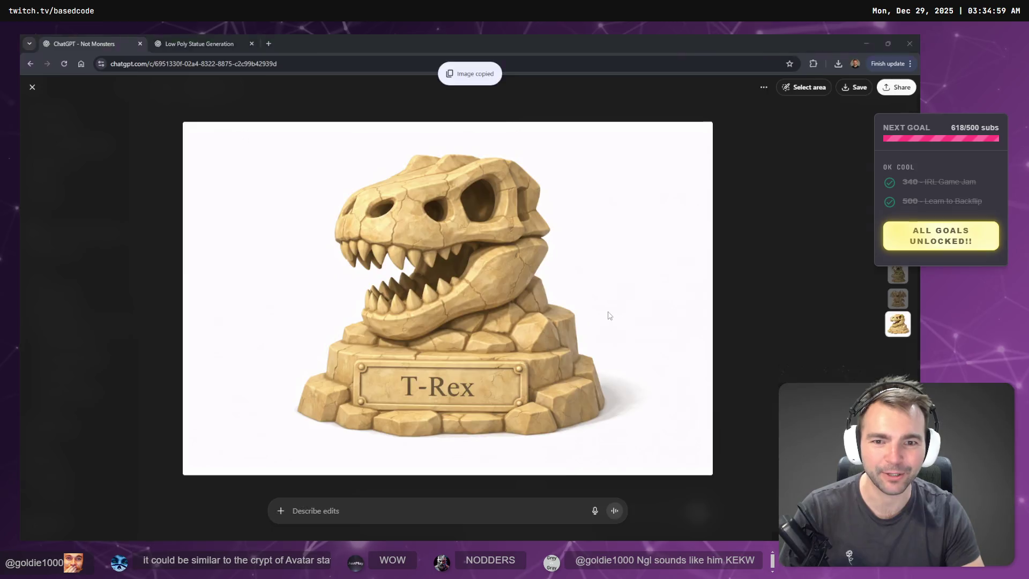
pyautogui.hotkey('alt', 'Tab')
pyautogui.hotkey('ctrl', 'v')
pyautogui.moveTo(542, 365)
pyautogui.mouseDown()
pyautogui.moveTo(629, 322)
pyautogui.moveTo(649, 326)
pyautogui.moveTo(563, 264)
pyautogui.moveTo(572, 252)
pyautogui.mouseUp()
pyautogui.click(572, 201)
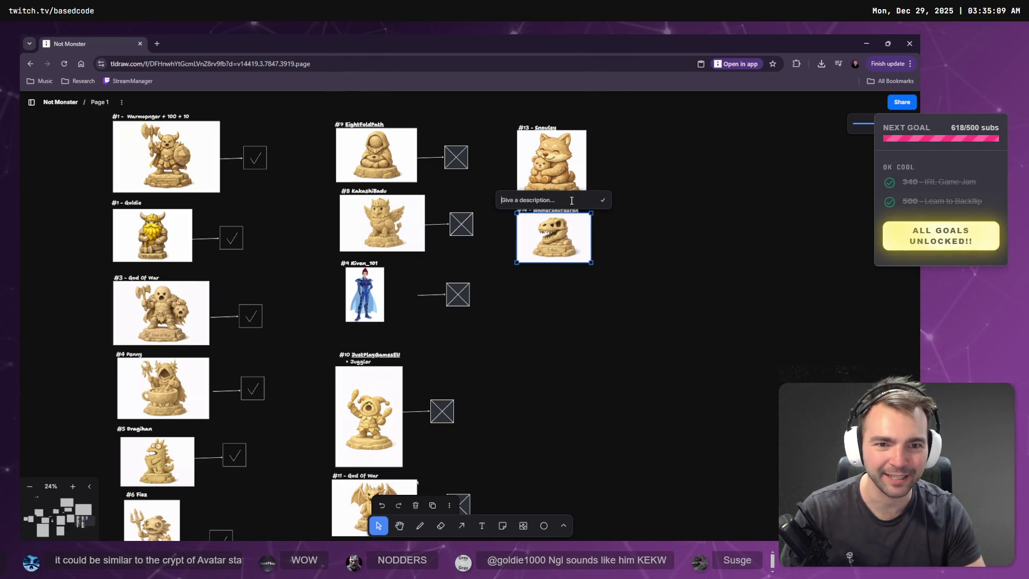
# Shrink the #13 cat statue image, then zoom around the board to review it.
pyautogui.click(584, 198)
pyautogui.moveTo(585, 201); pyautogui.dragTo(578, 192)
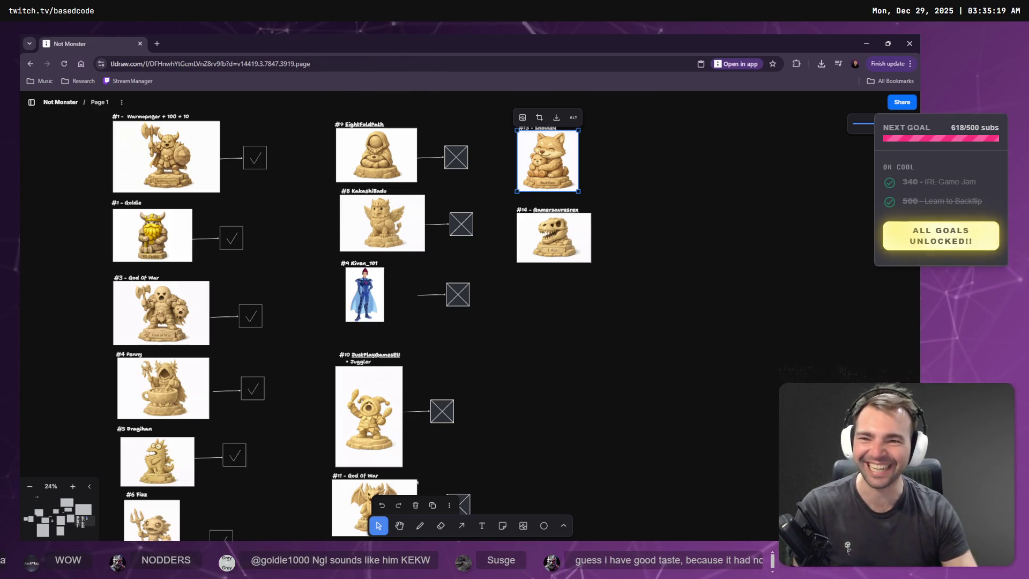
pyautogui.scroll(-5, 371, 217)
pyautogui.keyDown('ctrl'); pyautogui.scroll(3, 371, 218); pyautogui.keyUp('ctrl')
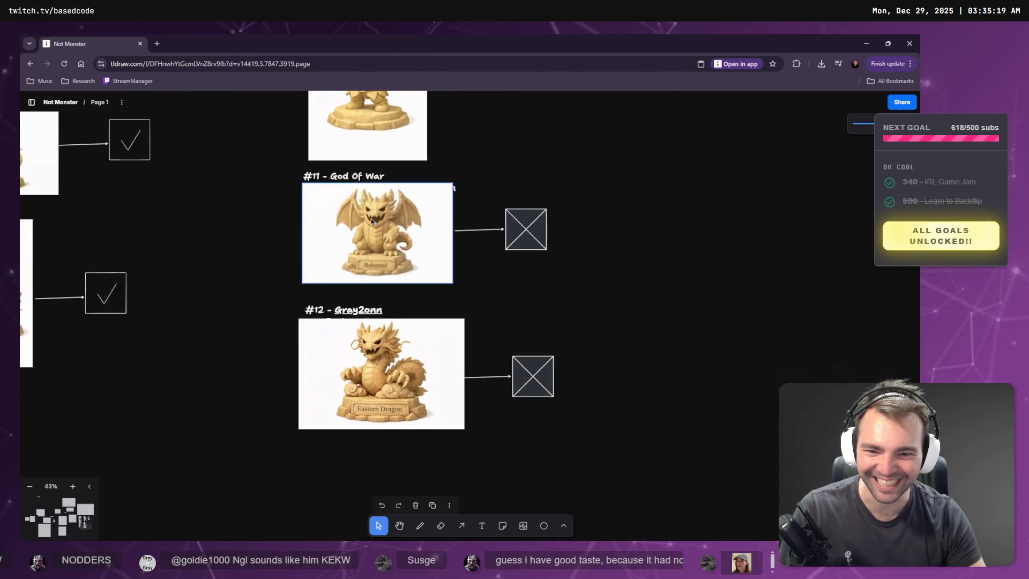
pyautogui.keyDown('ctrl'); pyautogui.scroll(10, 371, 218); pyautogui.keyUp('ctrl')
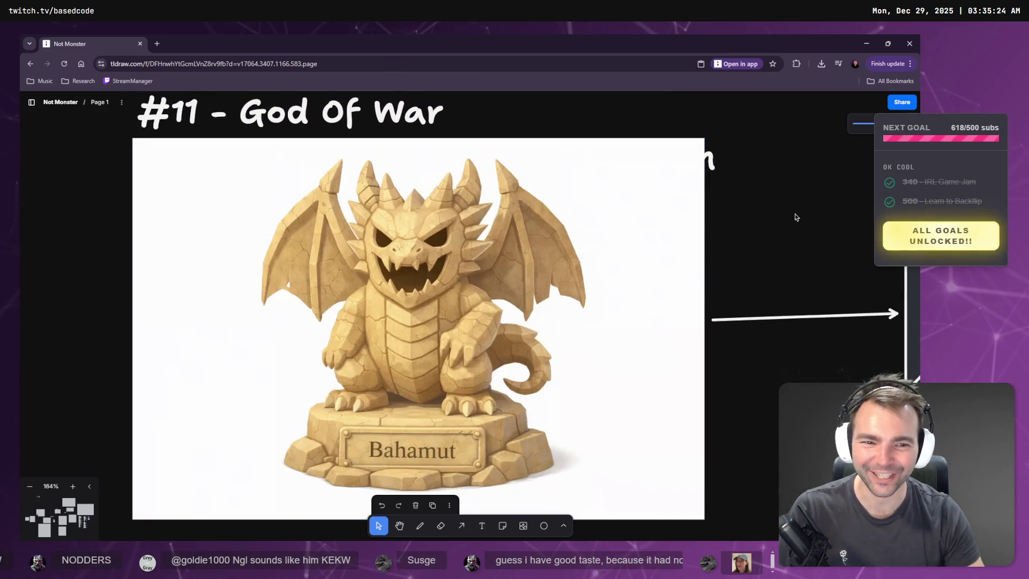
pyautogui.keyDown('ctrl'); pyautogui.scroll(-5, 621, 330); pyautogui.keyUp('ctrl')
pyautogui.scroll(-3, 544, 407)
pyautogui.keyDown('ctrl'); pyautogui.scroll(9, 478, 266); pyautogui.keyUp('ctrl')
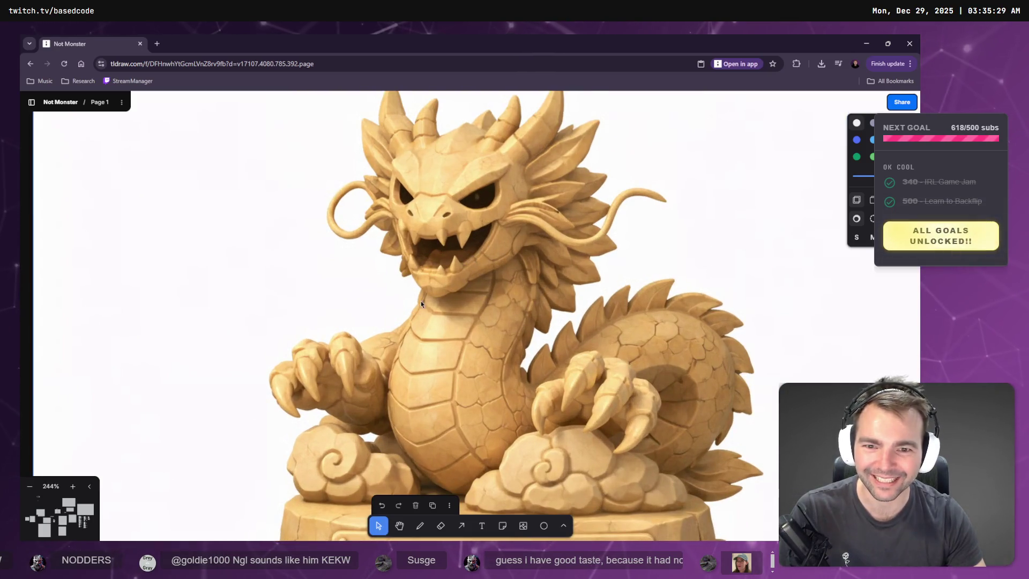
pyautogui.keyDown('ctrl'); pyautogui.scroll(-8, 411, 300); pyautogui.keyUp('ctrl')
pyautogui.scroll(3, 515, 281)
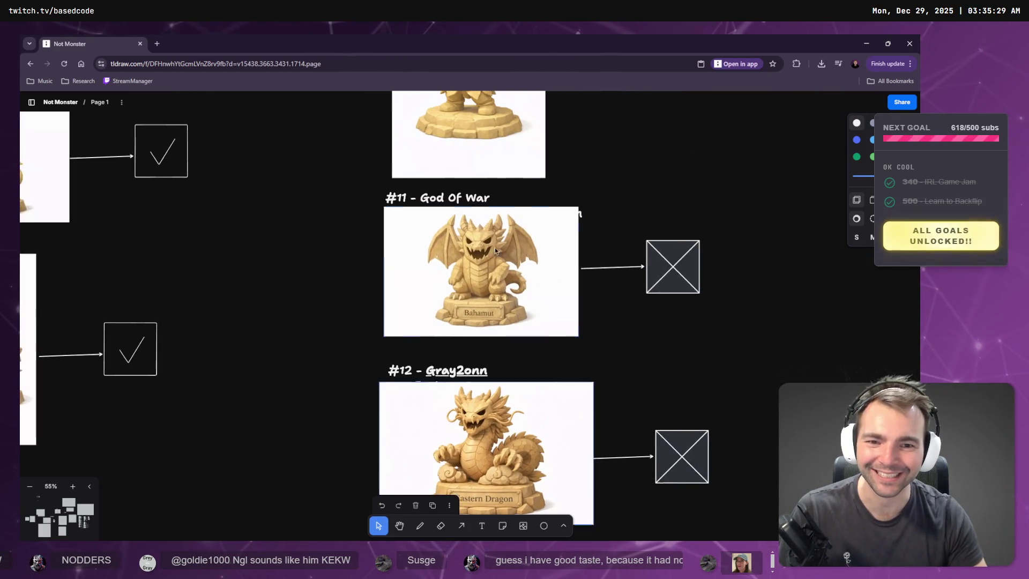
pyautogui.keyDown('ctrl'); pyautogui.scroll(-2, 692, 239); pyautogui.keyUp('ctrl')
pyautogui.scroll(8, 691, 239)
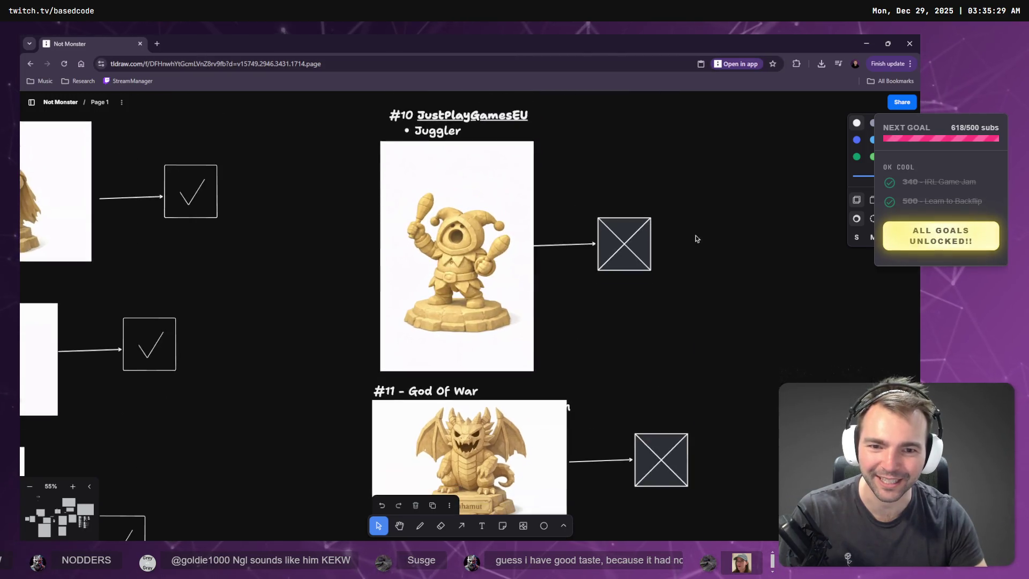
pyautogui.keyDown('ctrl'); pyautogui.scroll(-5, 690, 367); pyautogui.keyUp('ctrl')
pyautogui.keyDown('ctrl'); pyautogui.scroll(-1, 689, 367); pyautogui.keyUp('ctrl')
pyautogui.hscroll(3, 689, 367)
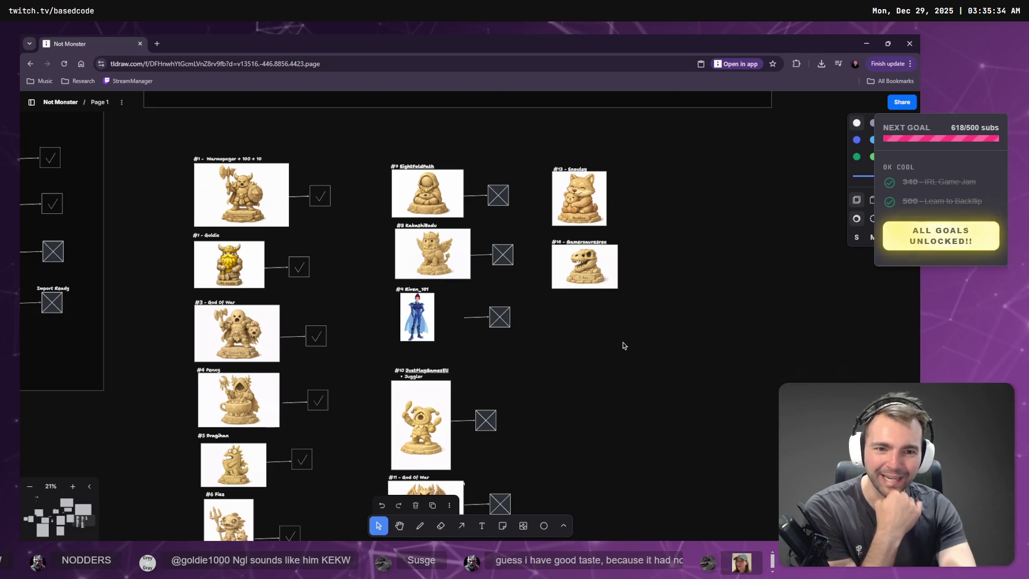
# Go from the tldraw board to ChatGPT's Low Poly Statue Generation chat.
pyautogui.scroll(-4, 619, 343)
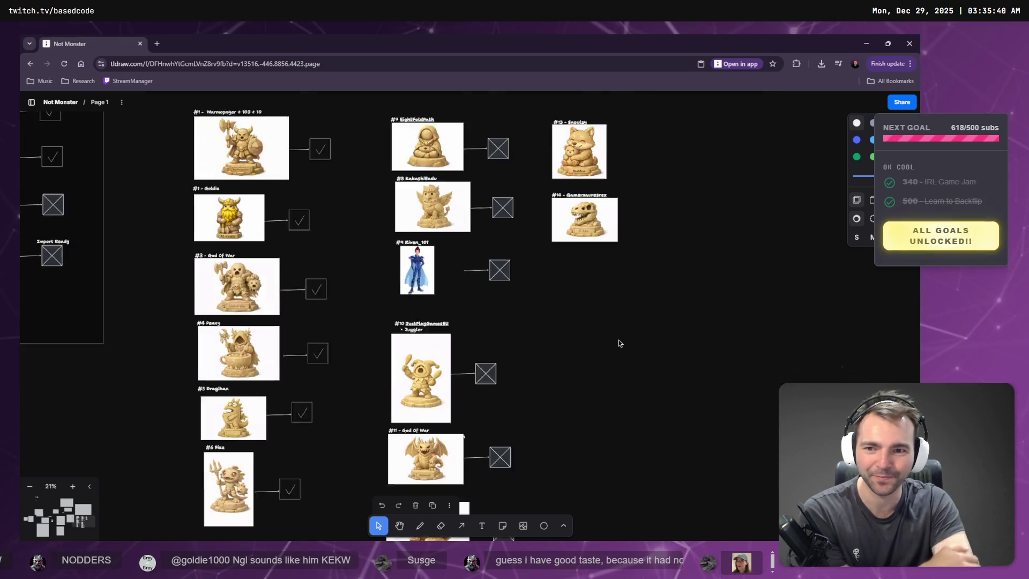
pyautogui.scroll(3, 619, 343)
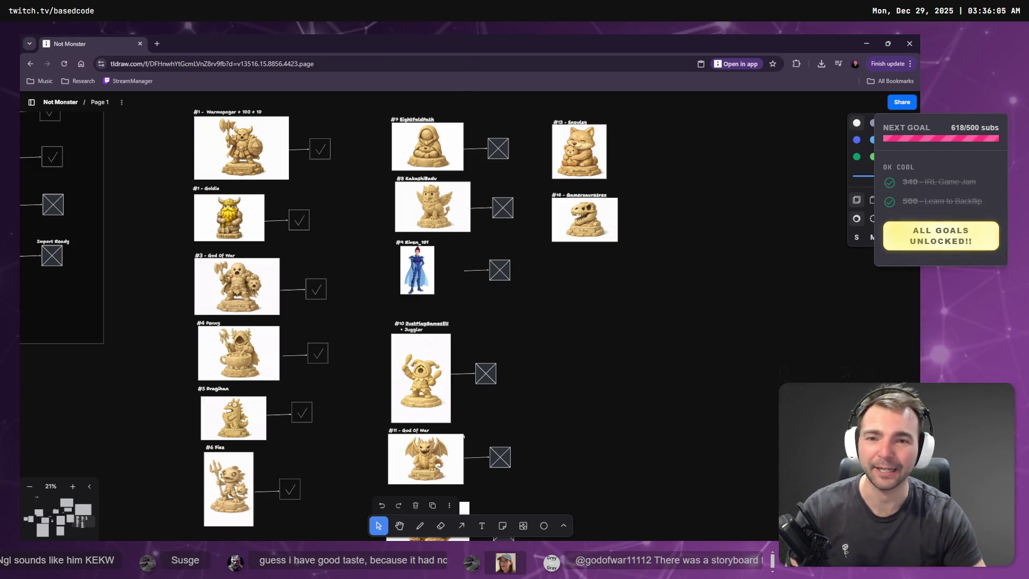
pyautogui.scroll(-1, 590, 309)
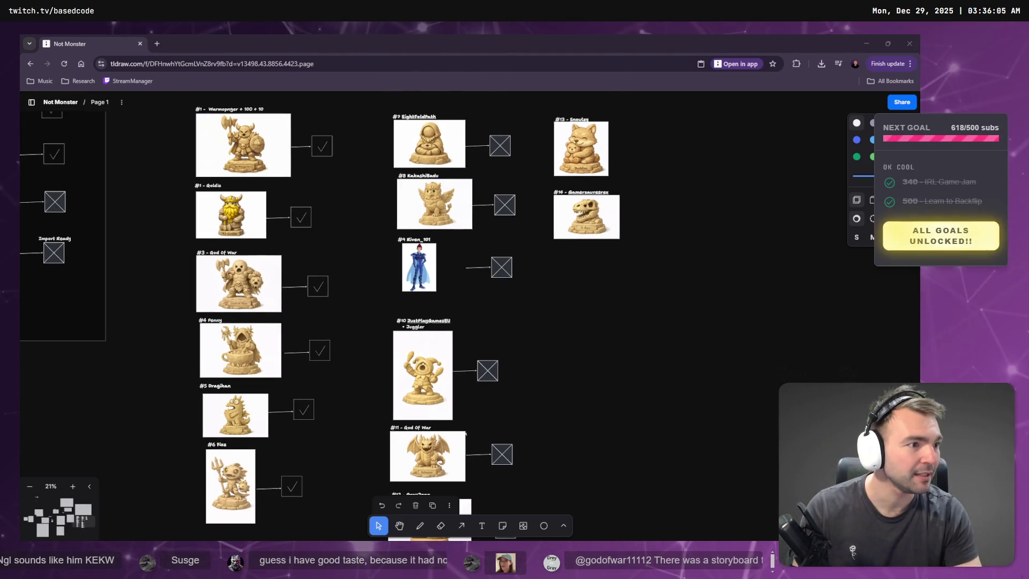
pyautogui.click(349, 40)
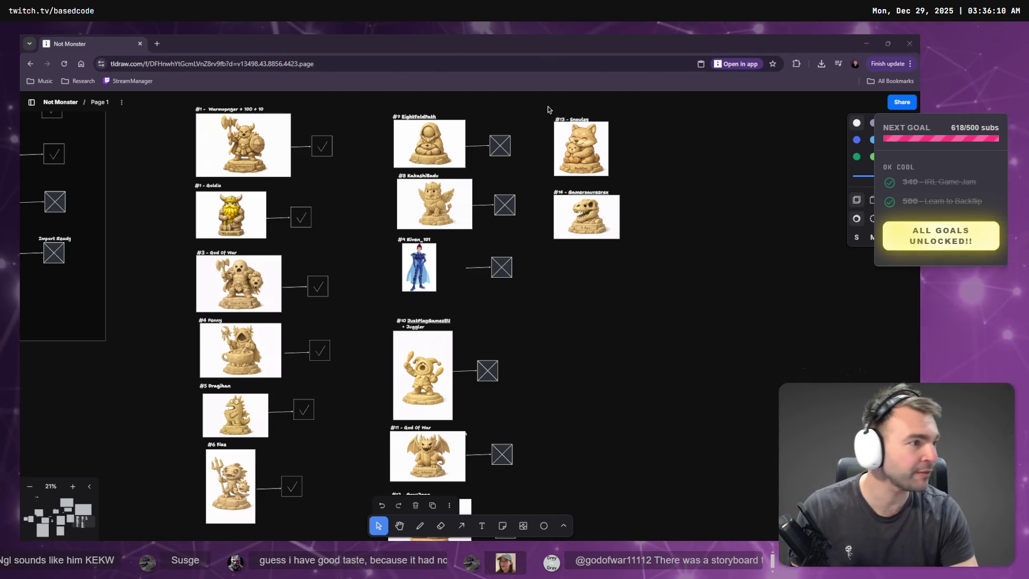
pyautogui.hotkey('alt', 'Tab')
pyautogui.click(181, 40)
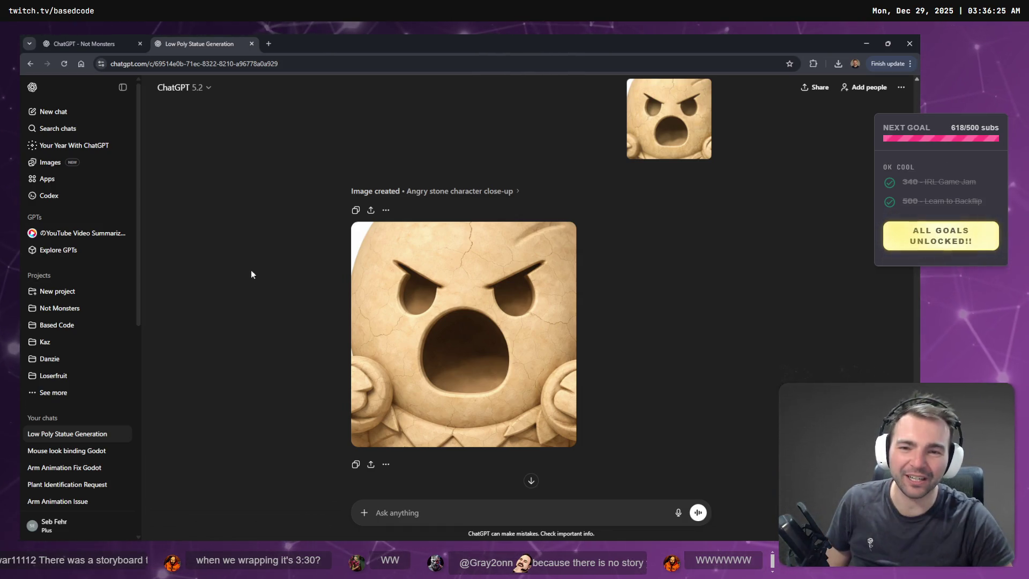
# Preview the 'Angry stone character close-up' image enlarged and close it again.
pyautogui.scroll(6, 586, 249)
pyautogui.scroll(-2, 586, 248)
pyautogui.click(637, 378)
pyautogui.click(568, 350)
pyautogui.scroll(-5, 568, 351)
pyautogui.scroll(5, 498, 324)
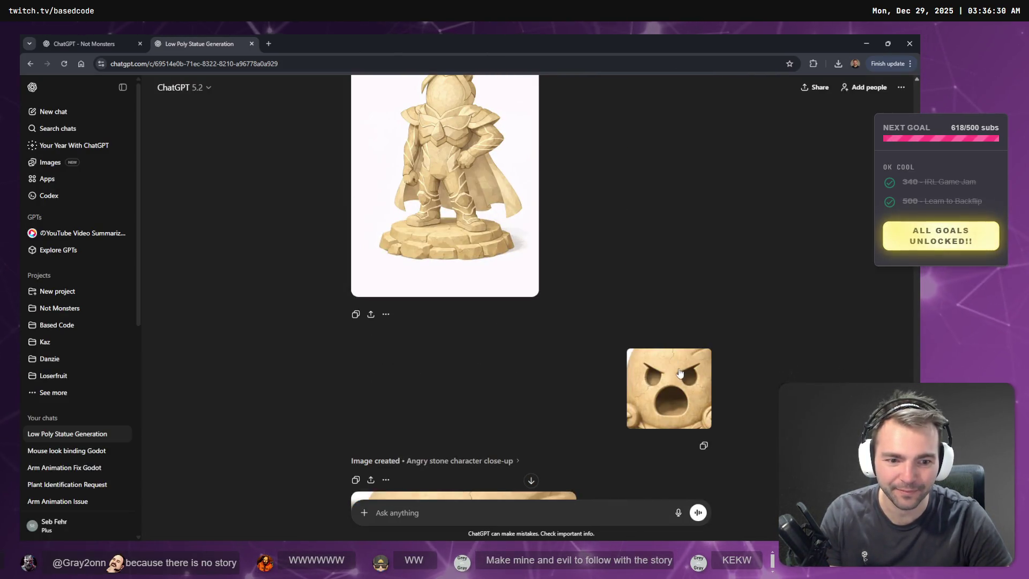
pyautogui.click(680, 373)
pyautogui.click(581, 333)
pyautogui.scroll(-5, 603, 304)
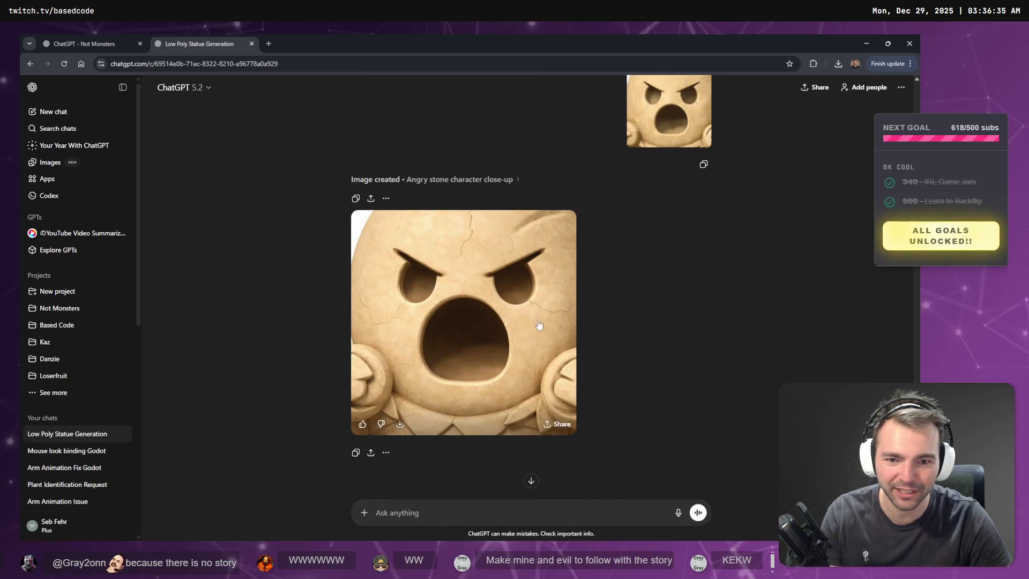
pyautogui.scroll(5, 509, 314)
# View the 'Stone sentinel on layered pedestal' image full size, then close it with Esc.
pyautogui.click(508, 315)
pyautogui.click(568, 351)
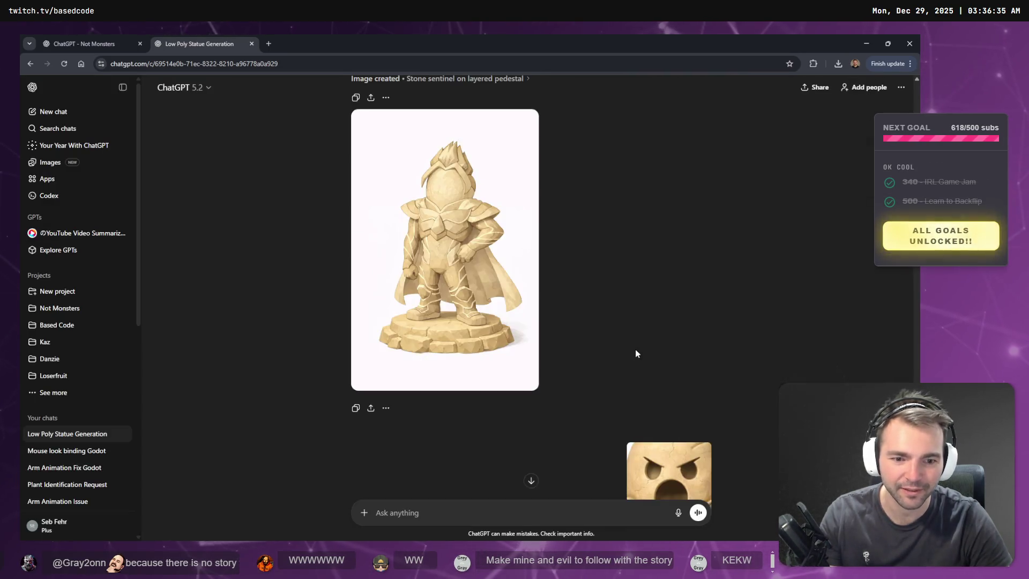
pyautogui.scroll(-2, 635, 348)
pyautogui.scroll(5, 590, 328)
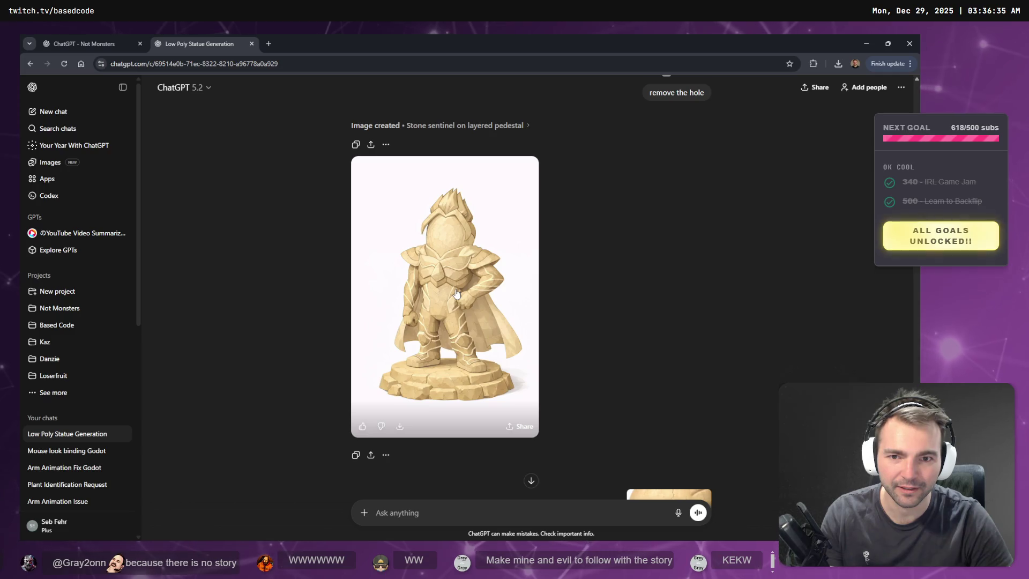
pyautogui.click(472, 400)
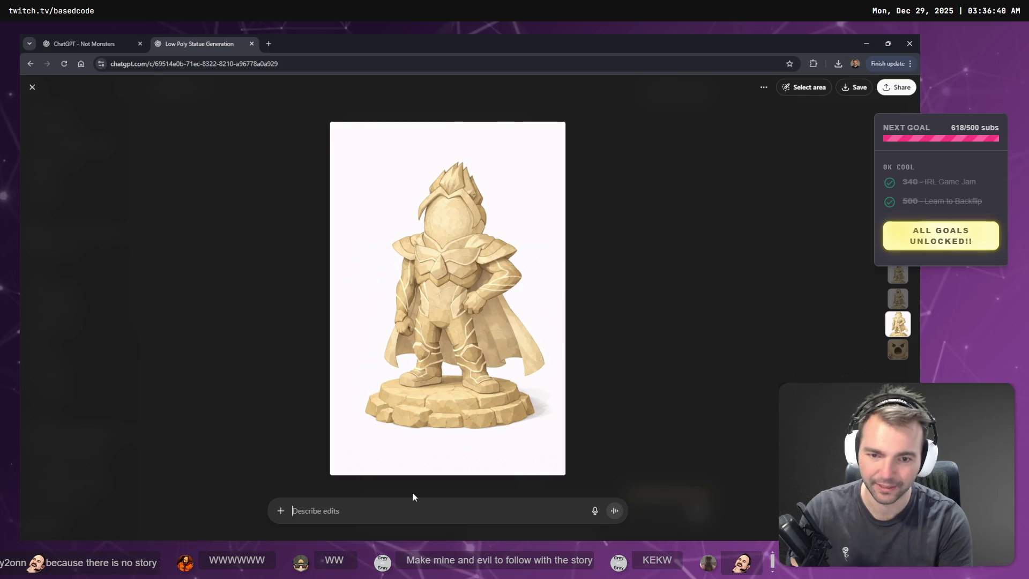
pyautogui.press('Escape')
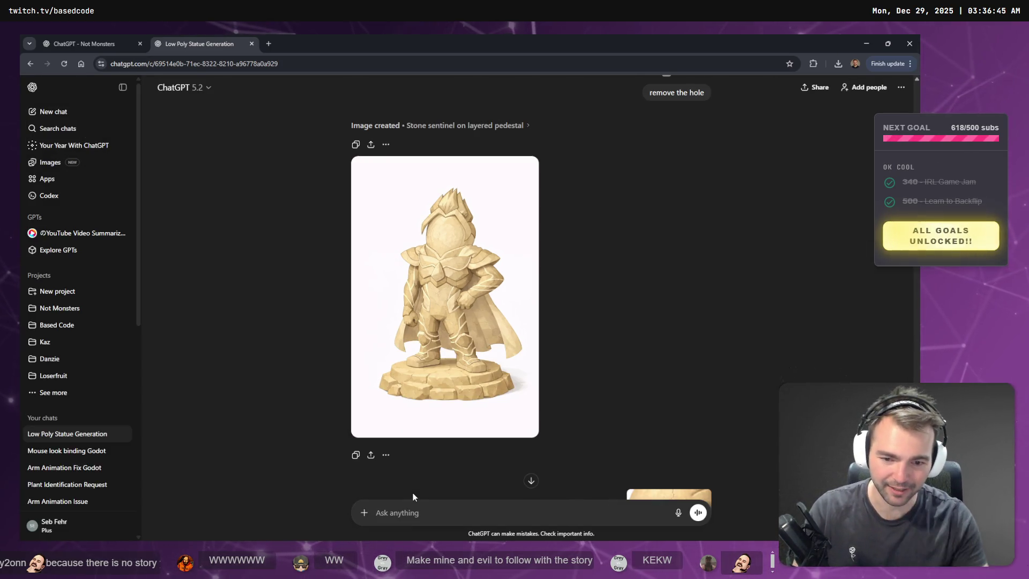
pyautogui.scroll(-4, 529, 227)
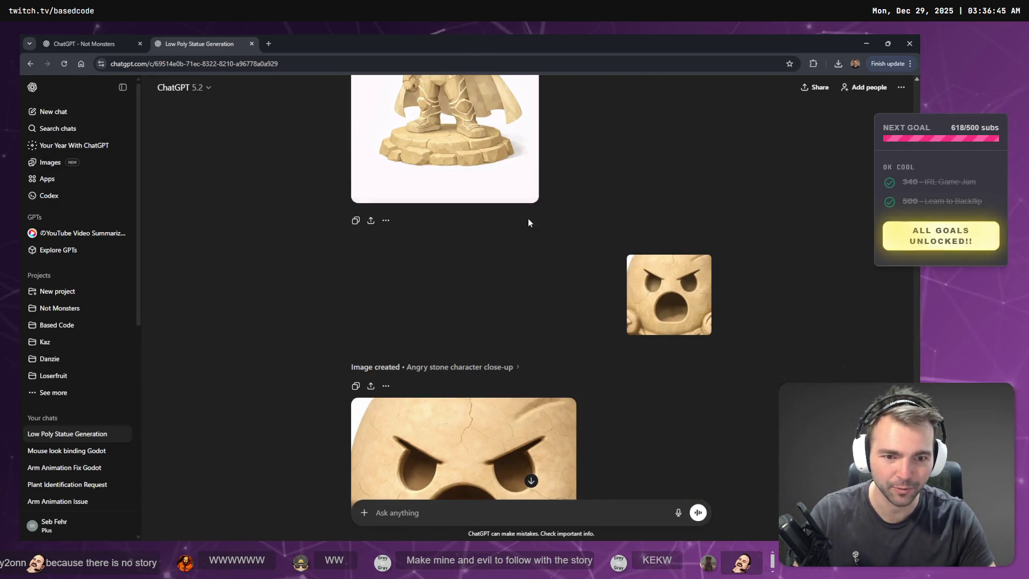
# Send the edit request 'give this character a face in the style of a fall guys character.'.
pyautogui.click(483, 185)
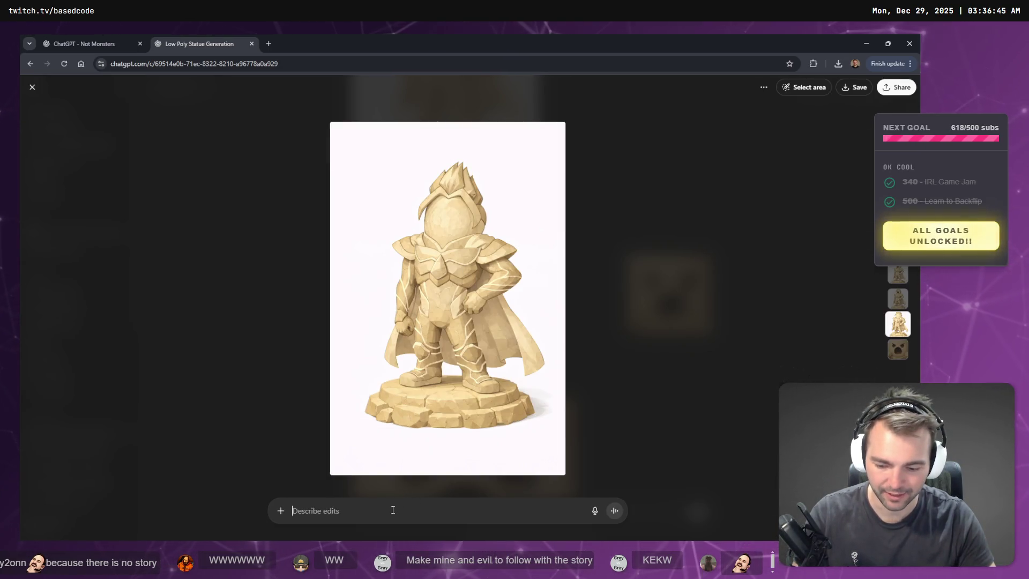
pyautogui.press('super+h')
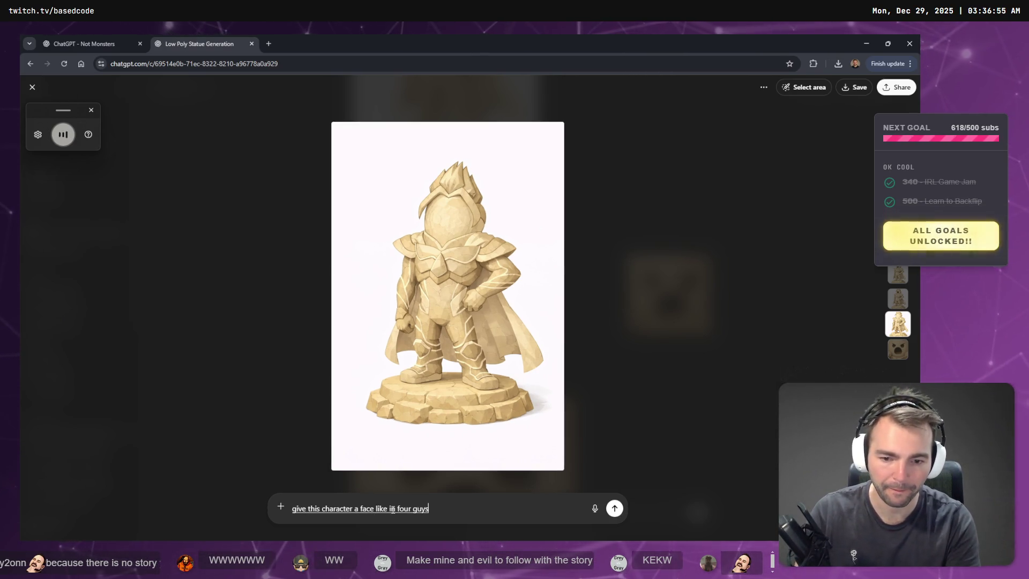
pyautogui.press('BackSpace')
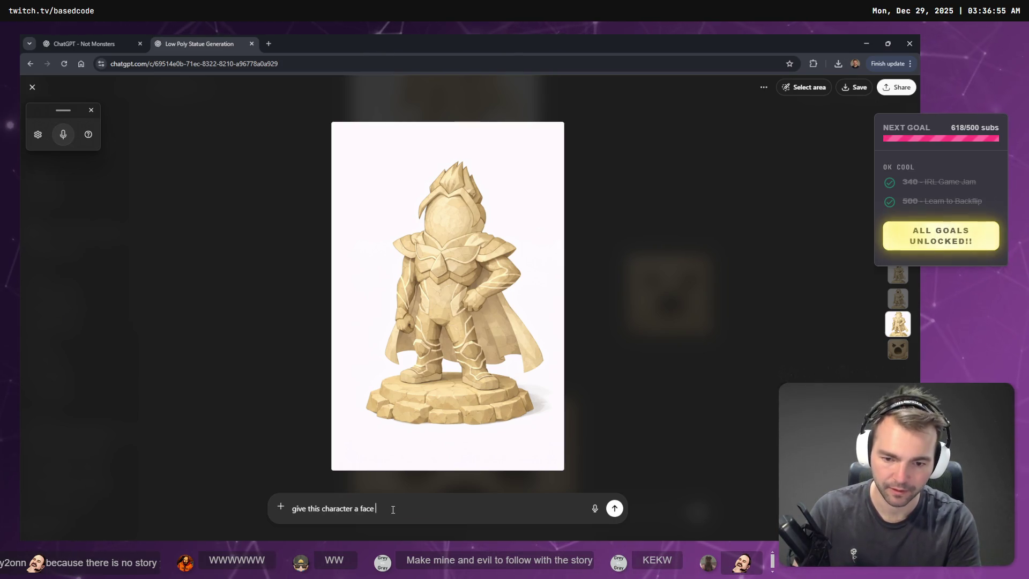
pyautogui.press('super+h')
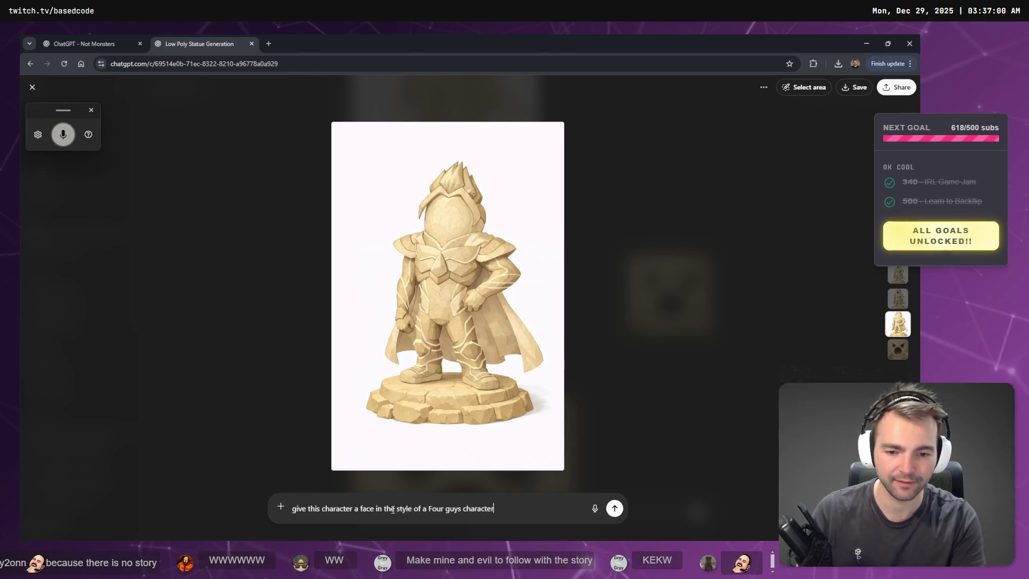
pyautogui.press('Delete')
pyautogui.press('Delete')
pyautogui.press('Delete')
pyautogui.write('fall')
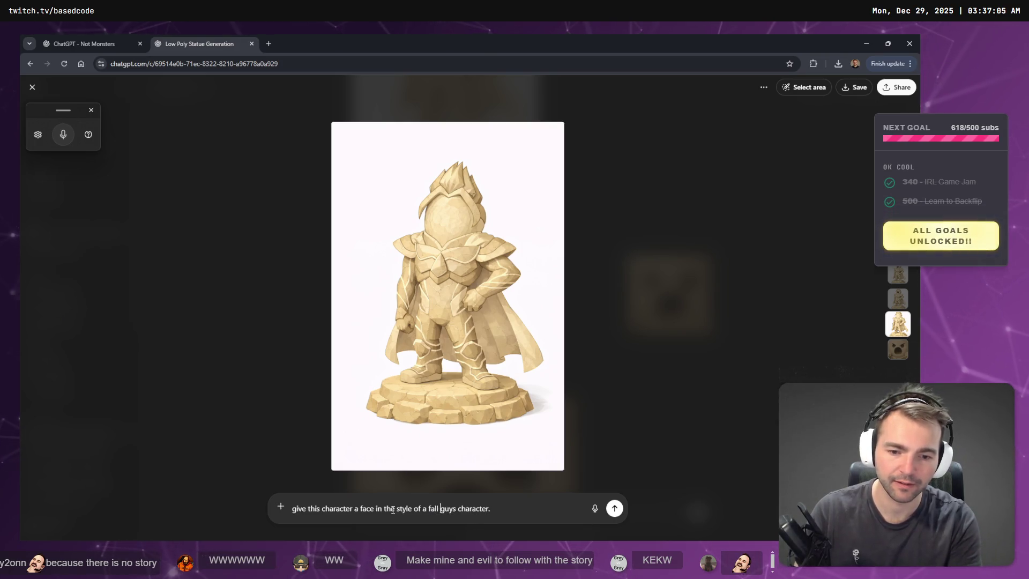
pyautogui.click(614, 514)
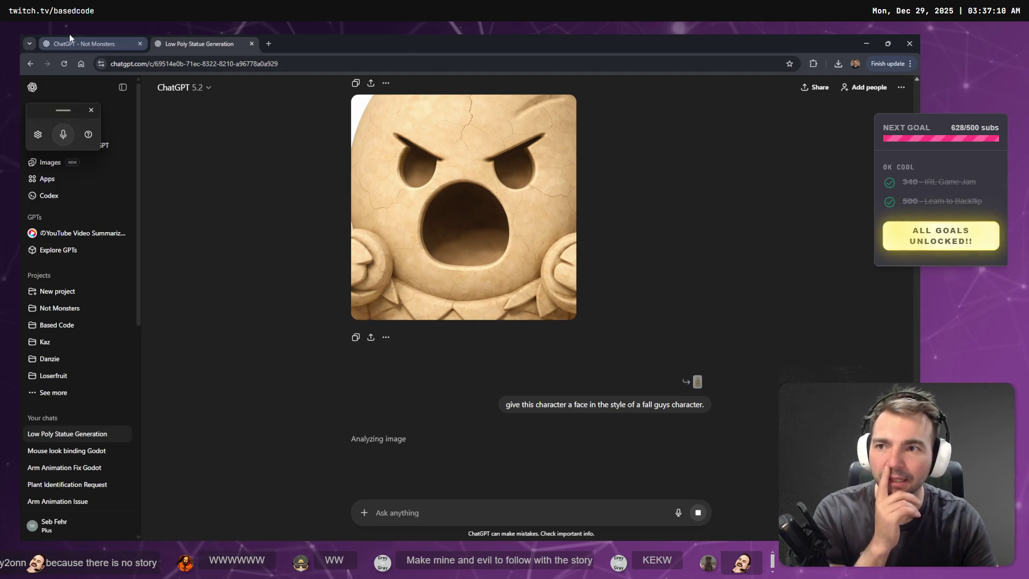
# Rename the statue generation chat to 'Art (Statues 2)'.
pyautogui.click(81, 44)
pyautogui.scroll(7, 551, 237)
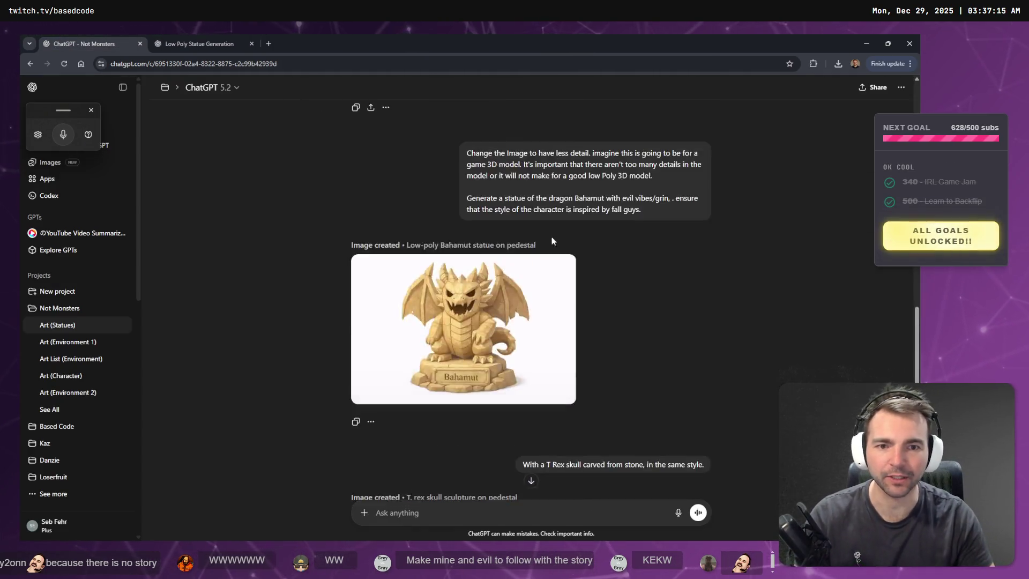
pyautogui.scroll(-7, 588, 233)
pyautogui.hotkey('ctrl', 'Tab')
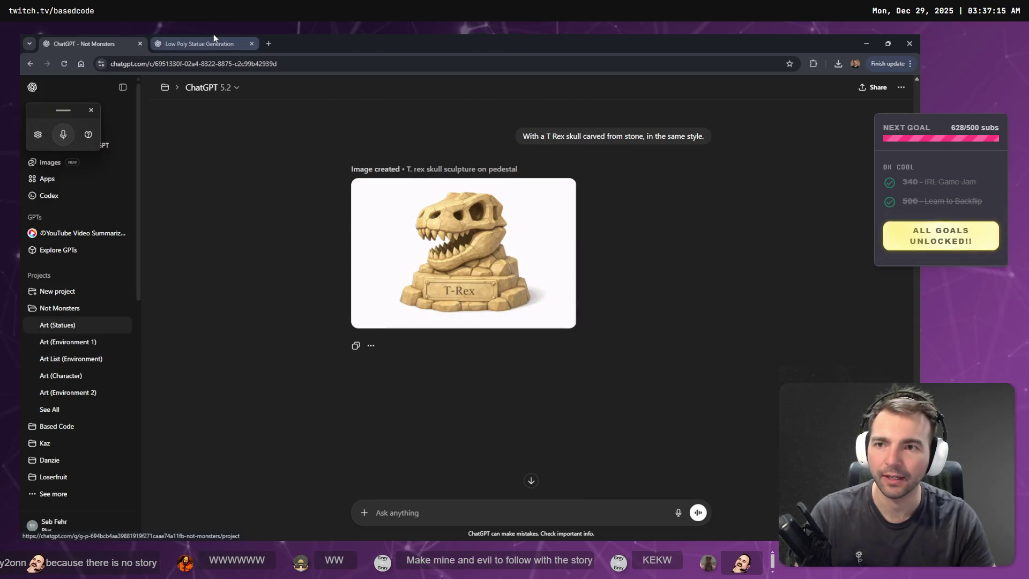
pyautogui.click(122, 435)
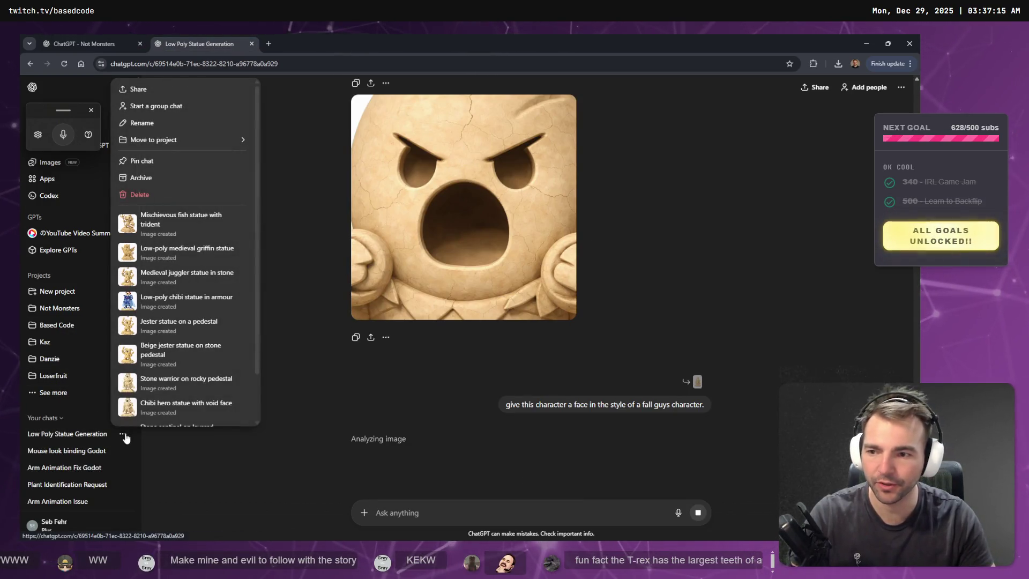
pyautogui.click(143, 124)
pyautogui.write('Art S')
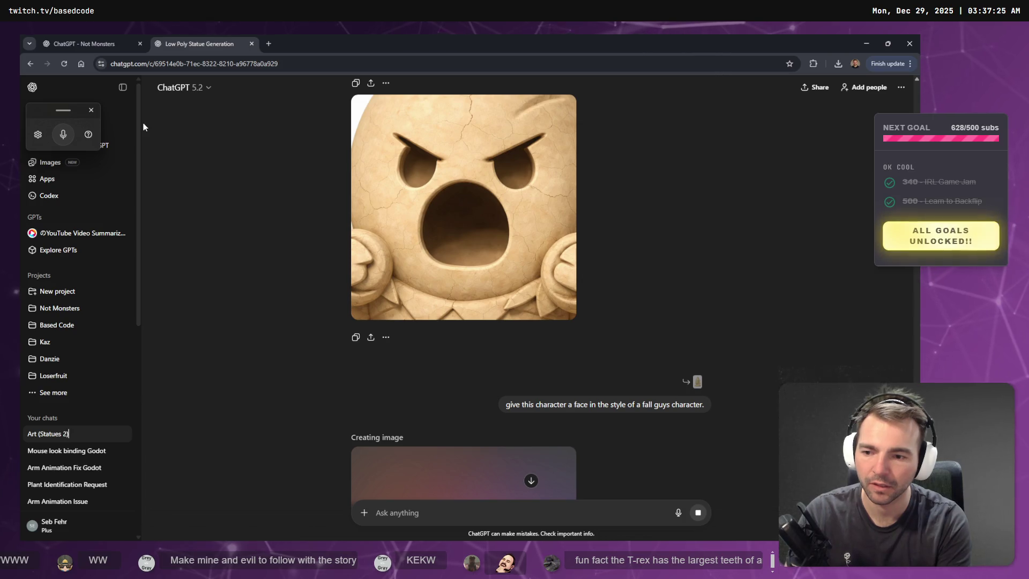
# Move Art (Statues 2) into the Not Monsters project and show the project page.
pyautogui.moveTo(67, 436)
pyautogui.mouseDown()
pyautogui.moveTo(86, 302)
pyautogui.moveTo(168, 392)
pyautogui.moveTo(70, 310)
pyautogui.mouseUp()
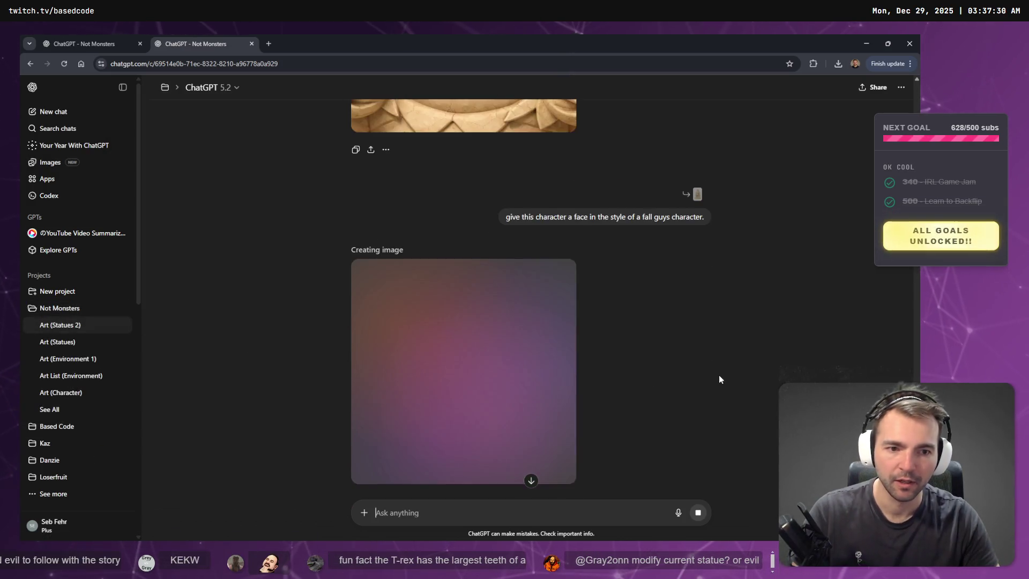
pyautogui.click(91, 40)
pyautogui.click(186, 36)
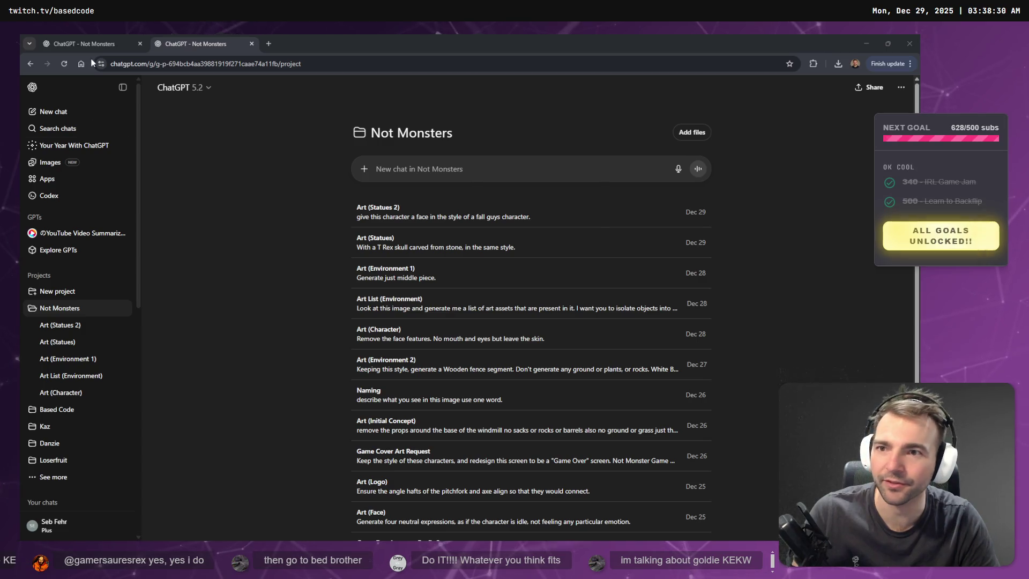
# Browse the statue images in the Art (Statues) chat, glancing at Art (Statues 2) along the way.
pyautogui.click(115, 44)
pyautogui.scroll(15, 620, 261)
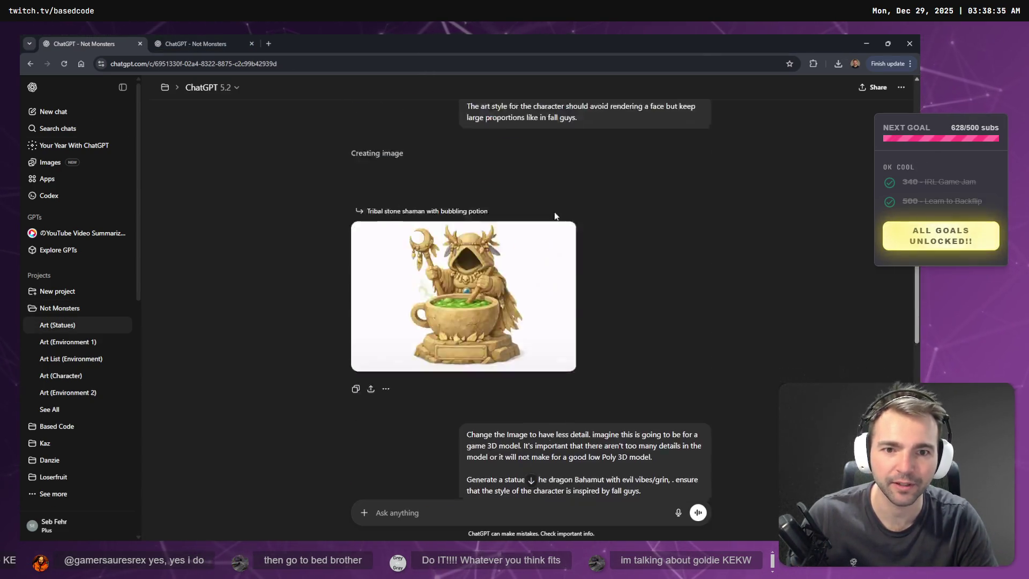
pyautogui.hotkey('ctrl', 'Tab')
pyautogui.click(477, 217)
pyautogui.click(98, 37)
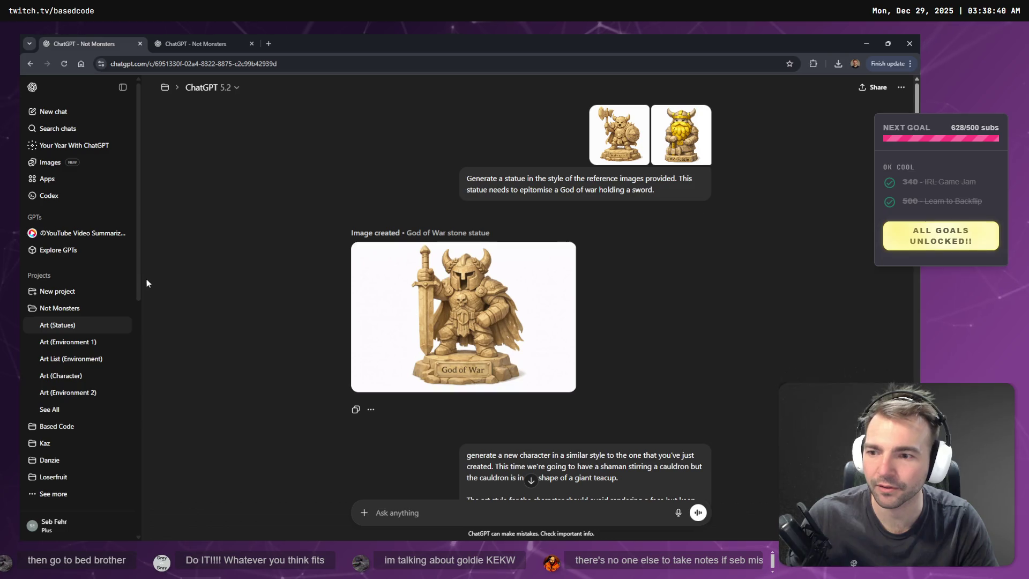
pyautogui.scroll(-1, 214, 252)
pyautogui.scroll(1, 252, 230)
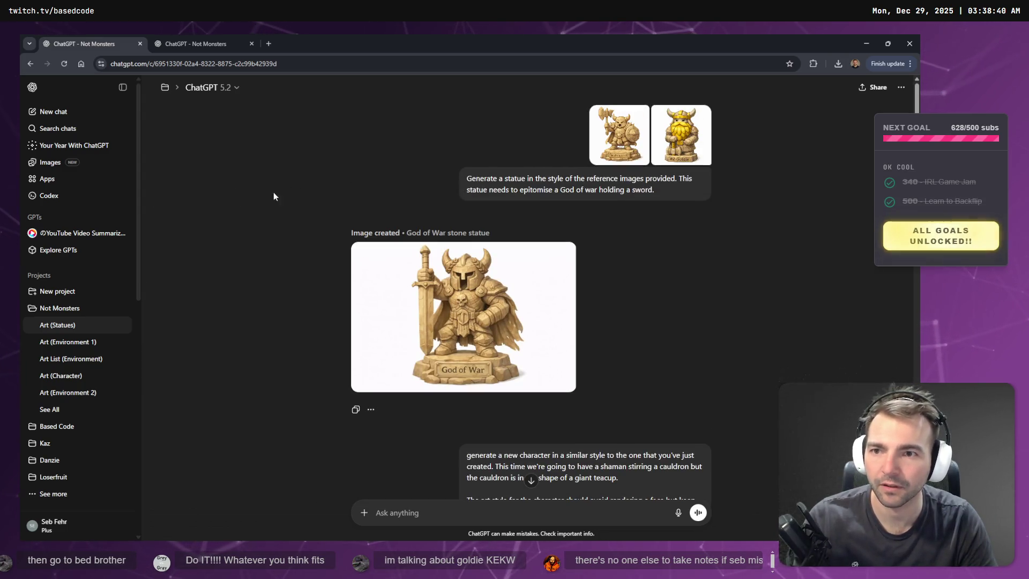
pyautogui.scroll(-15, 620, 375)
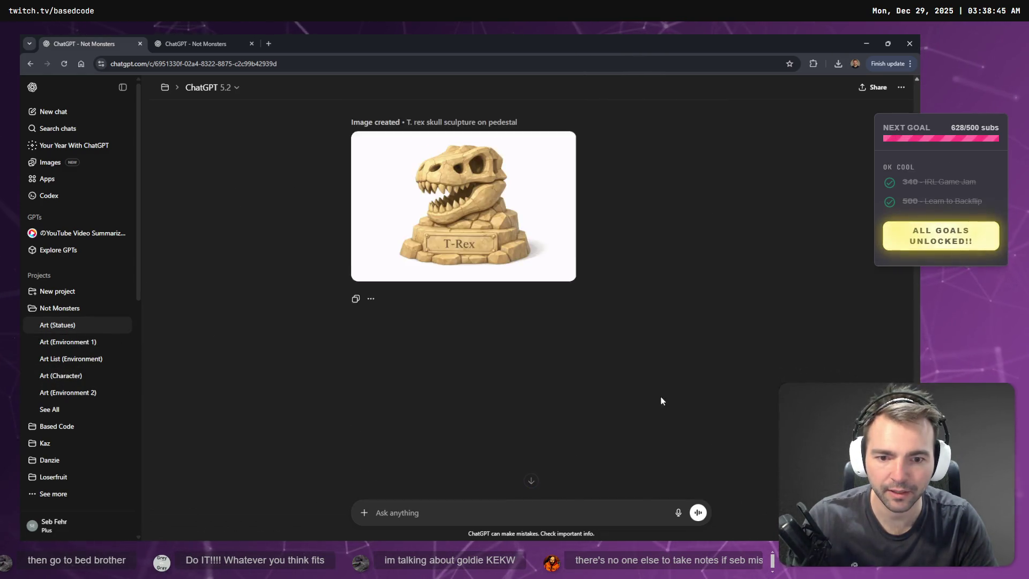
pyautogui.scroll(5, 517, 236)
pyautogui.scroll(-5, 524, 289)
pyautogui.scroll(10, 545, 329)
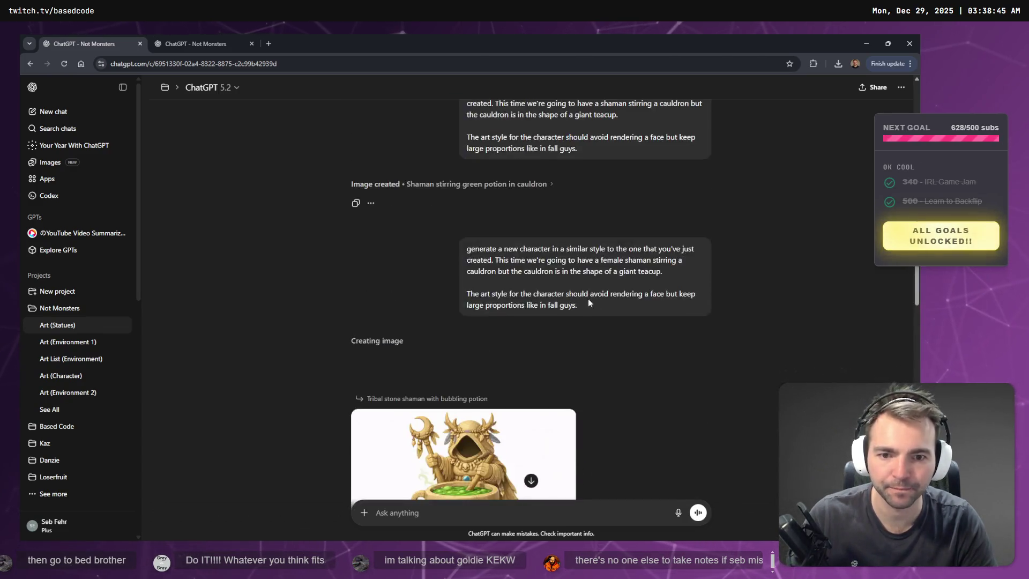
pyautogui.scroll(4, 595, 290)
# Scroll up through the Art (Statues 2) chat's statue images, then bring up Hunyuan 3D.
pyautogui.click(230, 44)
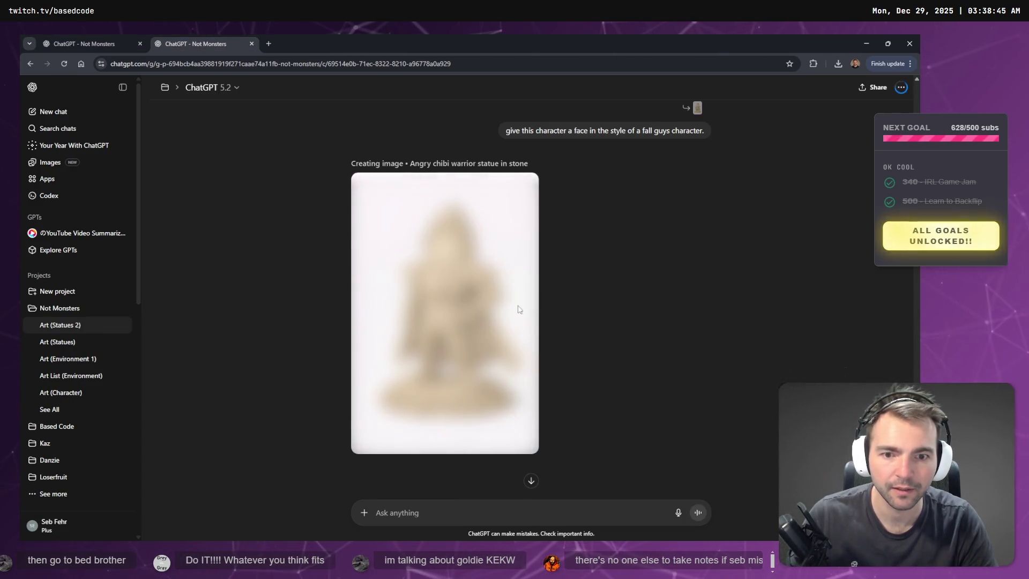
pyautogui.scroll(10, 530, 257)
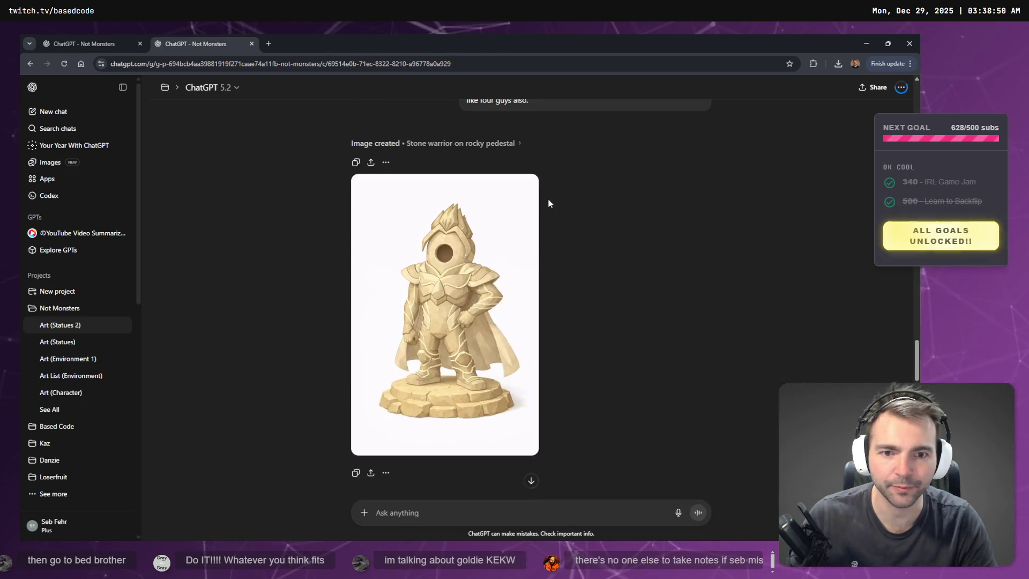
pyautogui.scroll(15, 548, 203)
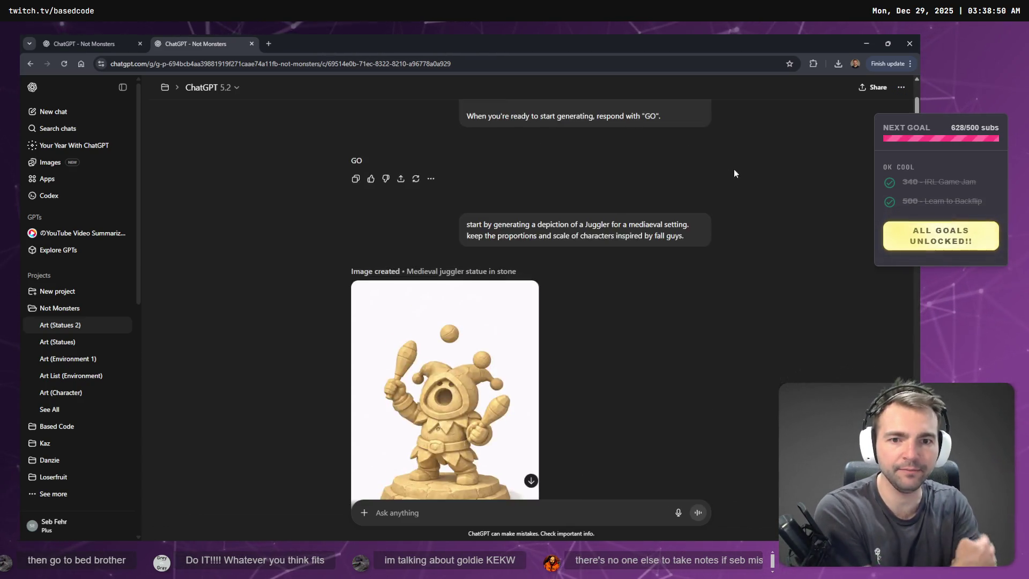
pyautogui.scroll(3, 736, 175)
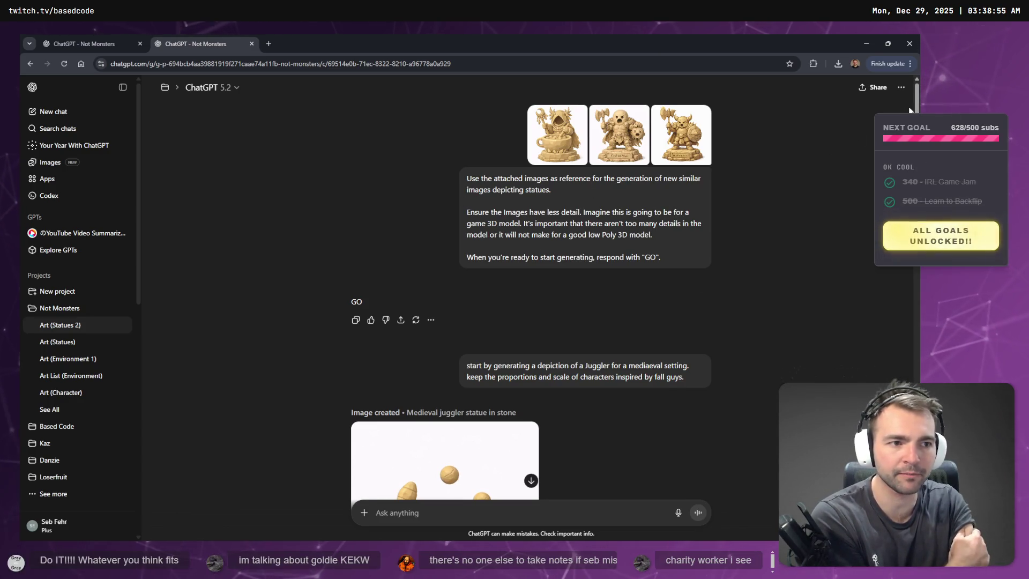
pyautogui.moveTo(916, 99); pyautogui.dragTo(867, 301)
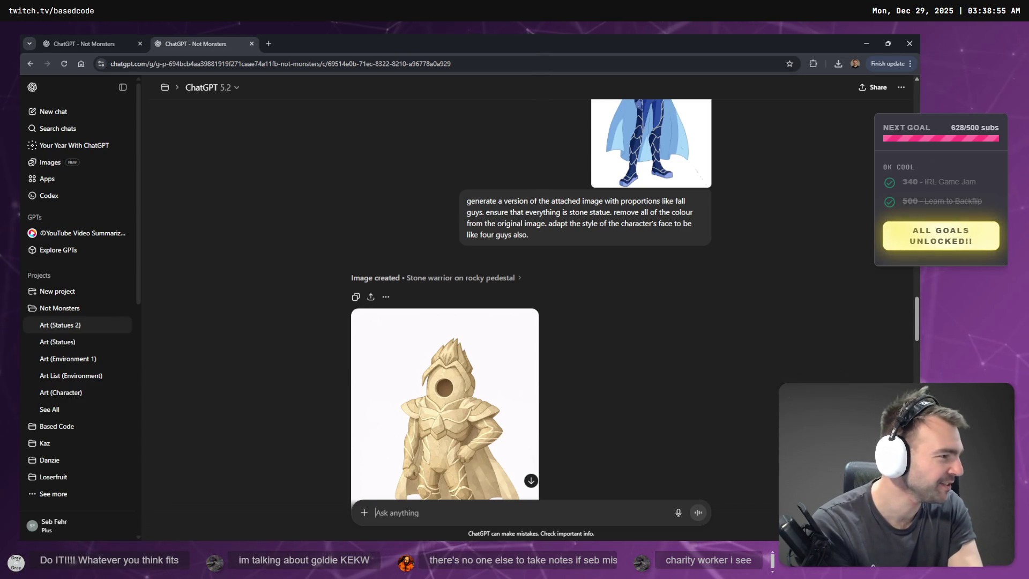
pyautogui.hotkey('alt', 'Tab')
# Spin the dragon statue and toggle wireframe several times, leaving it solid, then return to ChatGPT.
pyautogui.moveTo(470, 328)
pyautogui.mouseDown()
pyautogui.moveTo(246, 285)
pyautogui.moveTo(124, 202)
pyautogui.mouseUp()
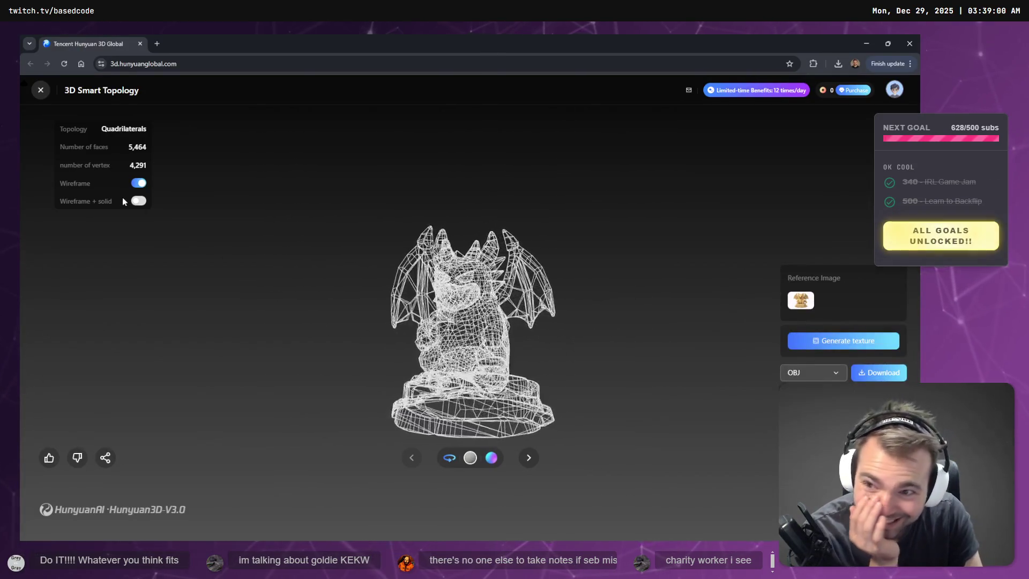
pyautogui.click(139, 183)
pyautogui.click(143, 186)
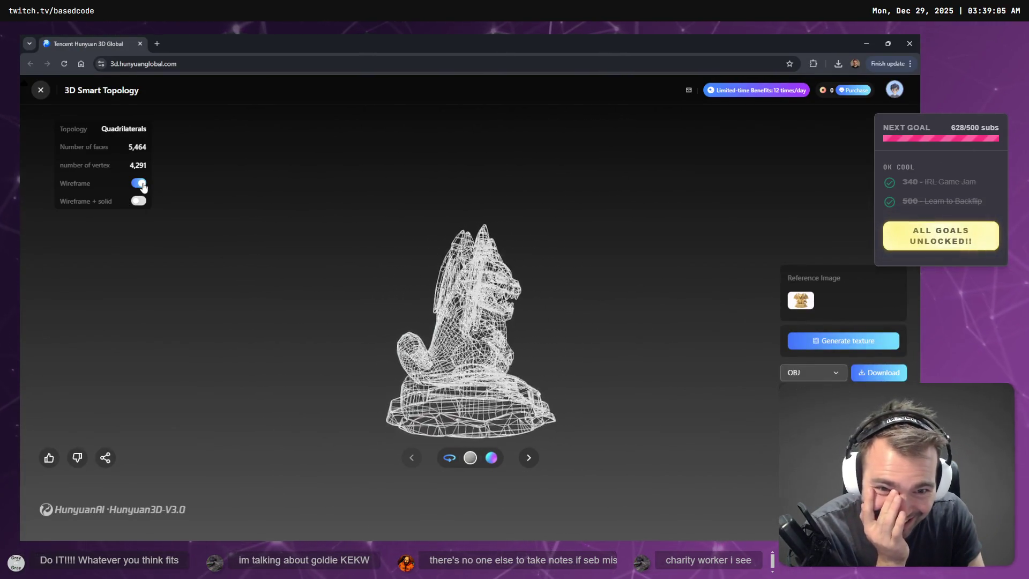
pyautogui.click(142, 186)
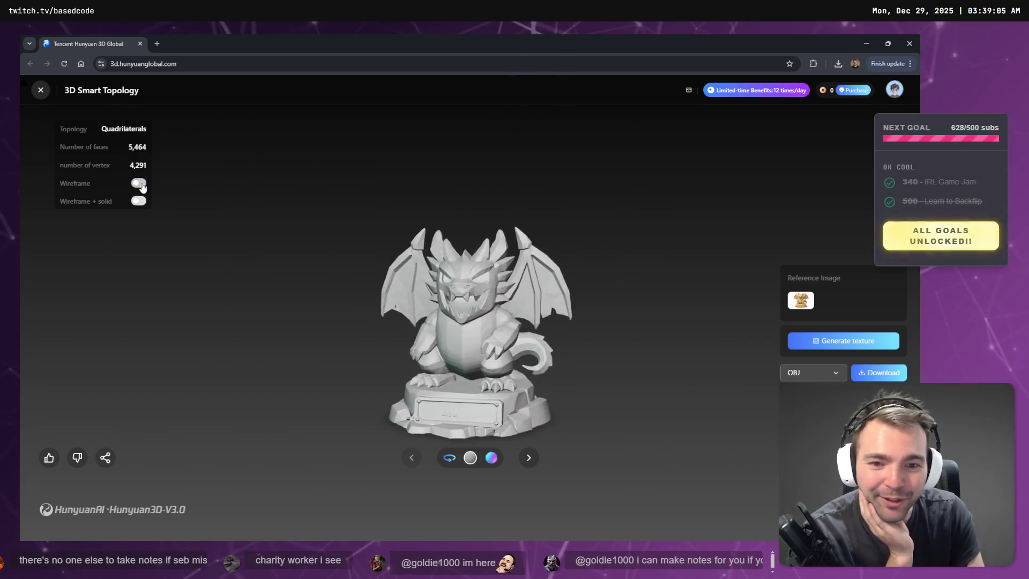
pyautogui.click(142, 186)
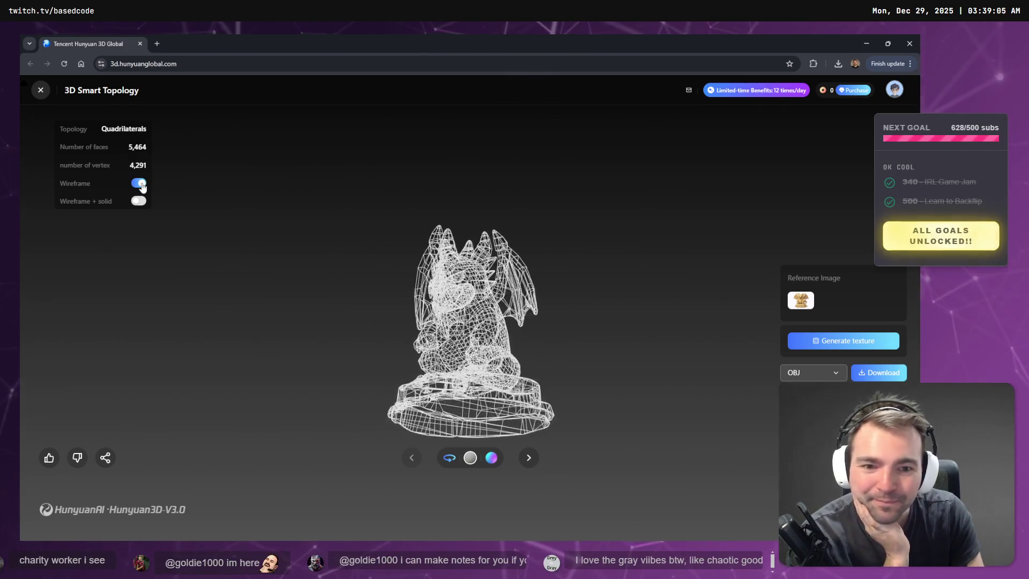
pyautogui.click(142, 185)
pyautogui.click(143, 186)
pyautogui.click(142, 185)
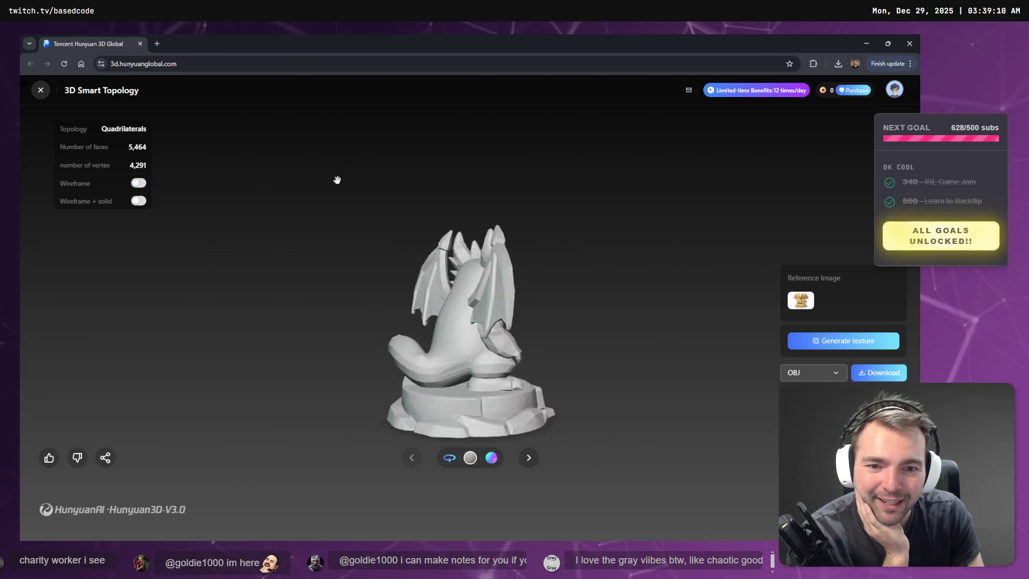
pyautogui.hotkey('alt', 'Tab')
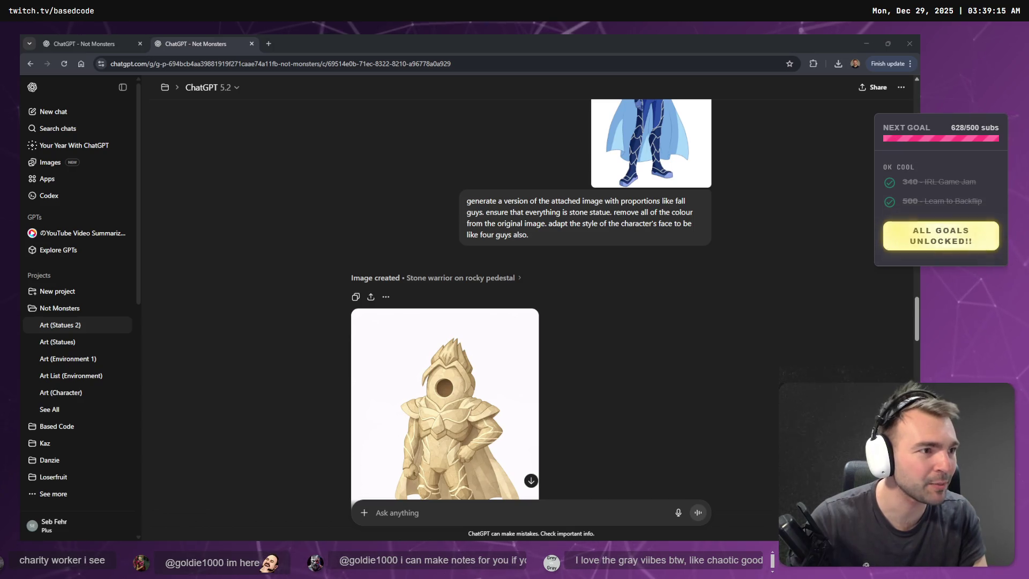
# Open the angry stone warrior statue image full size and copy it.
pyautogui.scroll(-20, 404, 236)
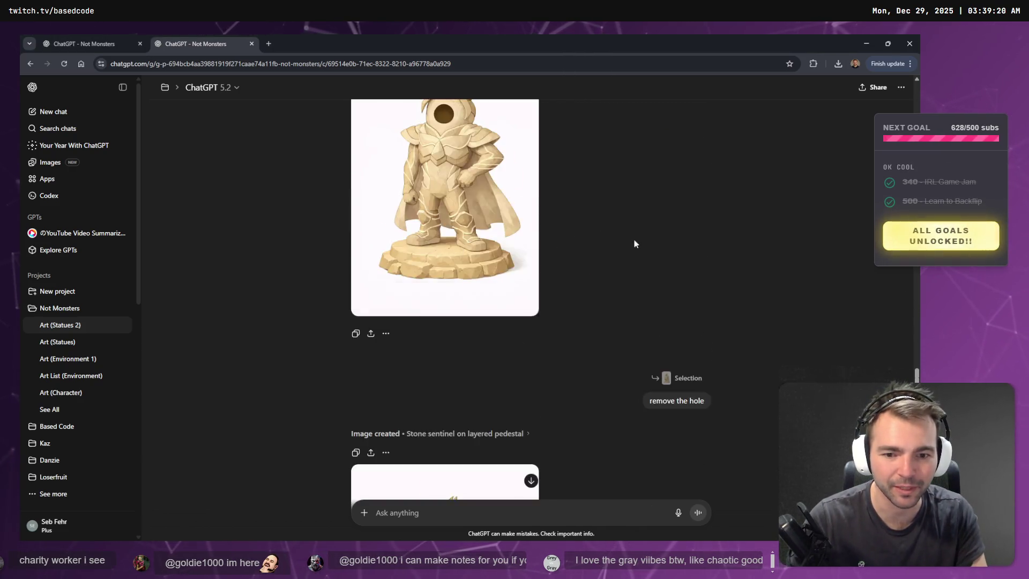
pyautogui.click(474, 268)
pyautogui.rightClick(475, 267)
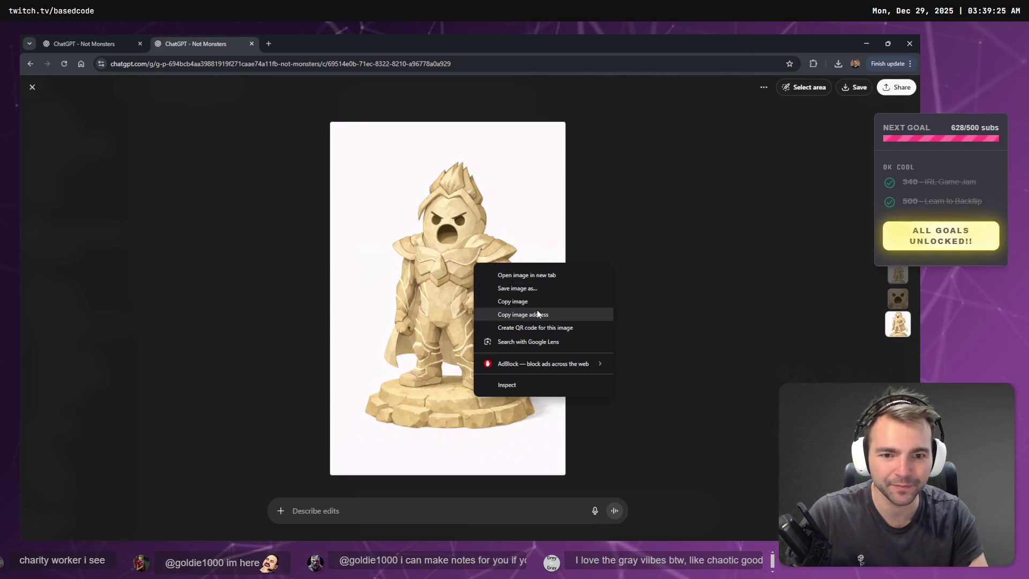
pyautogui.click(522, 301)
pyautogui.click(142, 36)
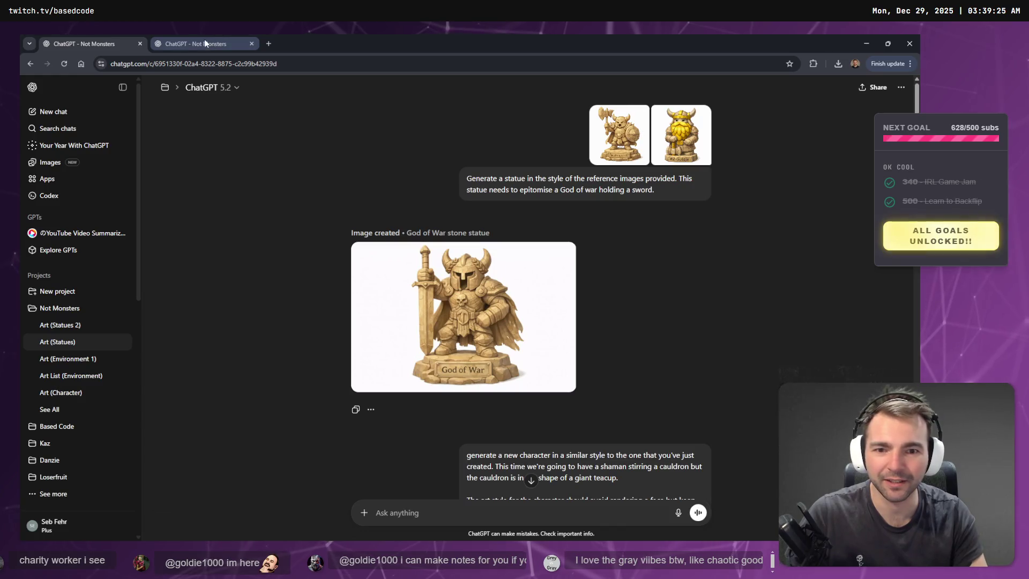
pyautogui.click(205, 40)
# Paste the statue into tldraw, shrink it into the Kiven_101 slot, and delete the old picture.
pyautogui.click(909, 42)
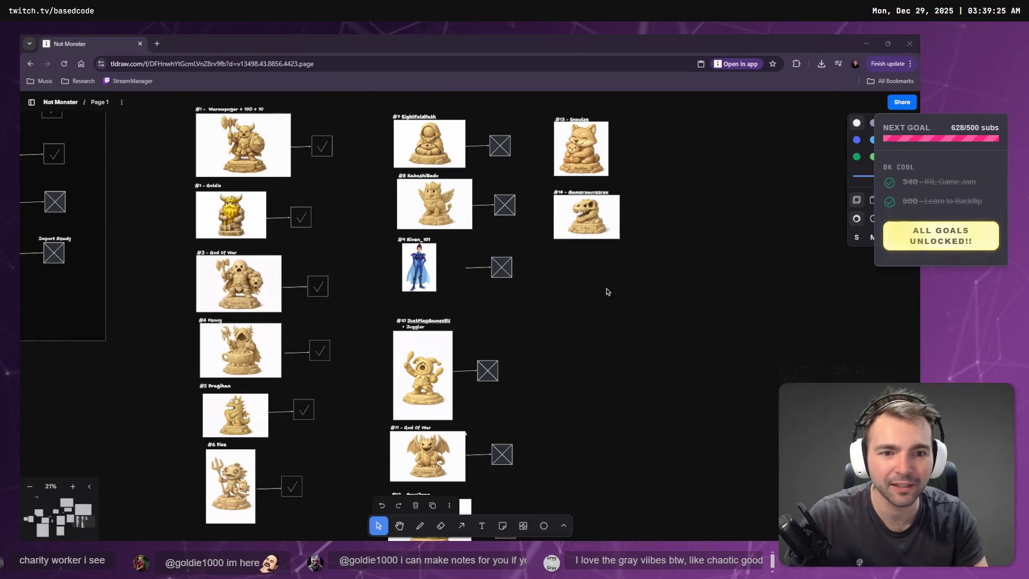
pyautogui.click(431, 223)
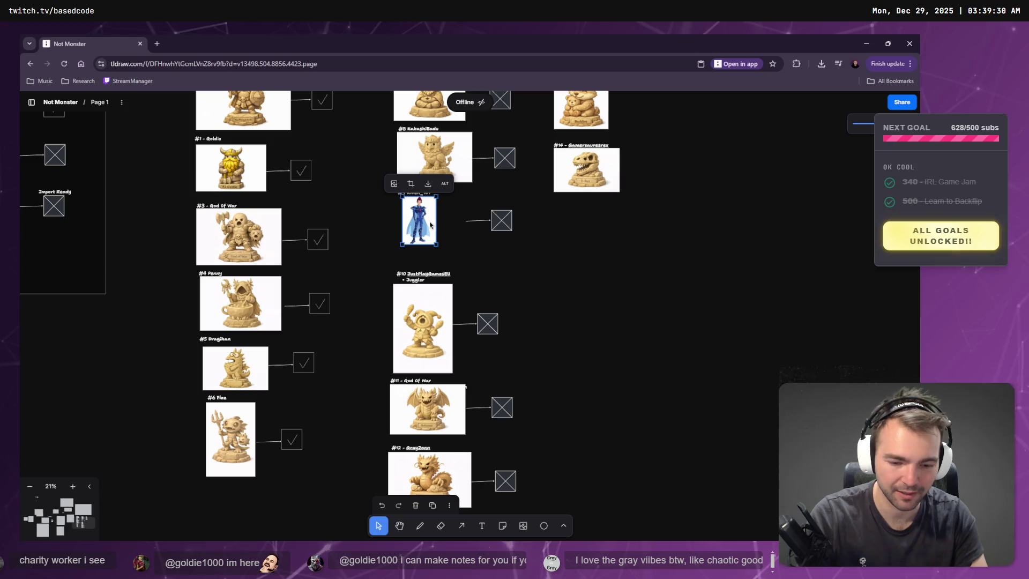
pyautogui.hotkey('ctrl', 'v')
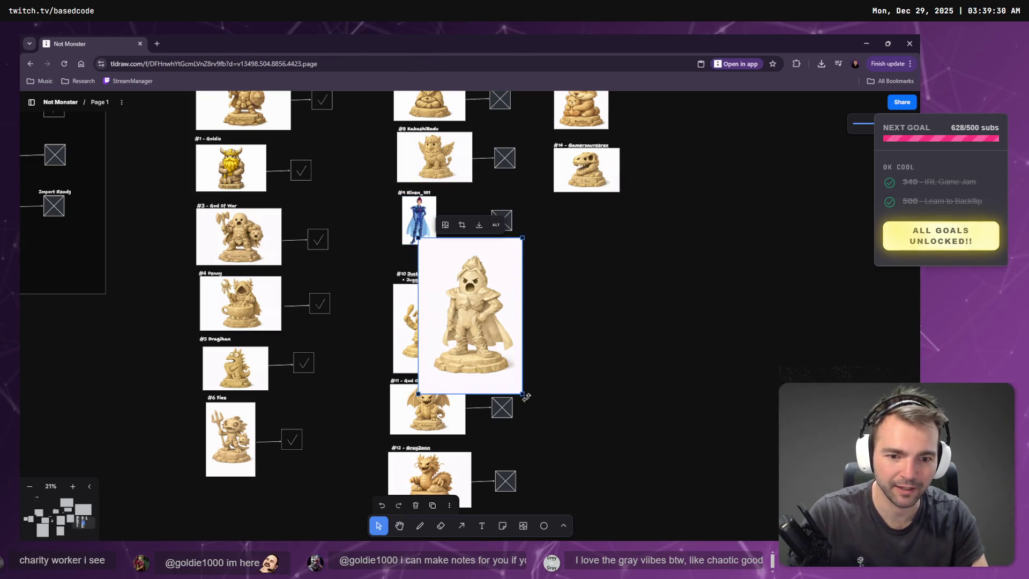
pyautogui.moveTo(522, 372)
pyautogui.mouseDown()
pyautogui.moveTo(473, 268)
pyautogui.moveTo(479, 328)
pyautogui.moveTo(452, 266)
pyautogui.mouseUp()
pyautogui.press('Delete')
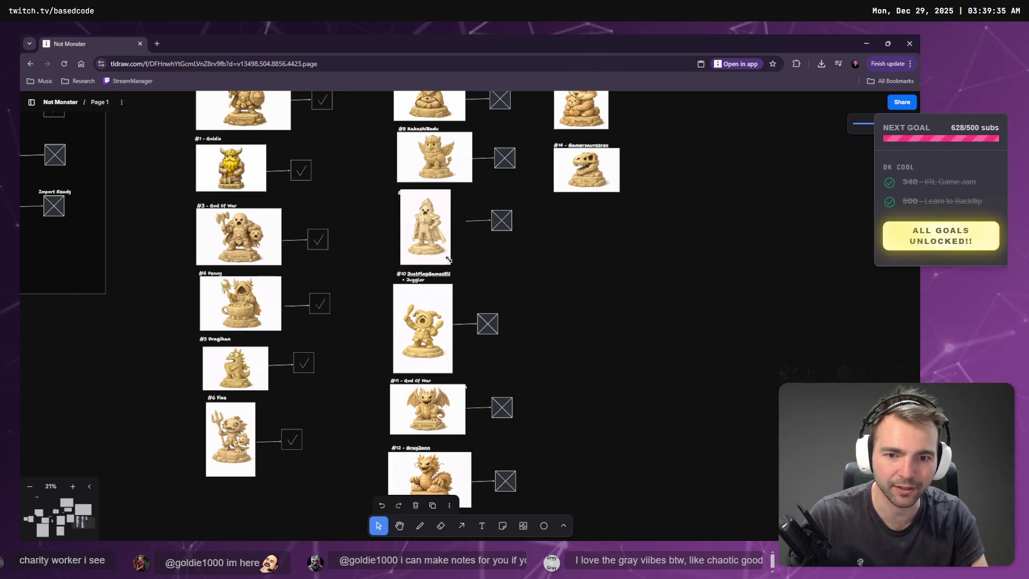
pyautogui.click(433, 227)
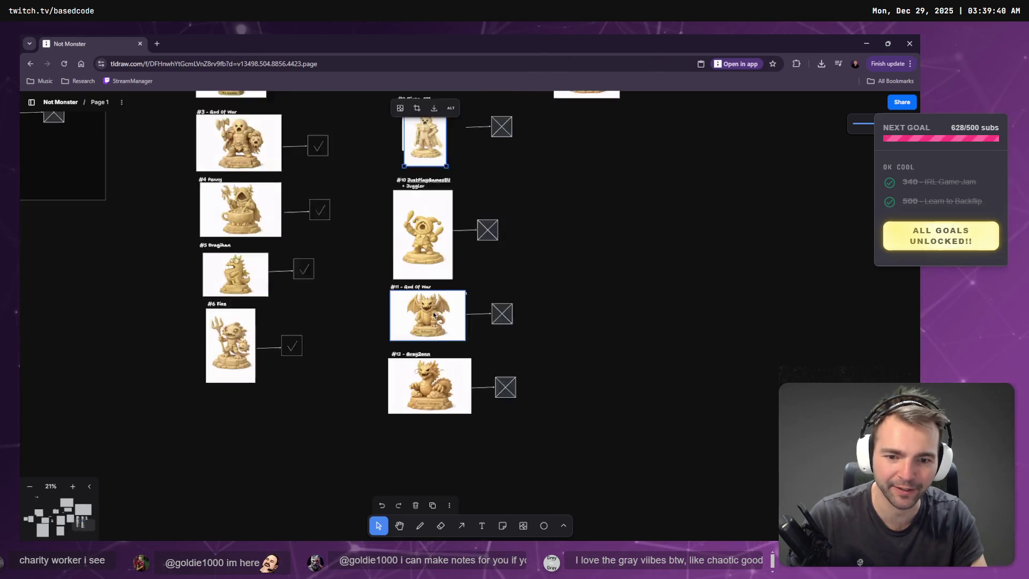
pyautogui.scroll(2, 423, 372)
pyautogui.click(478, 299)
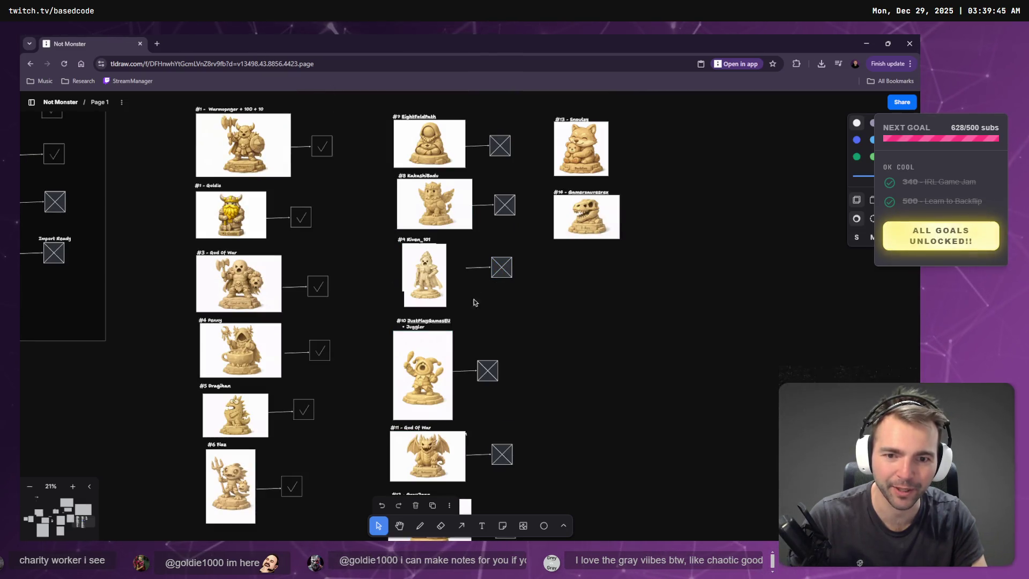
# Enlarge the Kiven_101 statue image slightly on the board.
pyautogui.click(427, 280)
pyautogui.moveTo(444, 306); pyautogui.dragTo(446, 310)
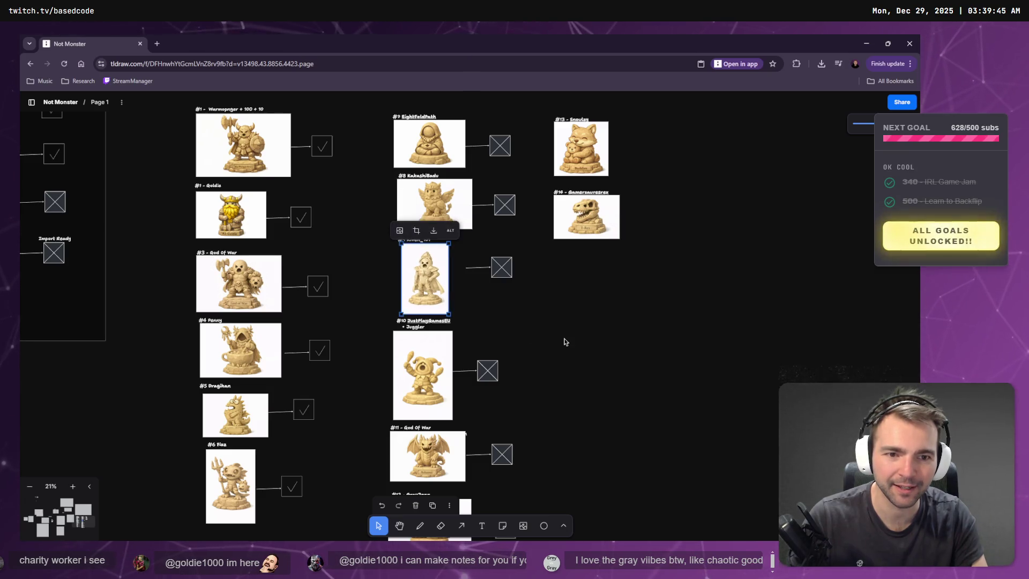
pyautogui.click(611, 207)
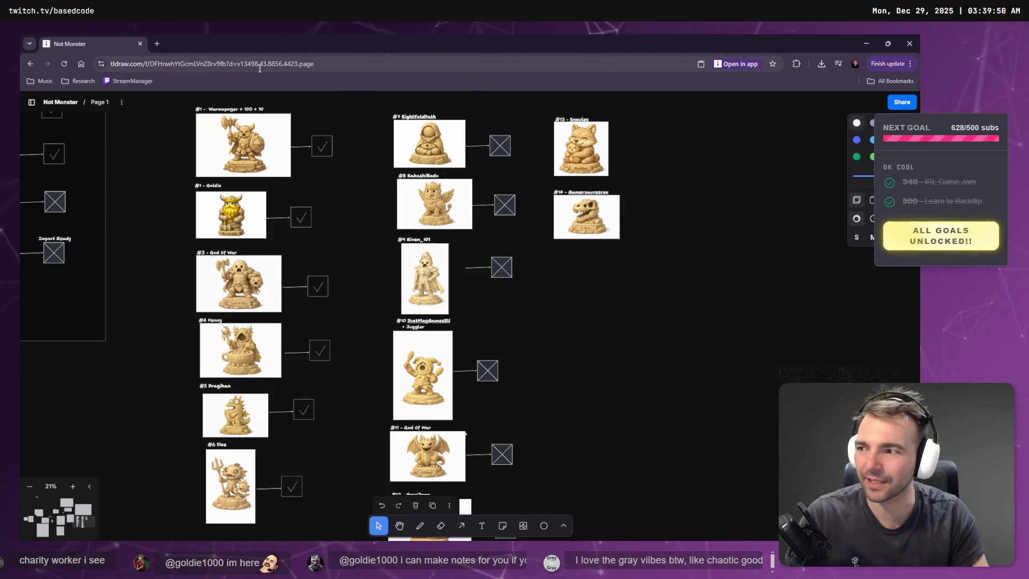
pyautogui.click(53, 253)
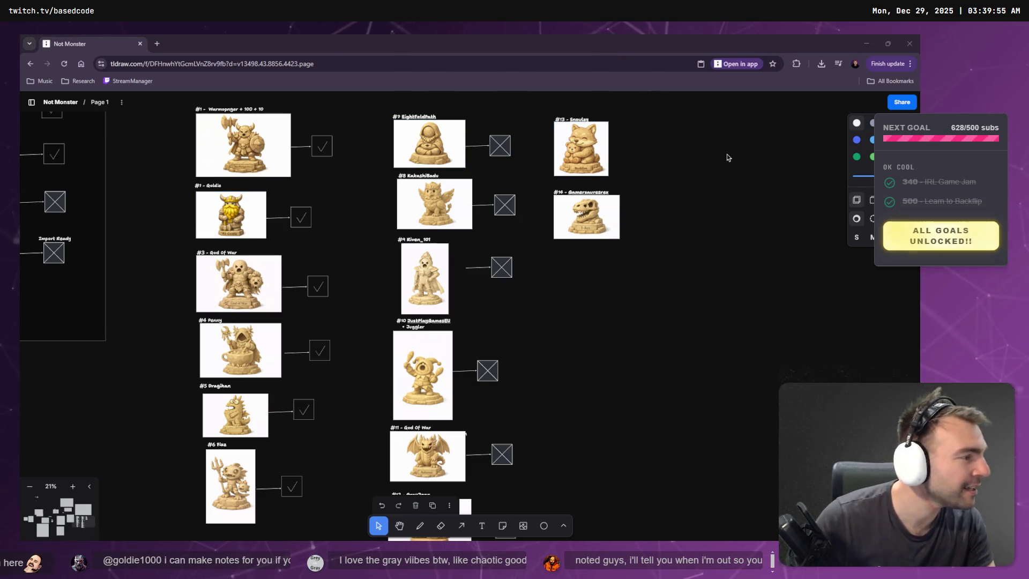
pyautogui.hotkey('alt', 'Tab')
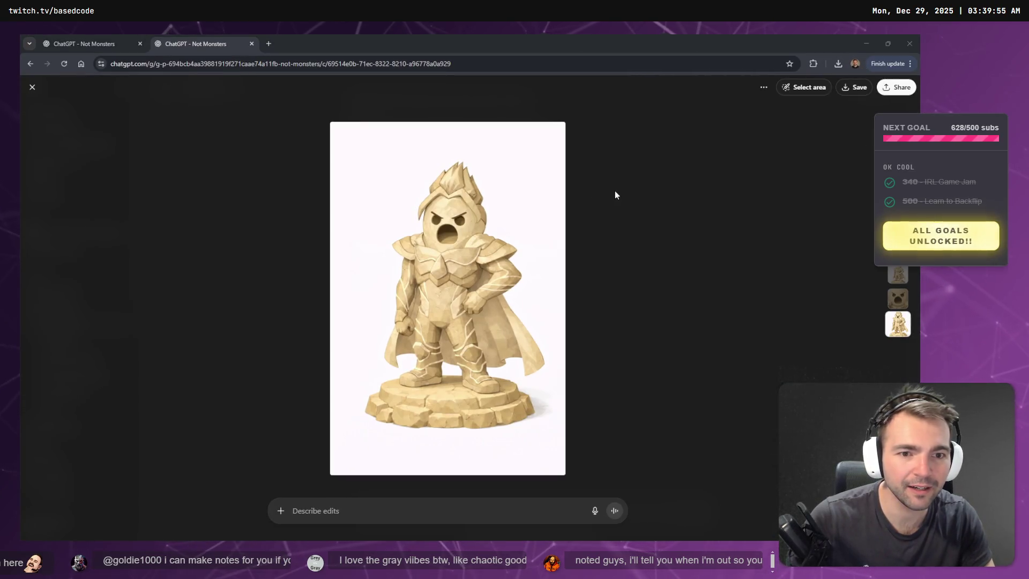
pyautogui.hotkey('alt', 'Tab')
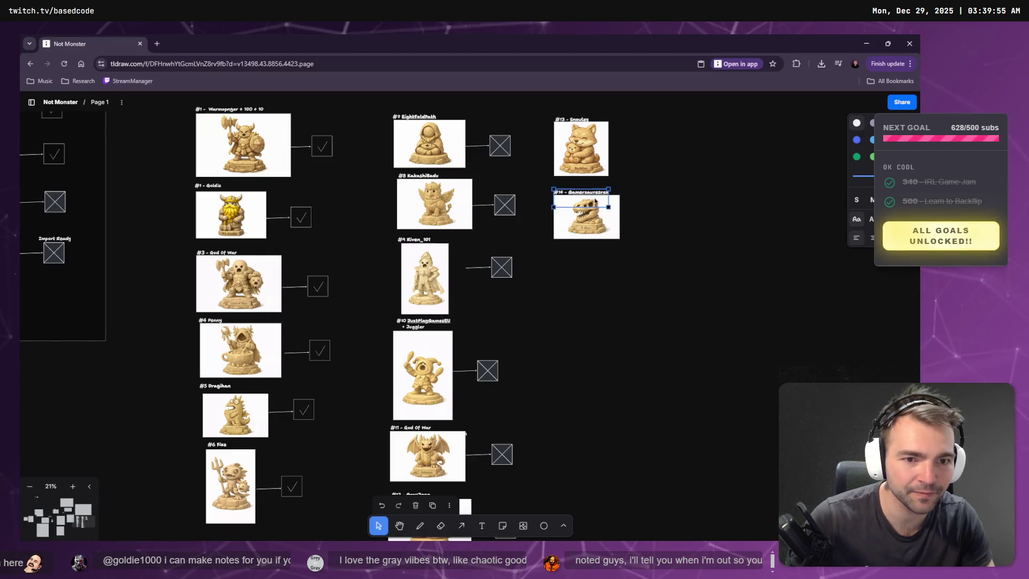
# Duplicate the Gamersaurusrex label below its image and renumber it to #15.
pyautogui.moveTo(594, 256); pyautogui.dragTo(595, 253)
pyautogui.doubleClick(571, 264)
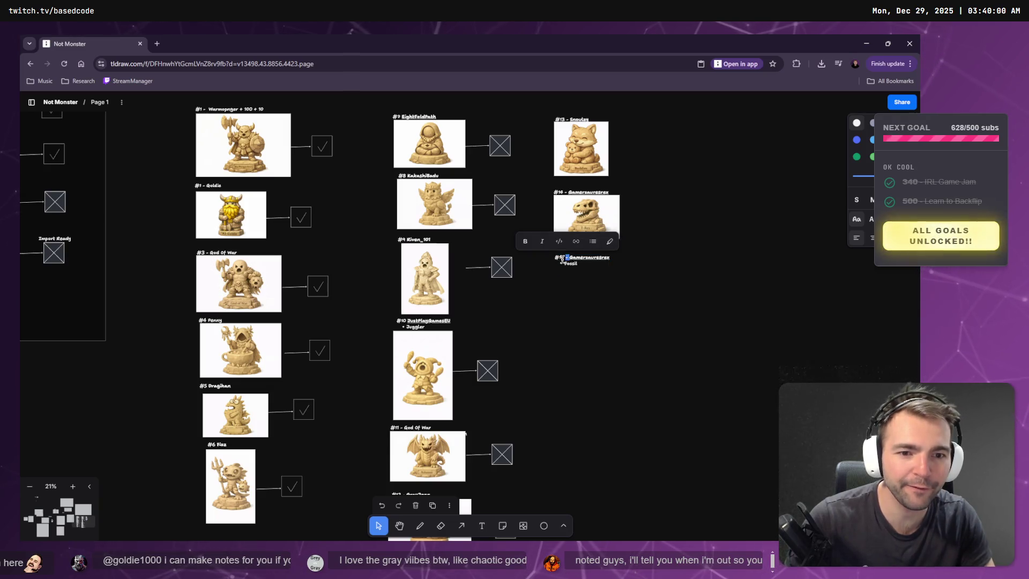
pyautogui.doubleClick(560, 257)
pyautogui.write('15')
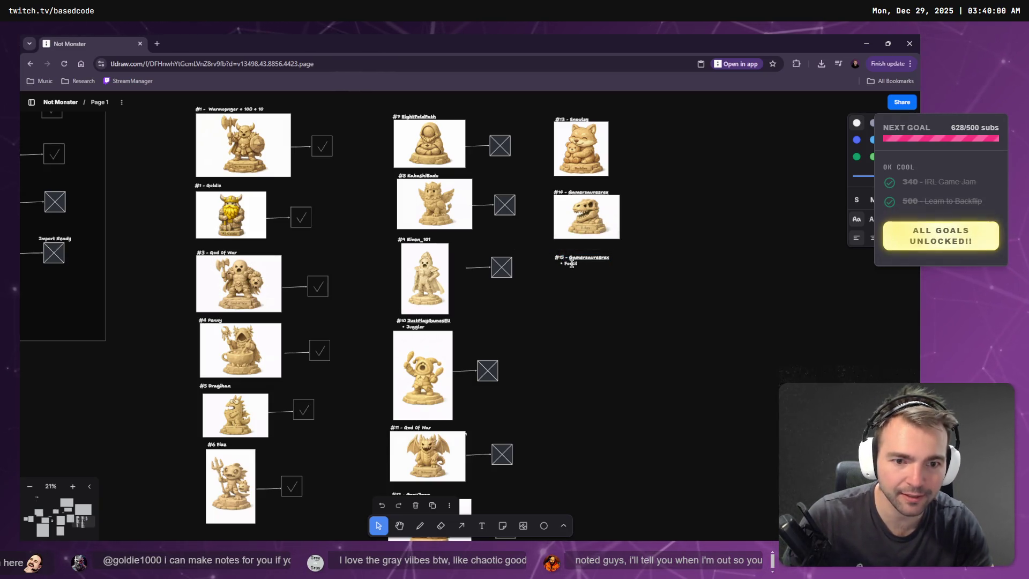
pyautogui.click(613, 420)
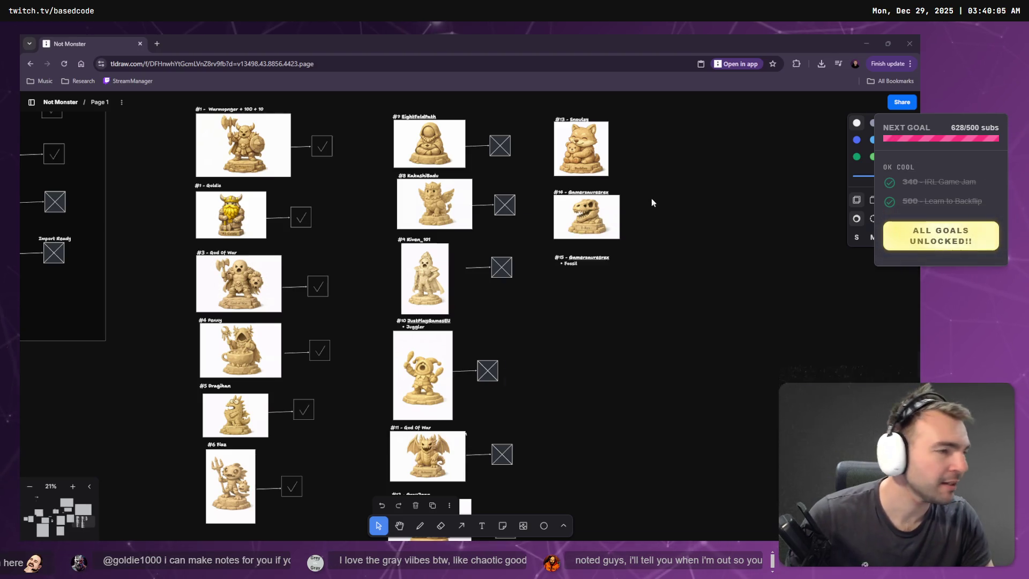
# Back in ChatGPT, close the statue viewer and start editing the juggler request.
pyautogui.hotkey('alt', 'Tab')
pyautogui.click(39, 88)
pyautogui.scroll(10, 700, 346)
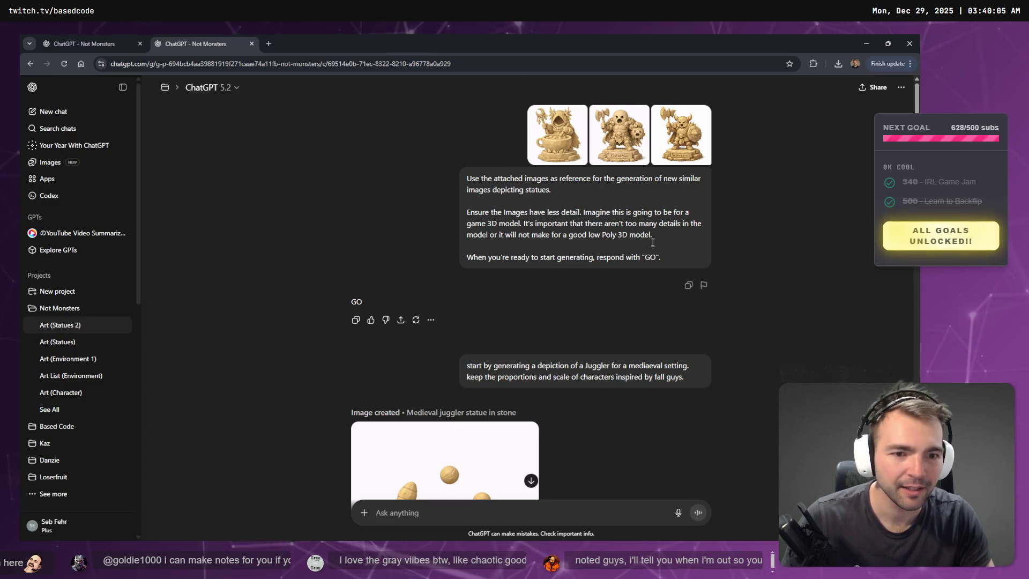
pyautogui.scroll(-3, 642, 237)
pyautogui.click(674, 213)
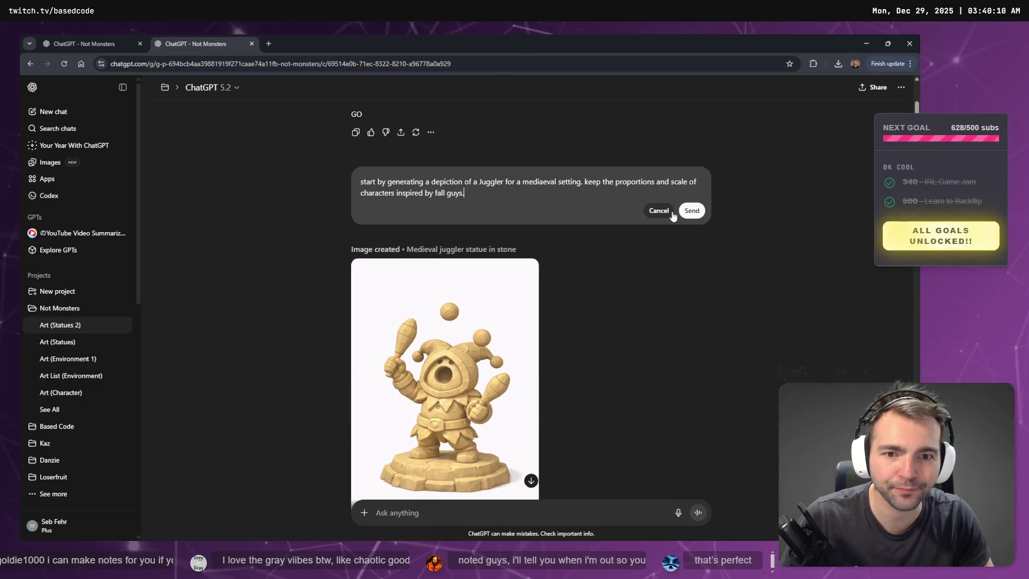
# Select the juggler request text and try dictating a replacement, then abandon it.
pyautogui.tripleClick(505, 193)
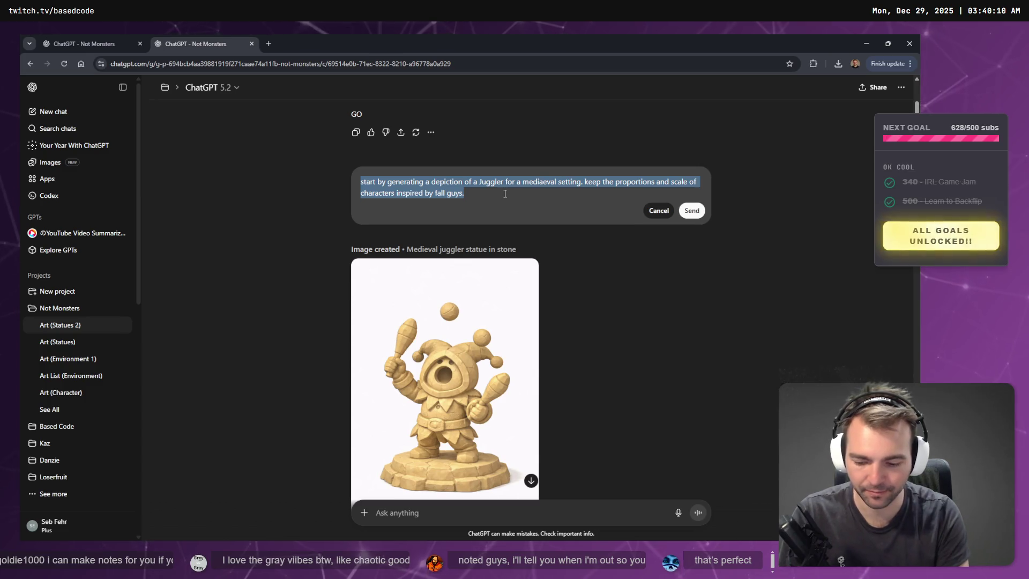
pyautogui.press('super+h')
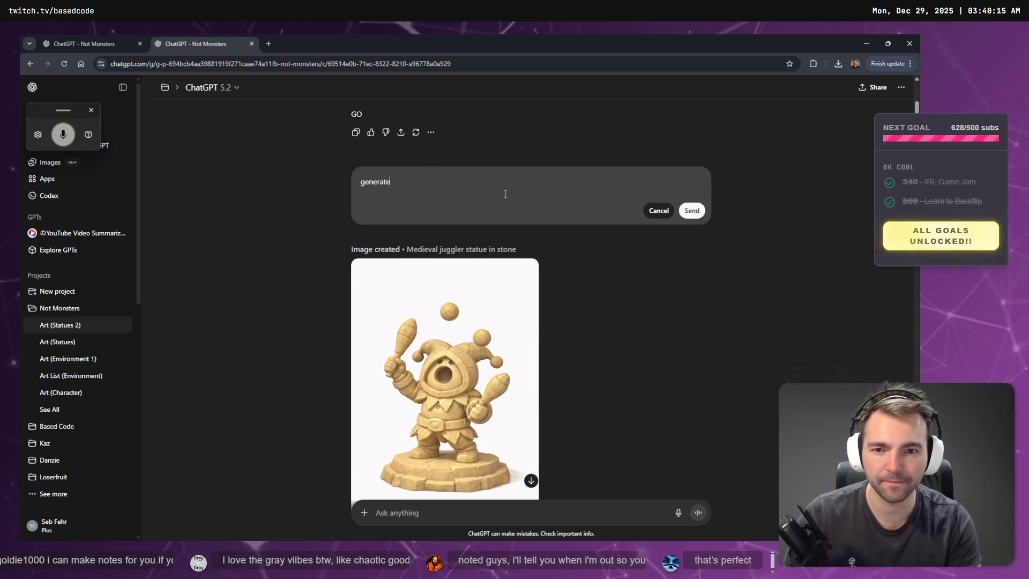
pyautogui.write('a')
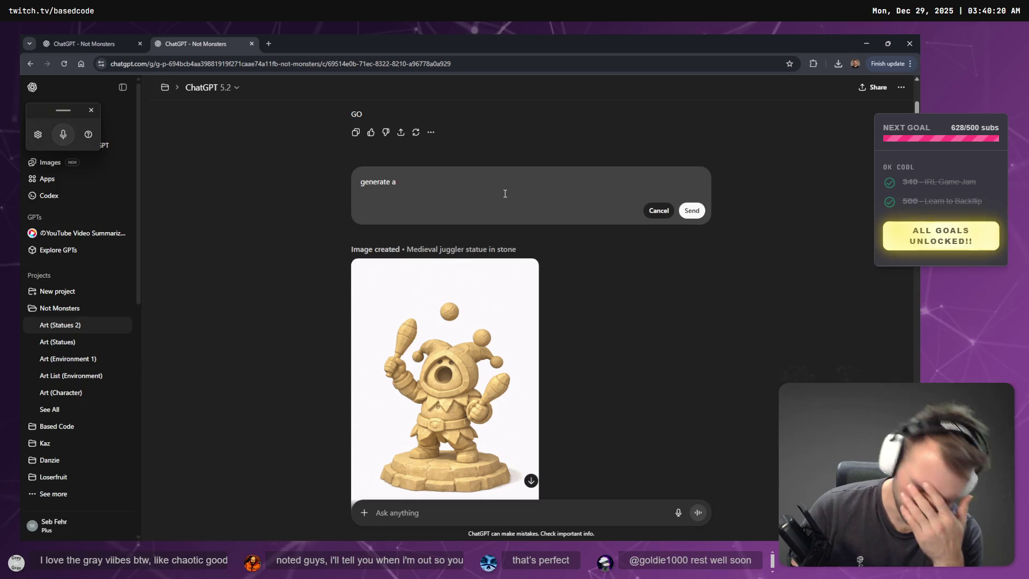
pyautogui.press('Escape')
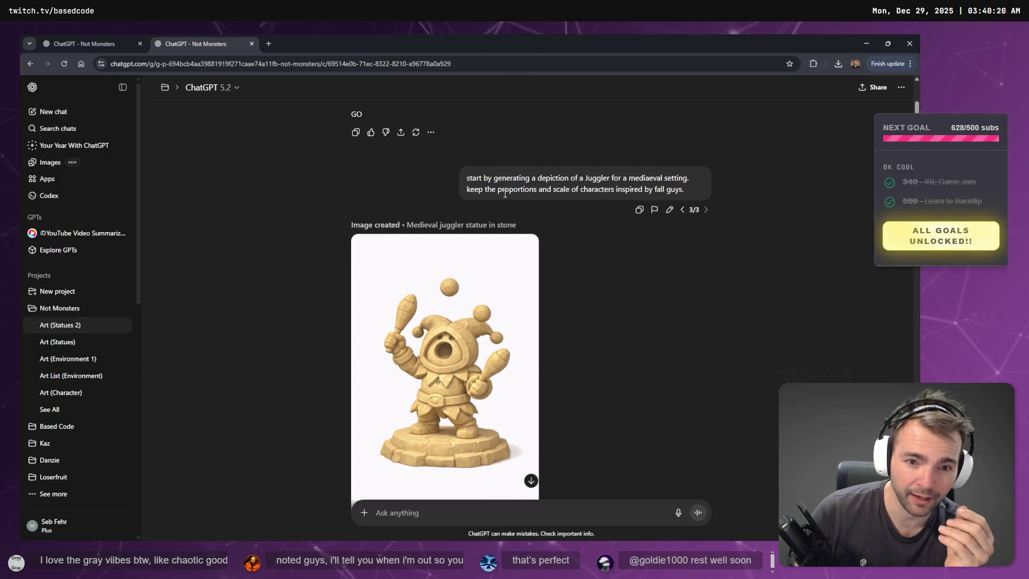
# Replace the request with 'Generate a medieval statue…' capturing the term 'Gray2onn', fix spelling, and send.
pyautogui.click(668, 209)
pyautogui.hotkey('ctrl', 'a')
pyautogui.write('G')
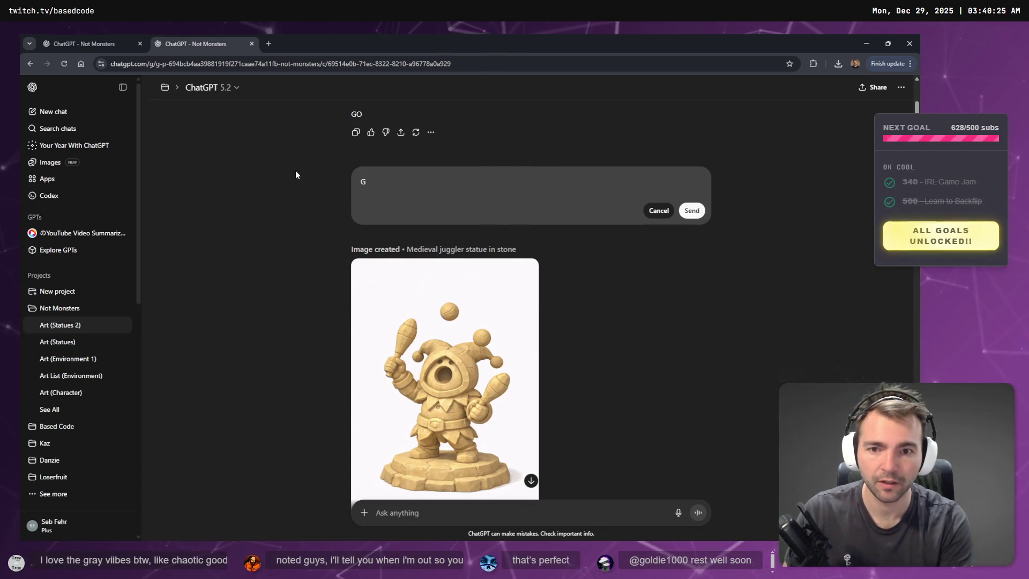
pyautogui.write('enerate a medievil')
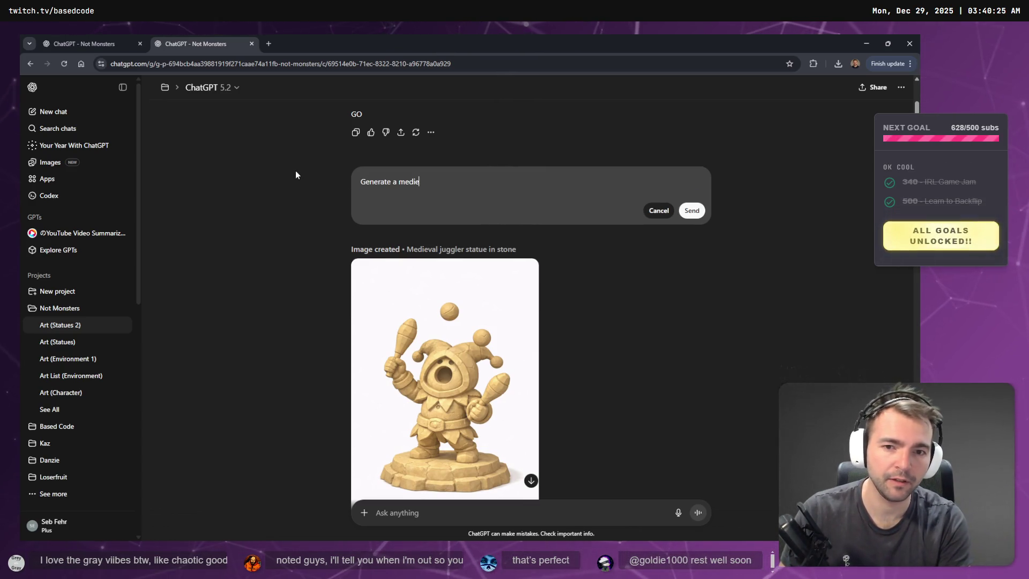
pyautogui.press('BackSpace')
pyautogui.press('BackSpace')
pyautogui.press('BackSpace')
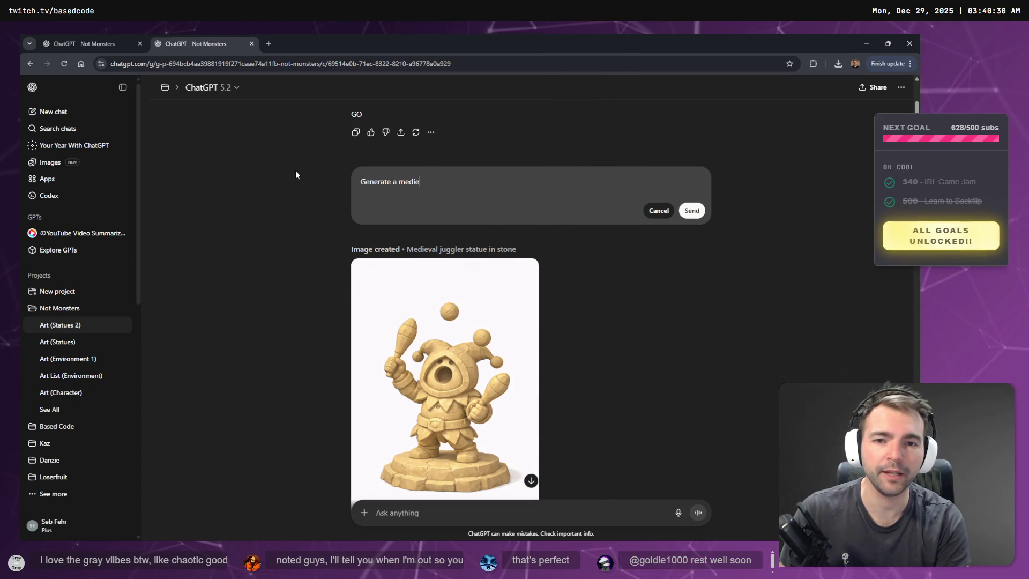
pyautogui.write('evil statue, that')
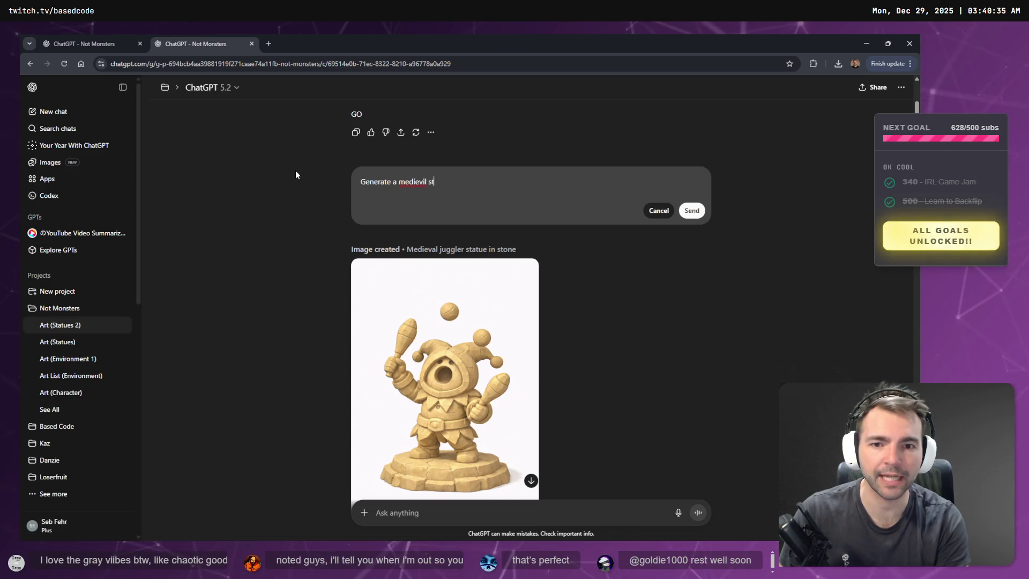
pyautogui.write(' captures')
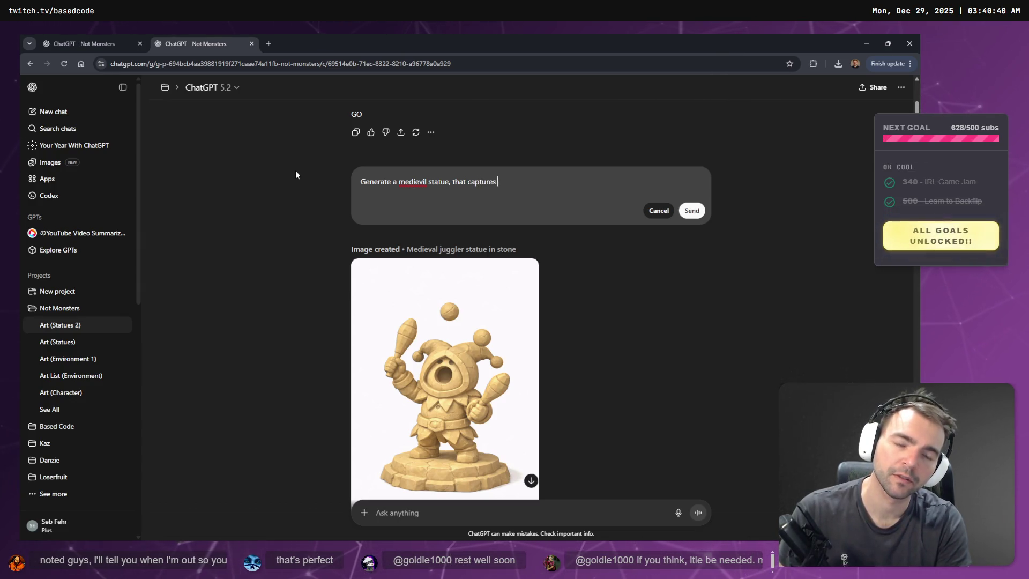
pyautogui.write('en')
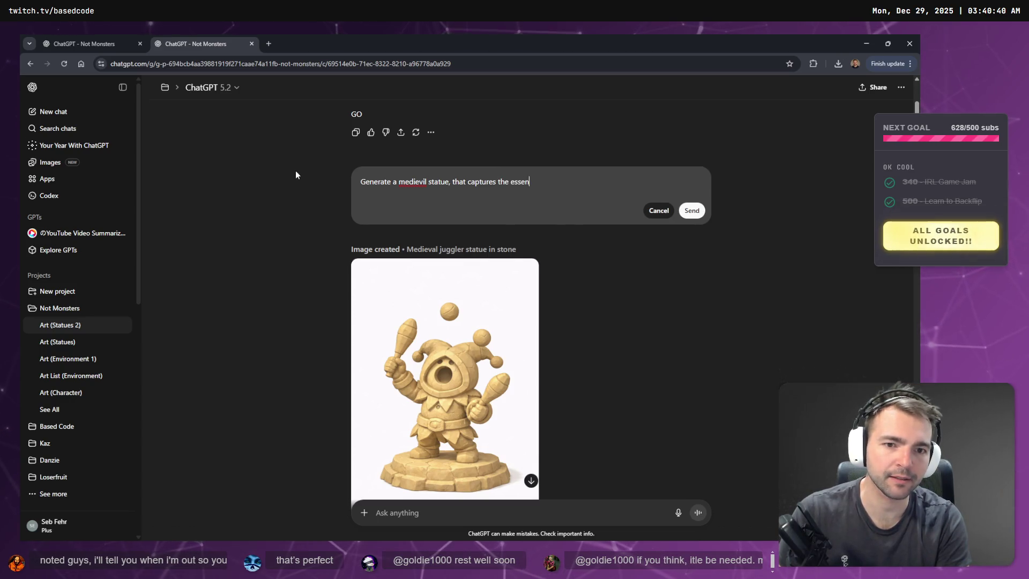
pyautogui.write('ce of the term "Gray2onn')
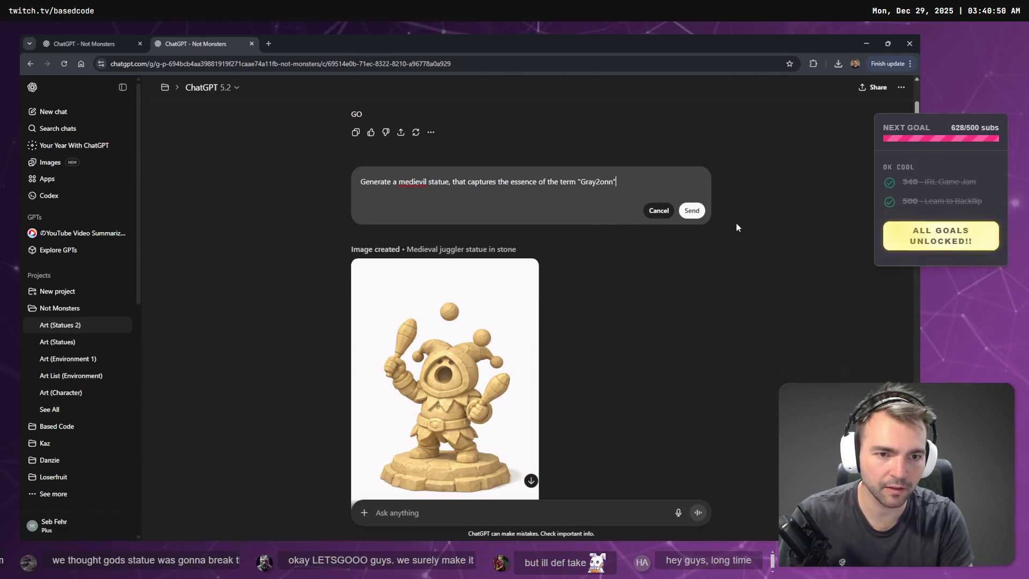
pyautogui.rightClick(416, 182)
pyautogui.click(467, 190)
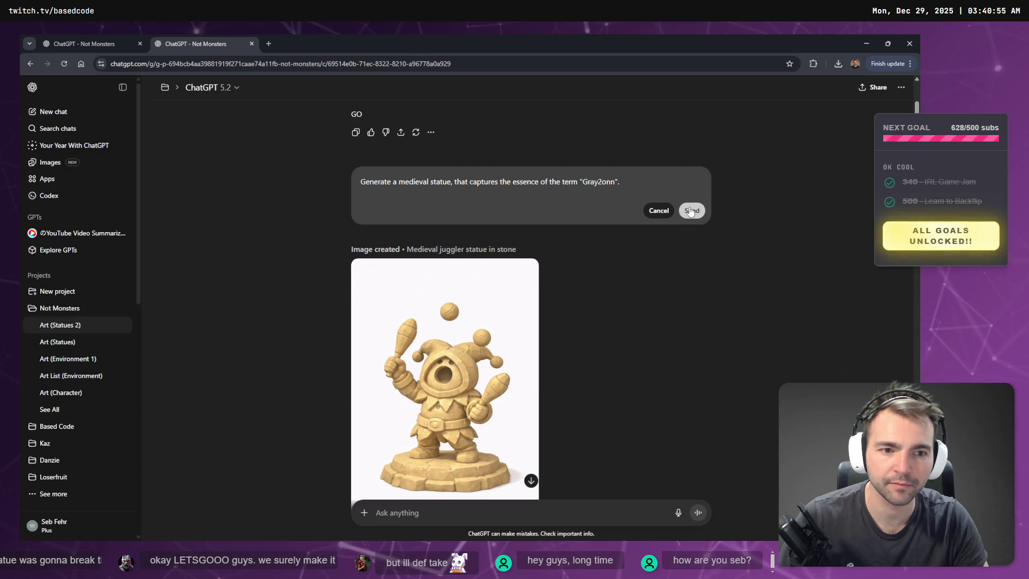
pyautogui.click(692, 211)
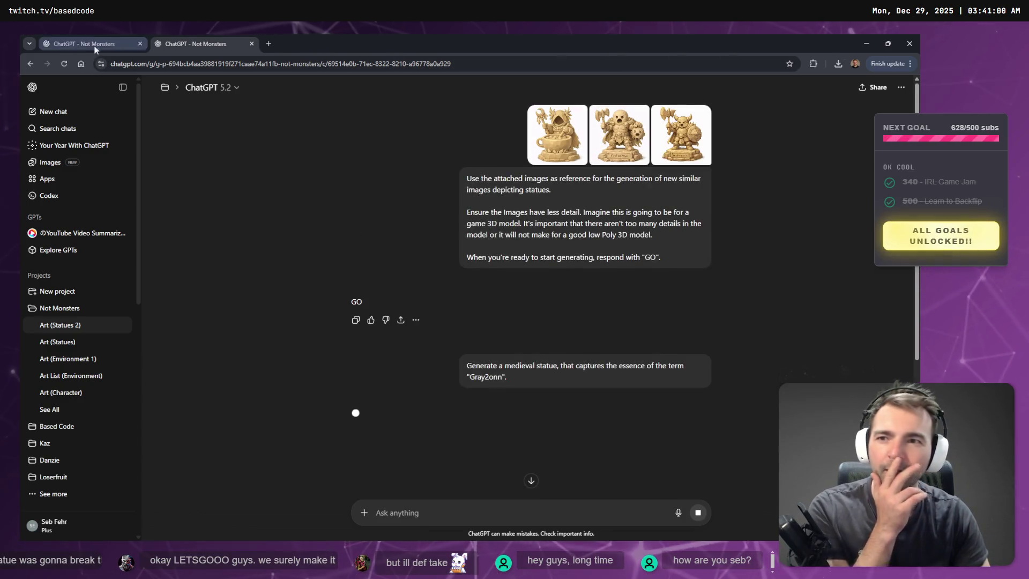
# Check the chat in the first tab, then return to the Gray2onn statue chat.
pyautogui.click(97, 47)
pyautogui.scroll(-3, 658, 288)
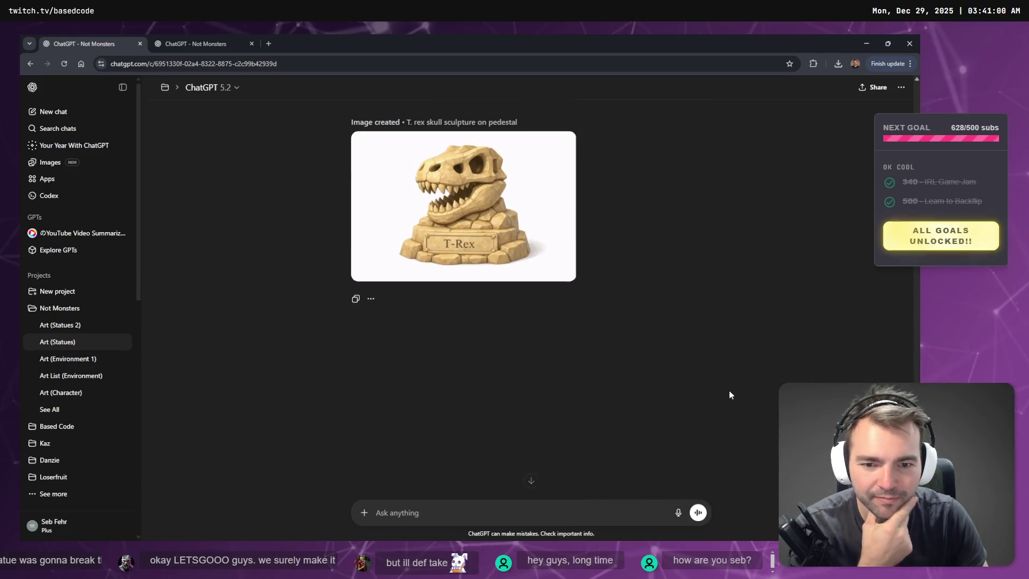
pyautogui.click(199, 44)
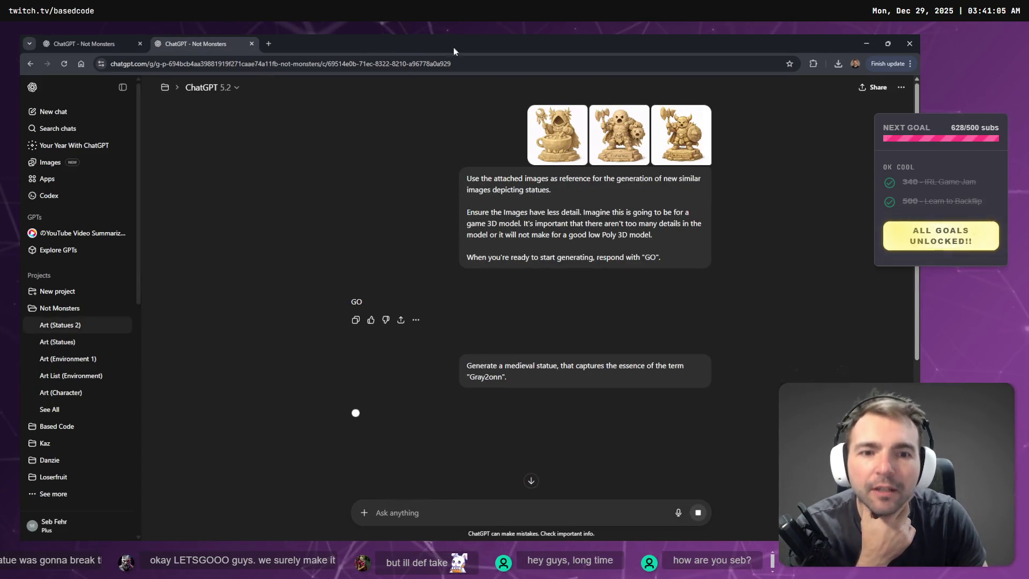
pyautogui.click(866, 44)
pyautogui.doubleClick(575, 263)
pyautogui.press('BackSpace')
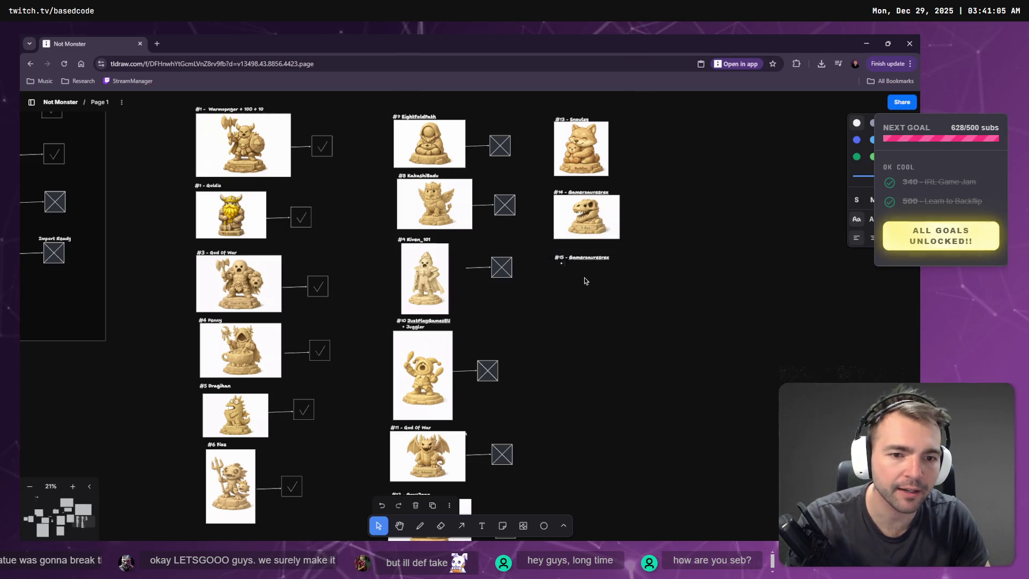
pyautogui.tripleClick(583, 261)
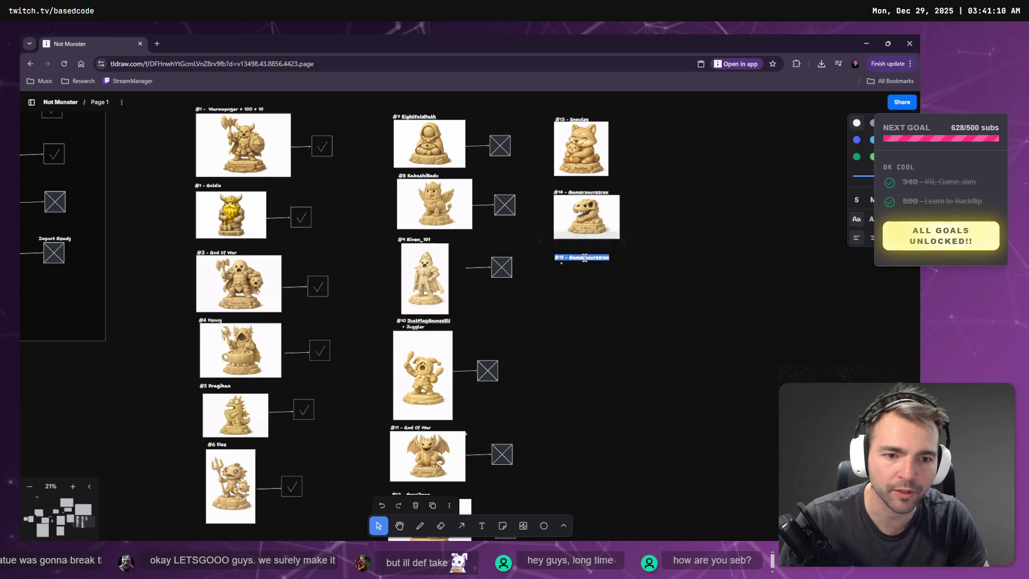
pyautogui.click(586, 263)
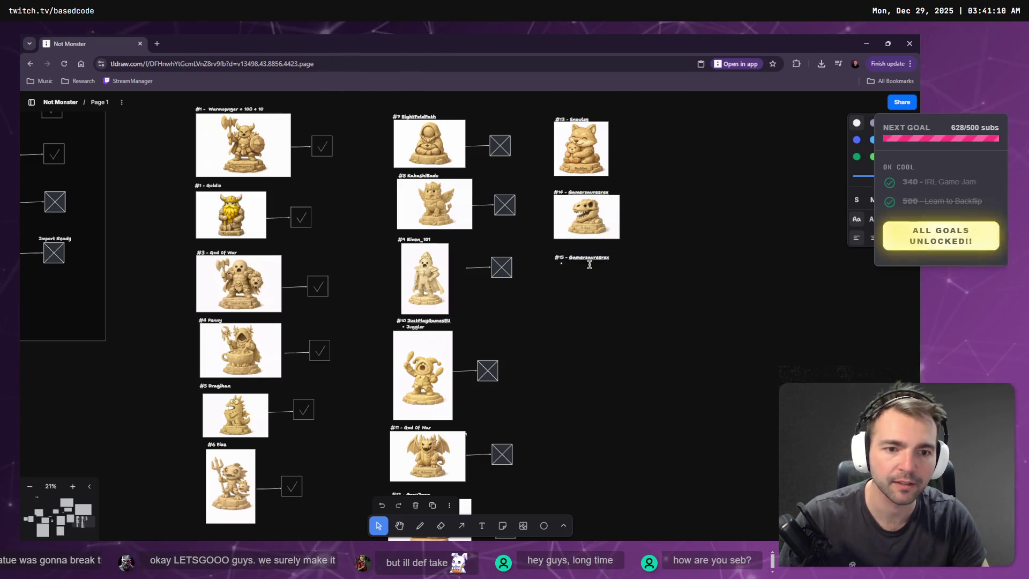
pyautogui.write('ayzenn')
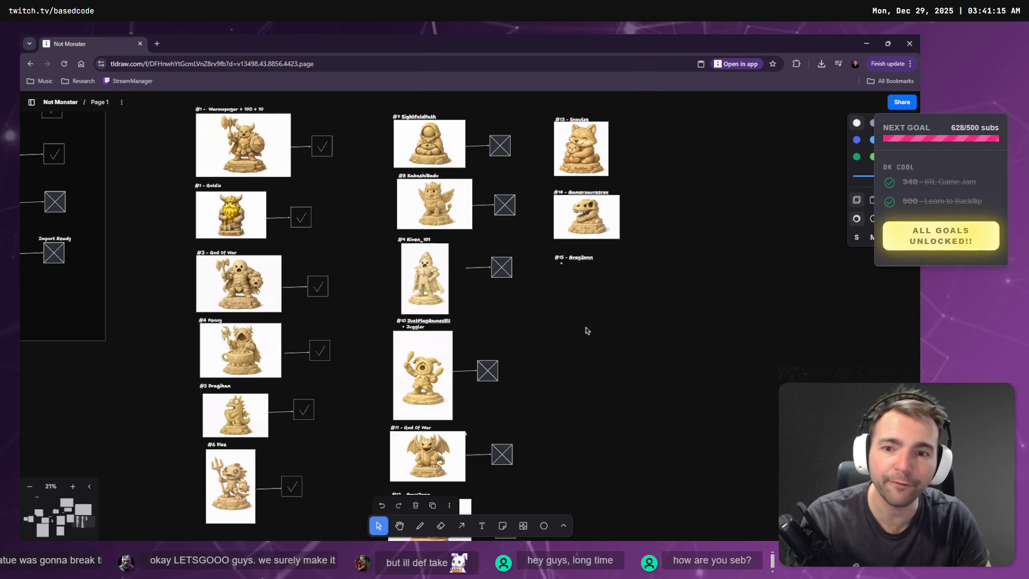
pyautogui.scroll(-2, 586, 327)
pyautogui.scroll(2, 606, 428)
pyautogui.scroll(-2, 648, 390)
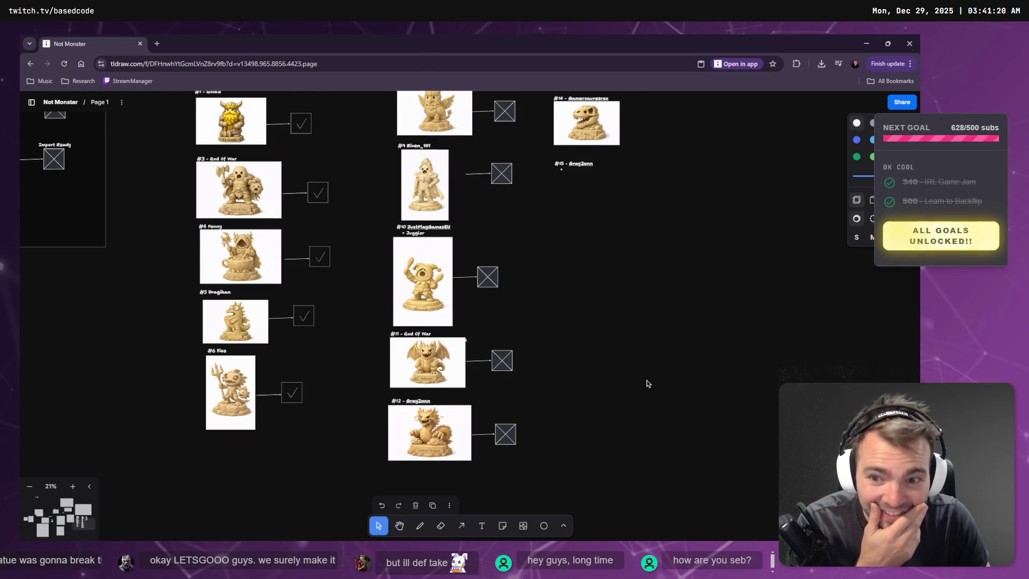
pyautogui.scroll(2, 662, 316)
pyautogui.click(574, 264)
pyautogui.click(653, 328)
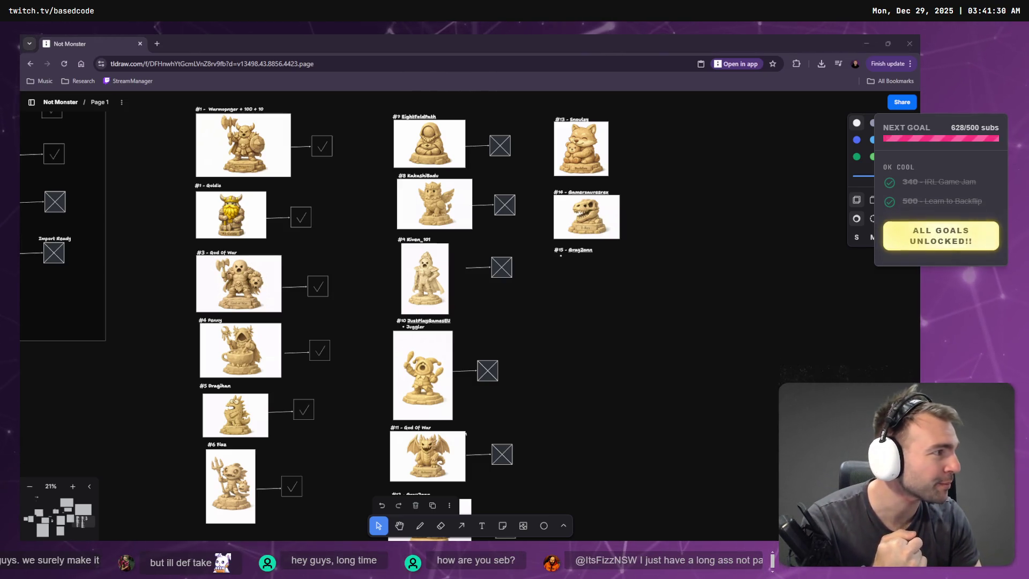
pyautogui.hotkey('alt', 'Tab')
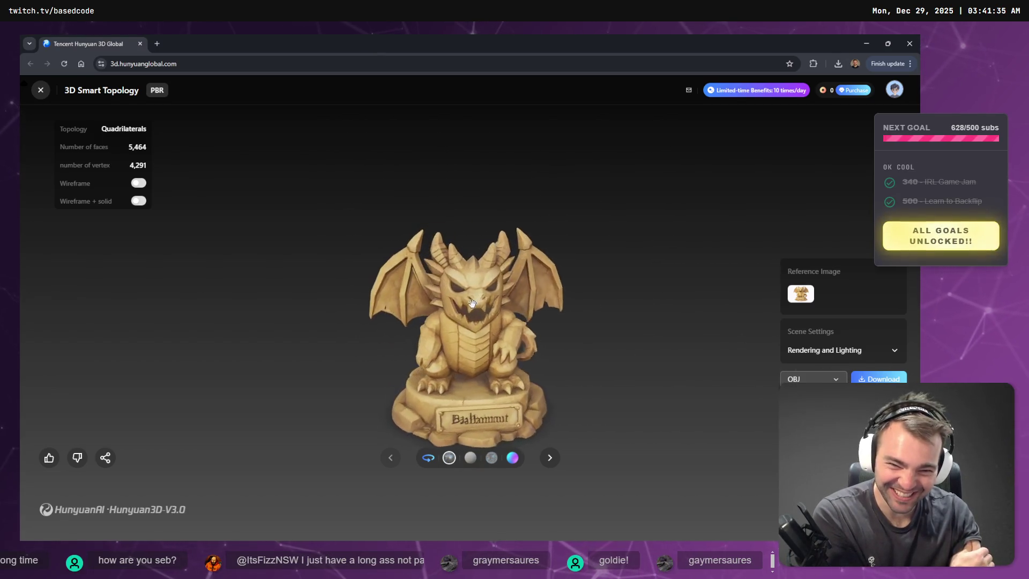
# Zoom in on the winged dragon statue and download it with OBJ format selected.
pyautogui.scroll(3, 486, 296)
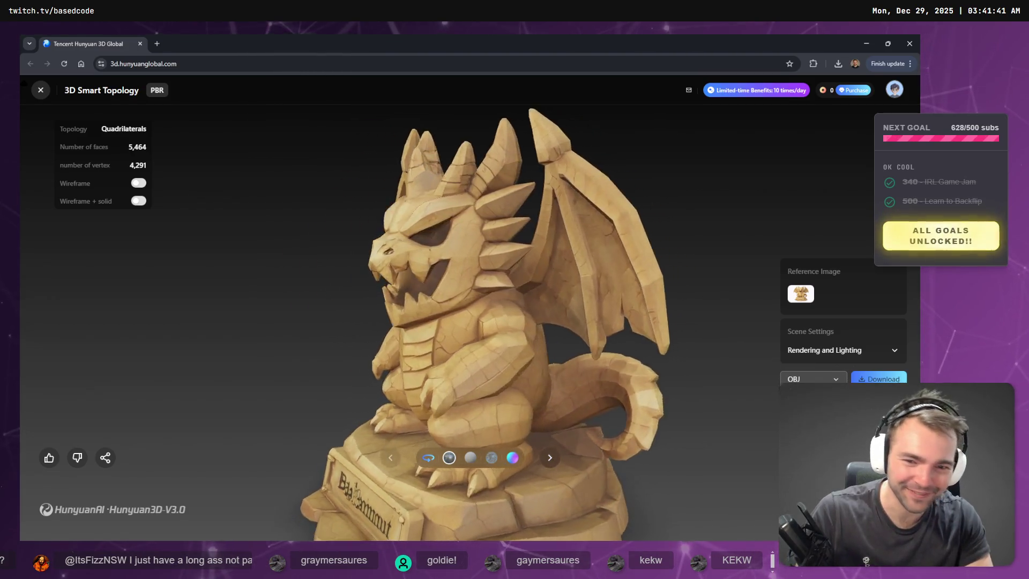
pyautogui.click(879, 378)
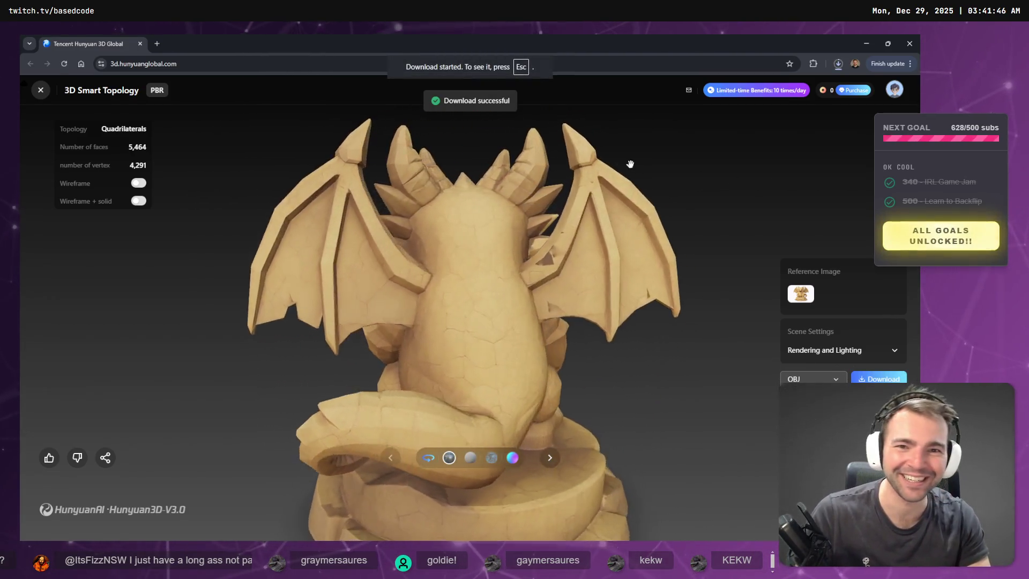
pyautogui.hotkey('alt', 'Tab')
pyautogui.press('super+e')
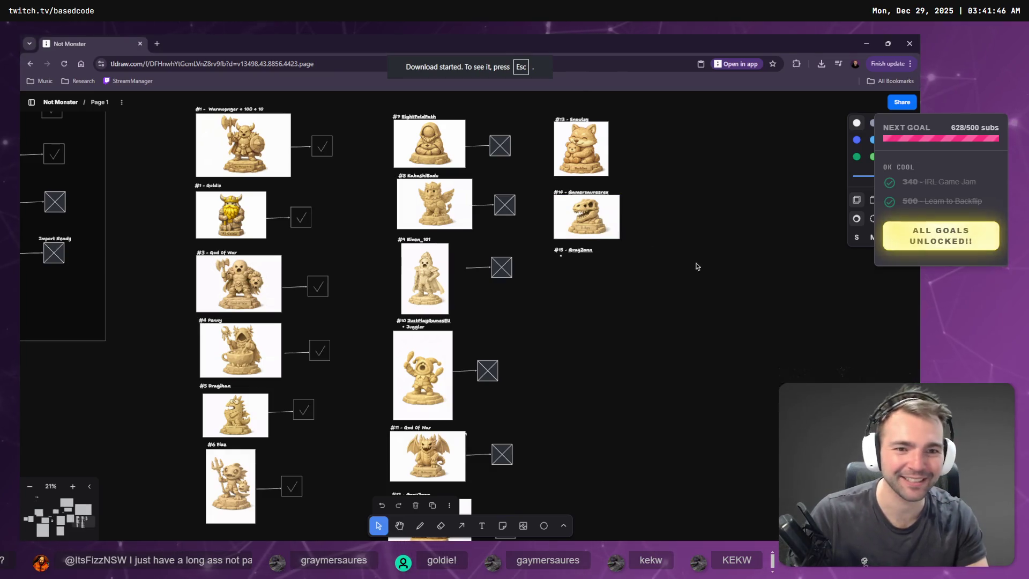
# Rename the newest downloaded zip to GodOfWar2.zip and paste it into Based.NotMonsters.Art.
pyautogui.click(400, 295)
pyautogui.click(509, 253)
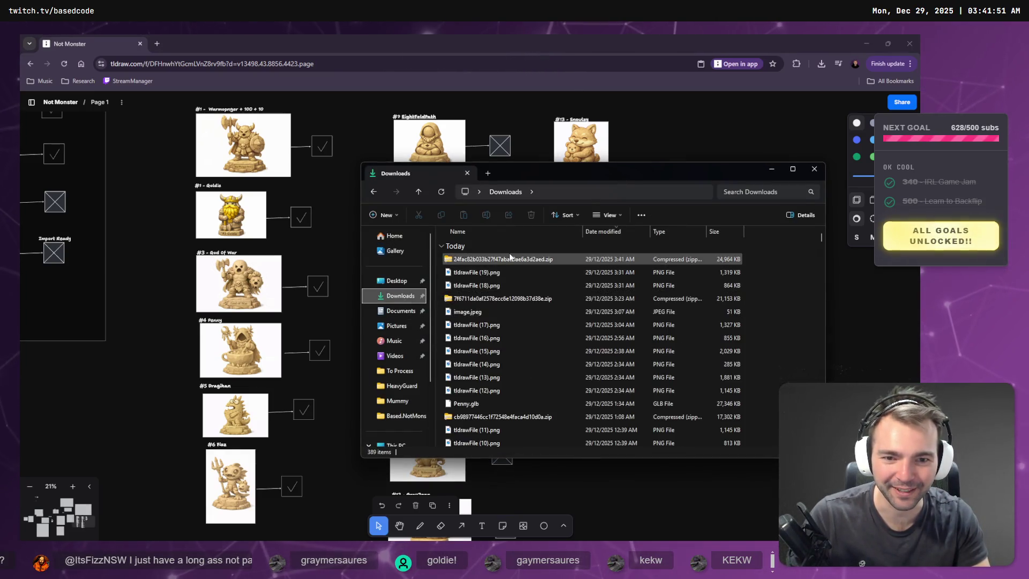
pyautogui.press('F2')
pyautogui.write('GodO')
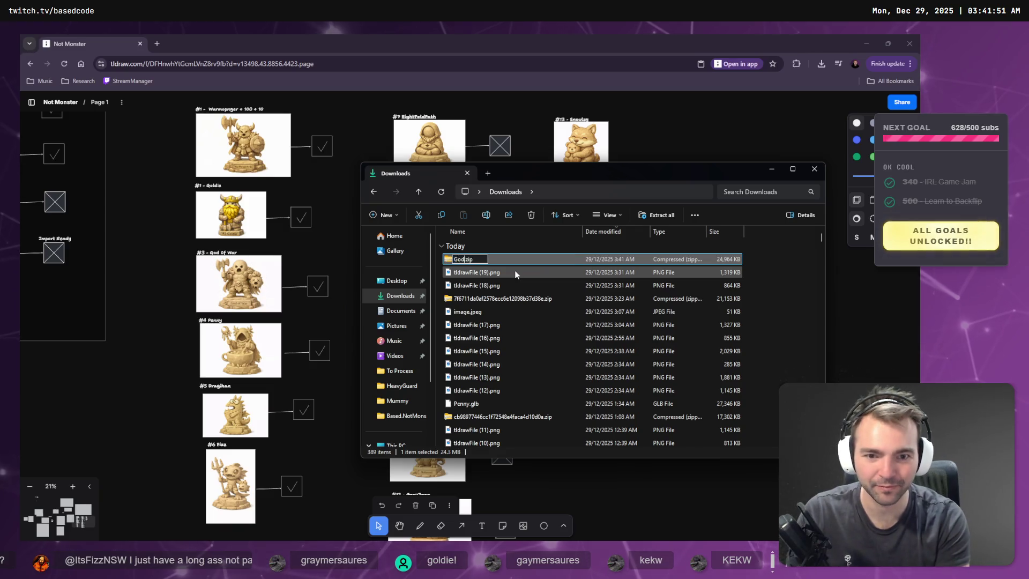
pyautogui.write('fWar2')
pyautogui.press('Return')
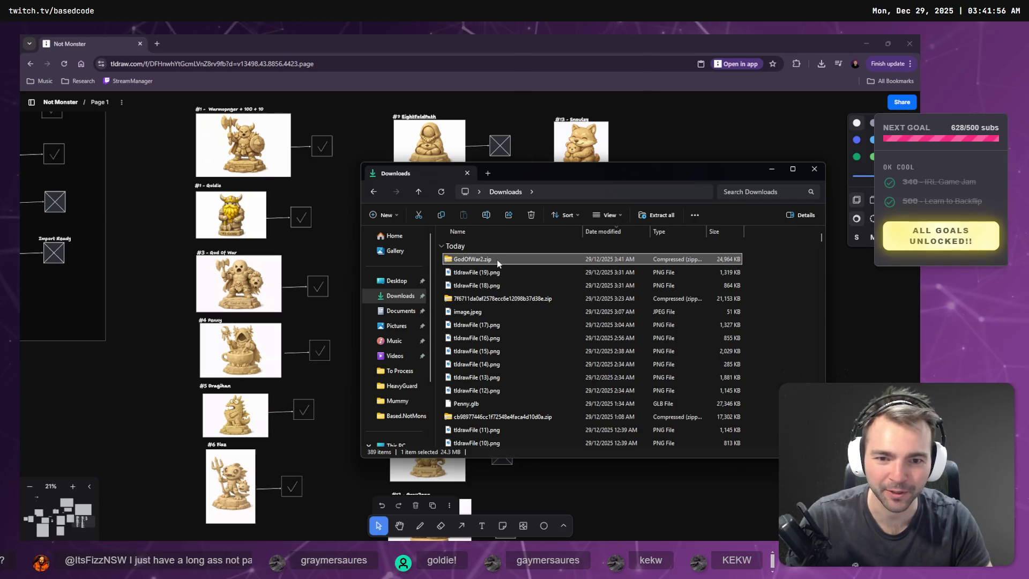
pyautogui.click(405, 416)
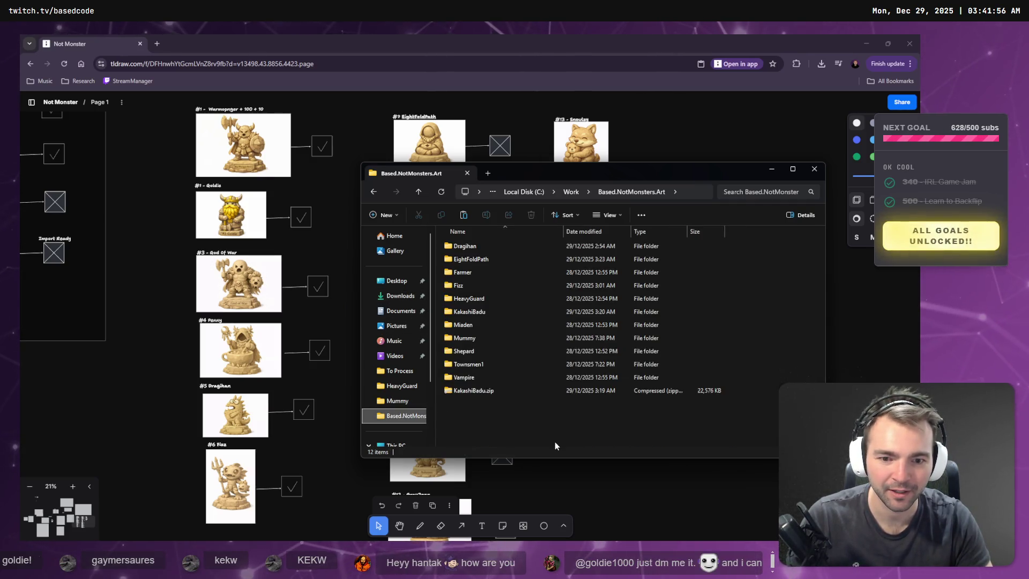
pyautogui.hotkey('ctrl', 'v')
# Extract GodOfWar2.zip into a GodOfWar2 folder and rename the .obj to GodOfWar2.
pyautogui.rightClick(480, 405)
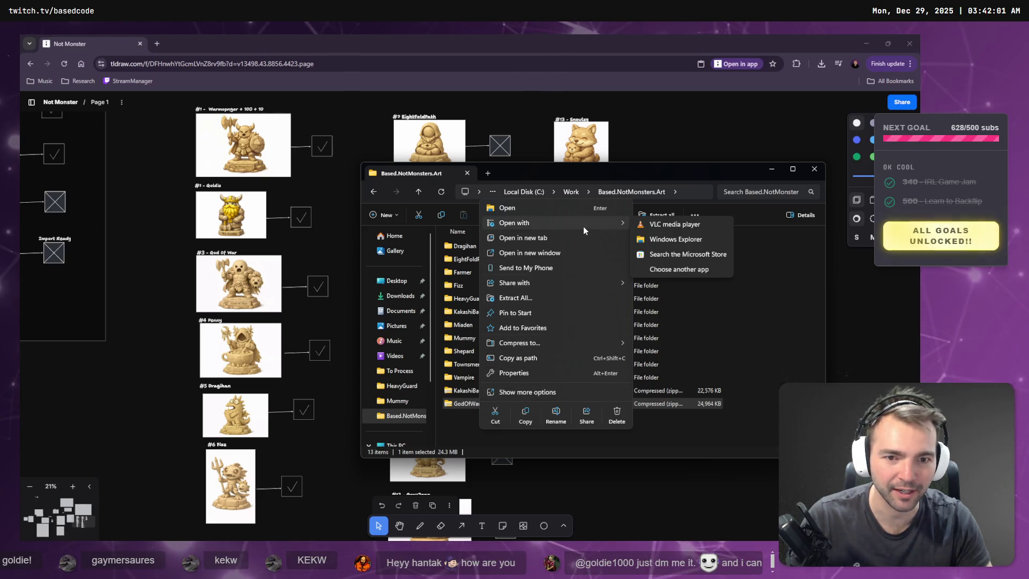
pyautogui.click(568, 297)
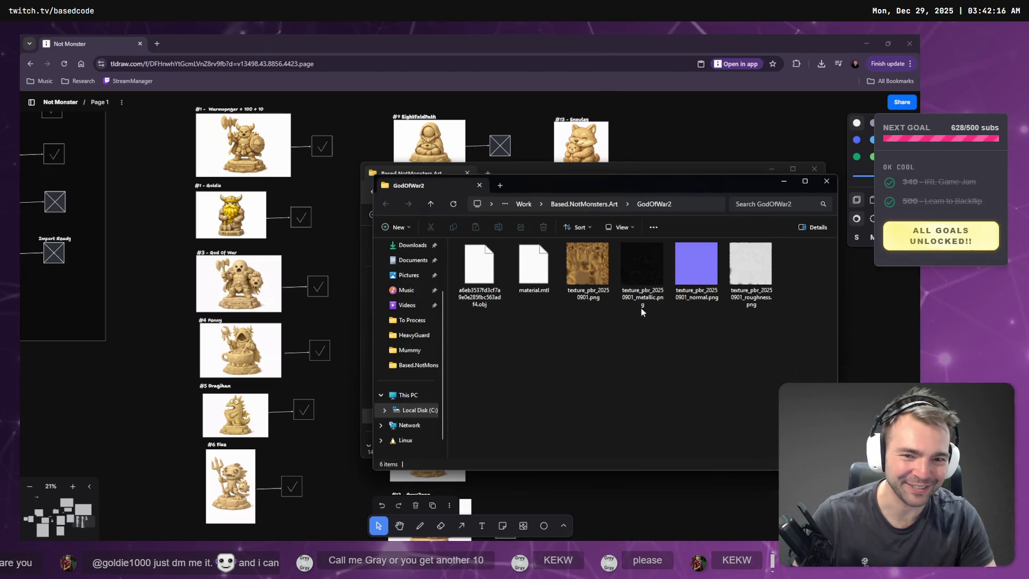
pyautogui.click(479, 265)
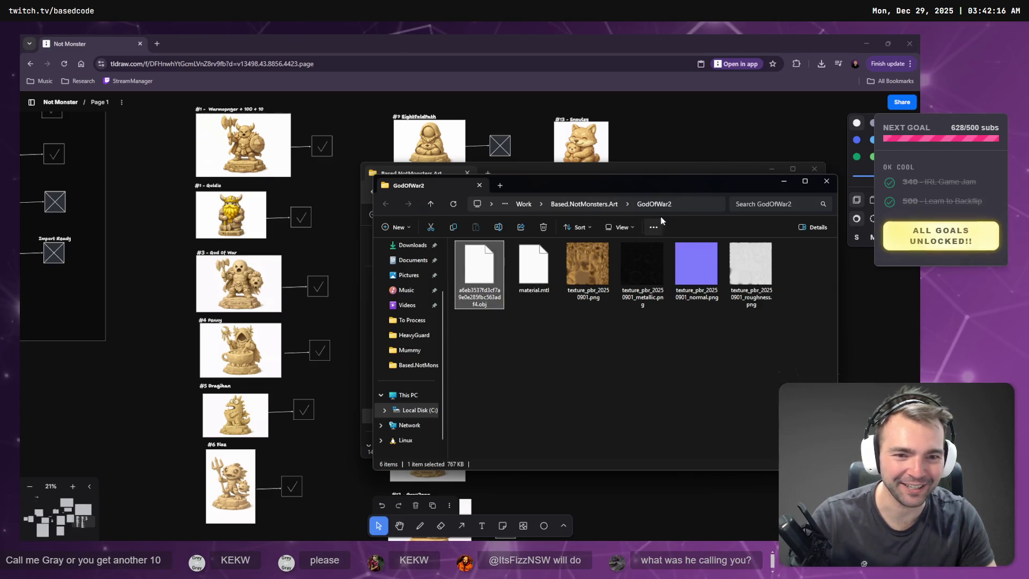
pyautogui.click(670, 205)
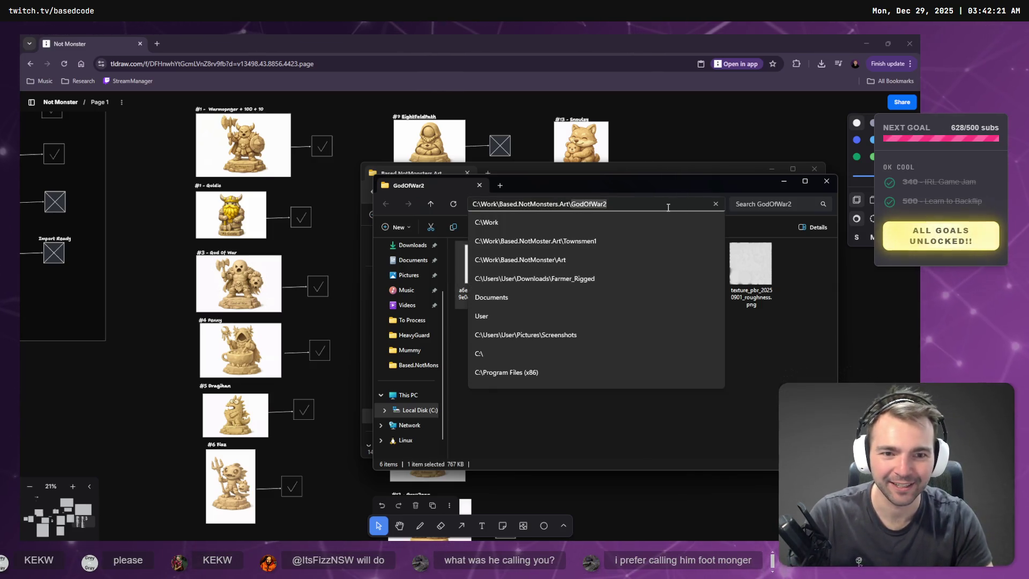
pyautogui.press('Escape')
pyautogui.press('F2')
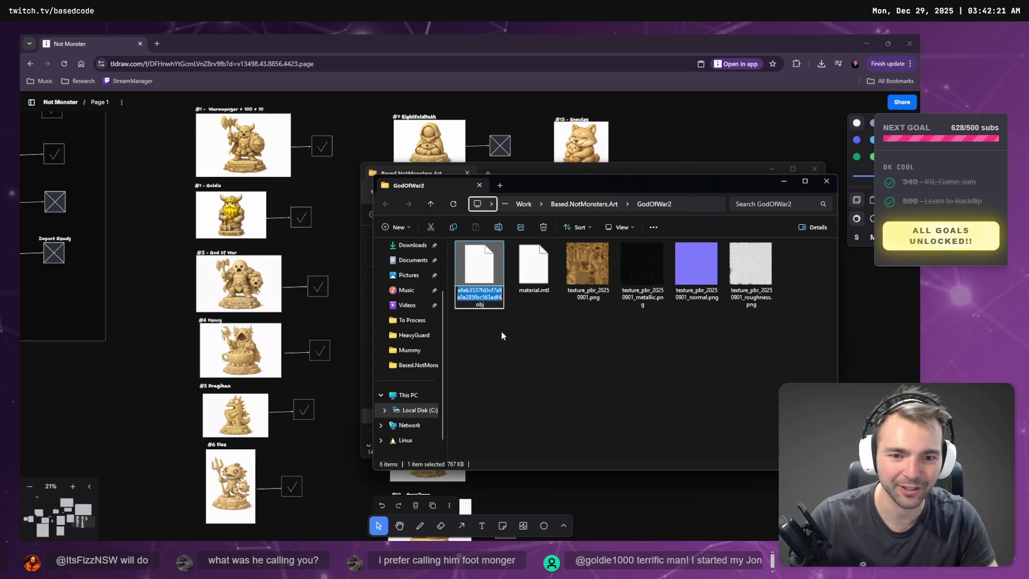
# Move GodOfWar2.zip into the GodOfWar2 folder and select all its files.
pyautogui.click(592, 206)
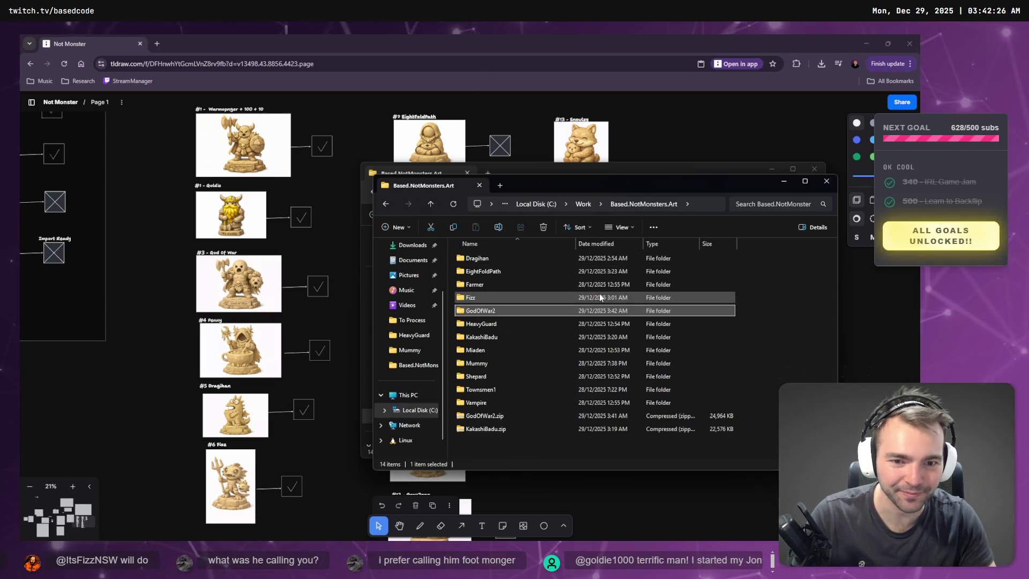
pyautogui.doubleClick(495, 310)
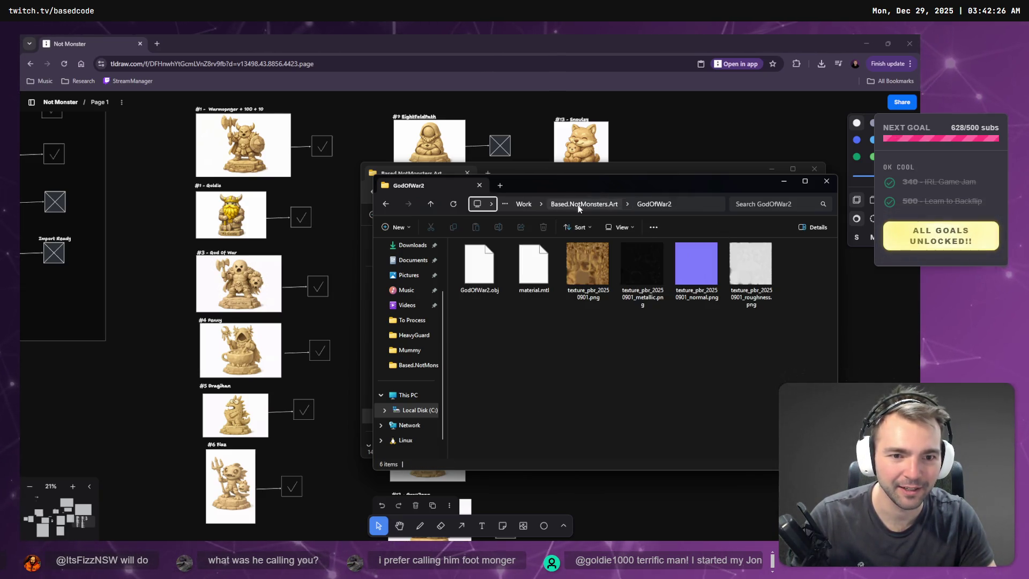
pyautogui.click(578, 205)
pyautogui.moveTo(489, 416)
pyautogui.mouseDown()
pyautogui.moveTo(492, 310)
pyautogui.moveTo(497, 337)
pyautogui.moveTo(478, 308)
pyautogui.mouseUp()
pyautogui.doubleClick(478, 310)
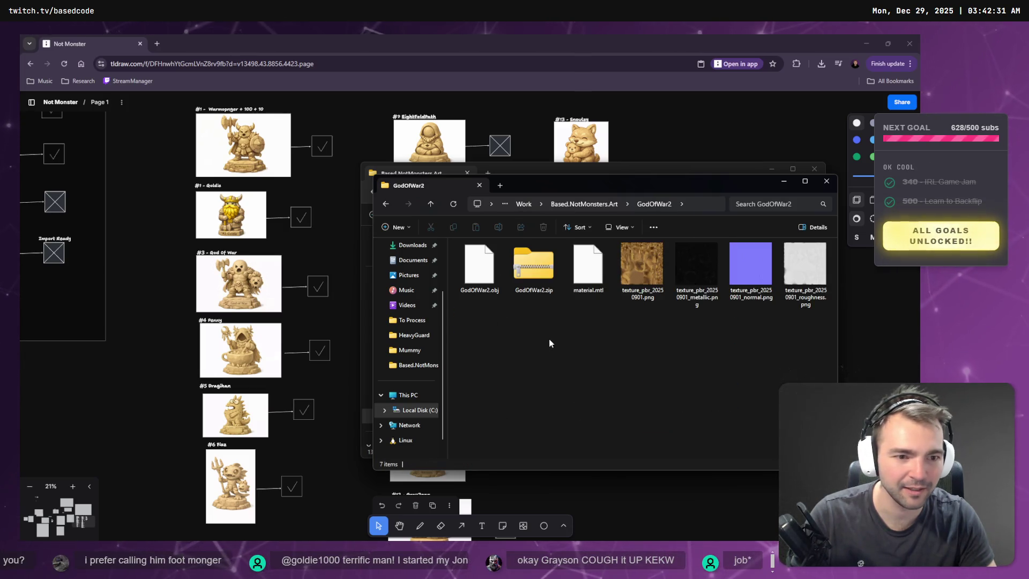
pyautogui.hotkey('ctrl', 'a')
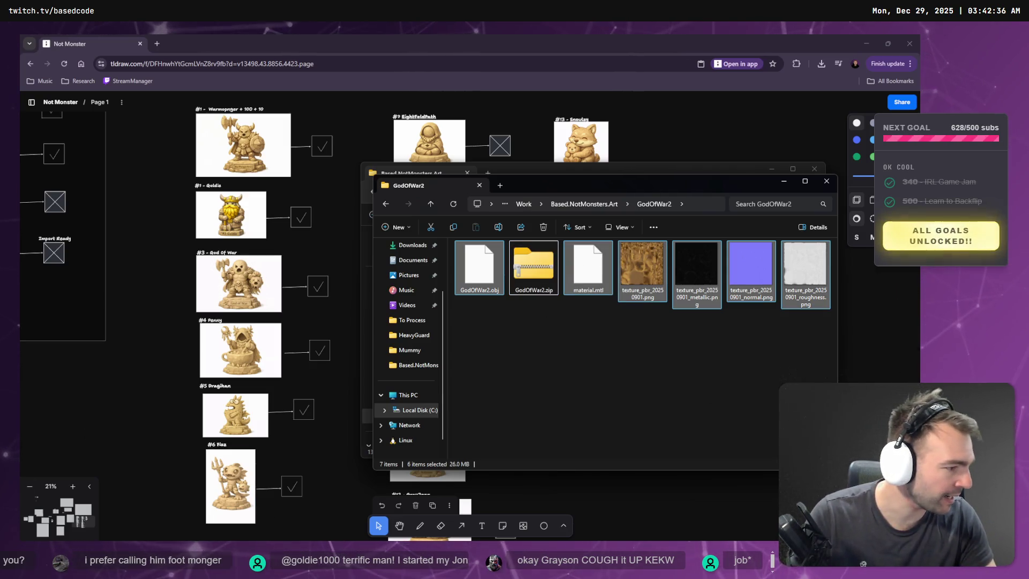
pyautogui.hotkey('alt', 'Tab')
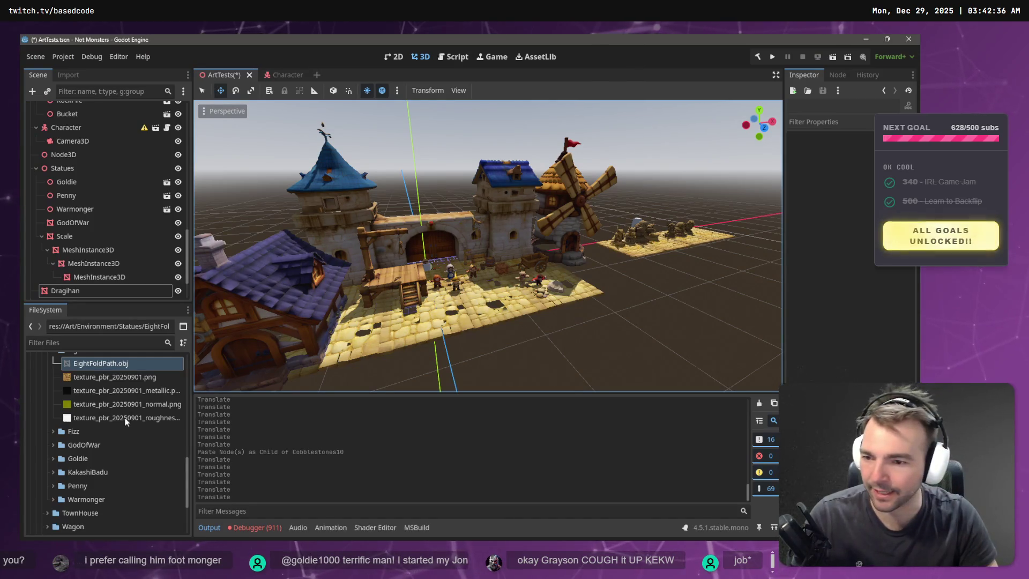
# Create a GodOfWar2 folder under Statues in FileSystem and drag the Explorer model files into it.
pyautogui.scroll(2, 108, 418)
pyautogui.click(53, 439)
pyautogui.rightClick(72, 412)
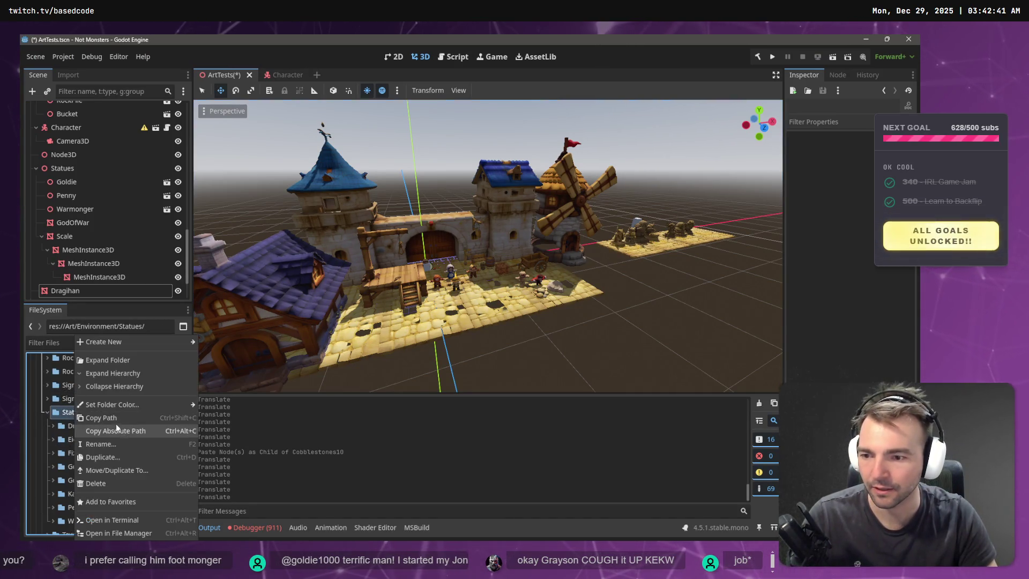
pyautogui.moveTo(134, 342)
pyautogui.click(224, 340)
pyautogui.write('GodOfWar')
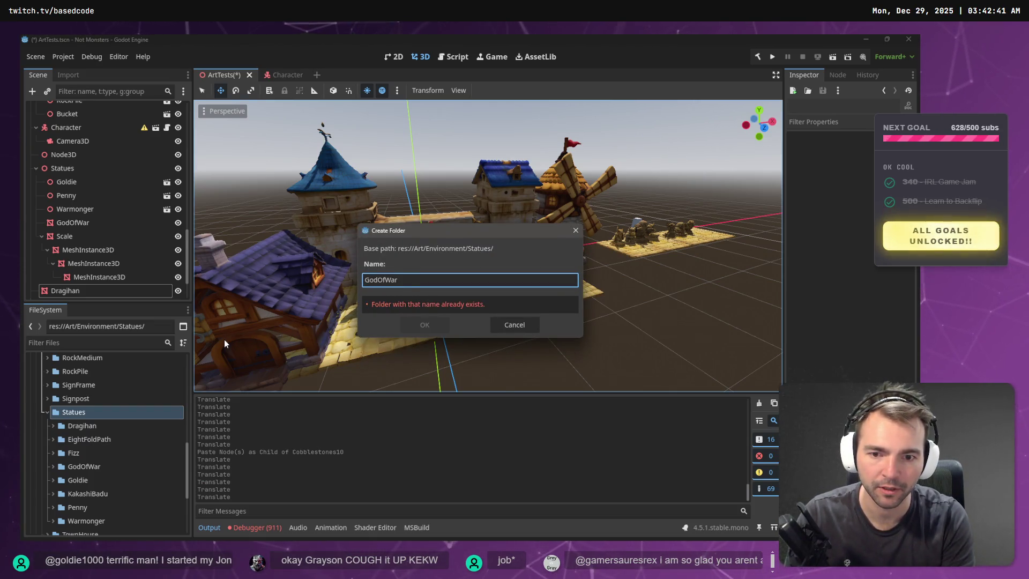
pyautogui.write('2')
pyautogui.press('Return')
pyautogui.hotkey('alt', 'Tab')
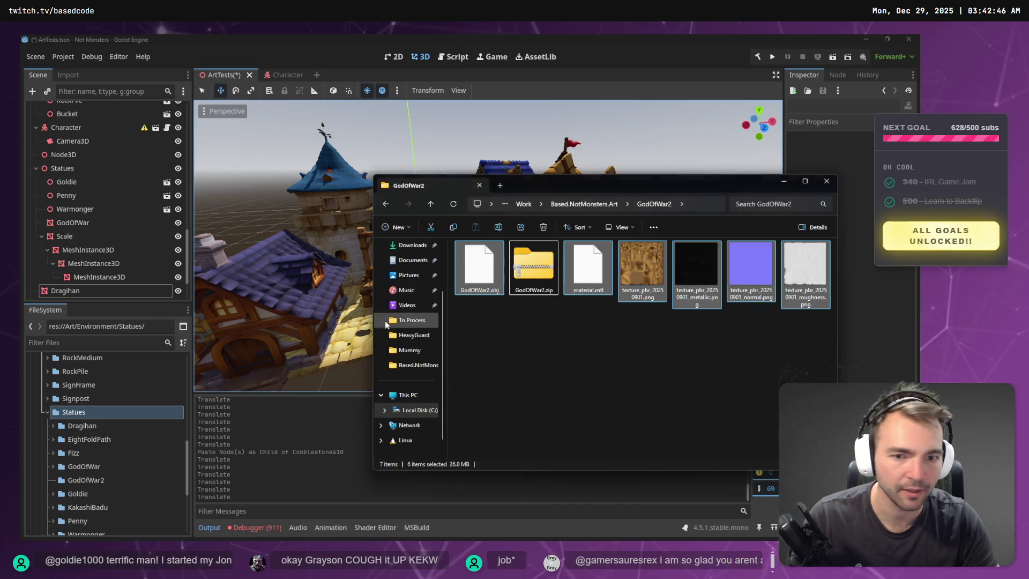
pyautogui.moveTo(594, 283)
pyautogui.mouseDown()
pyautogui.moveTo(429, 348)
pyautogui.moveTo(74, 440)
pyautogui.moveTo(92, 482)
pyautogui.mouseUp()
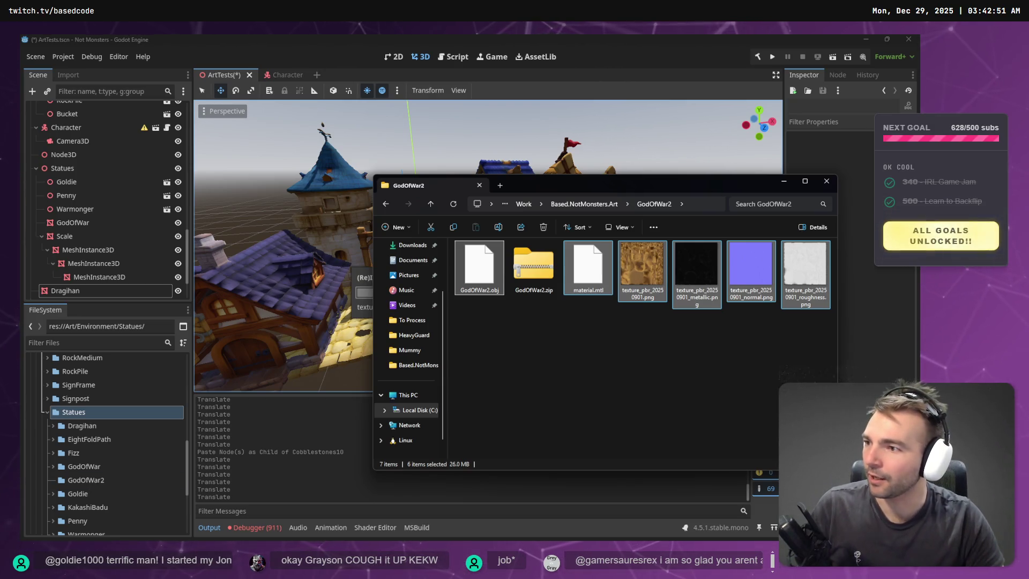
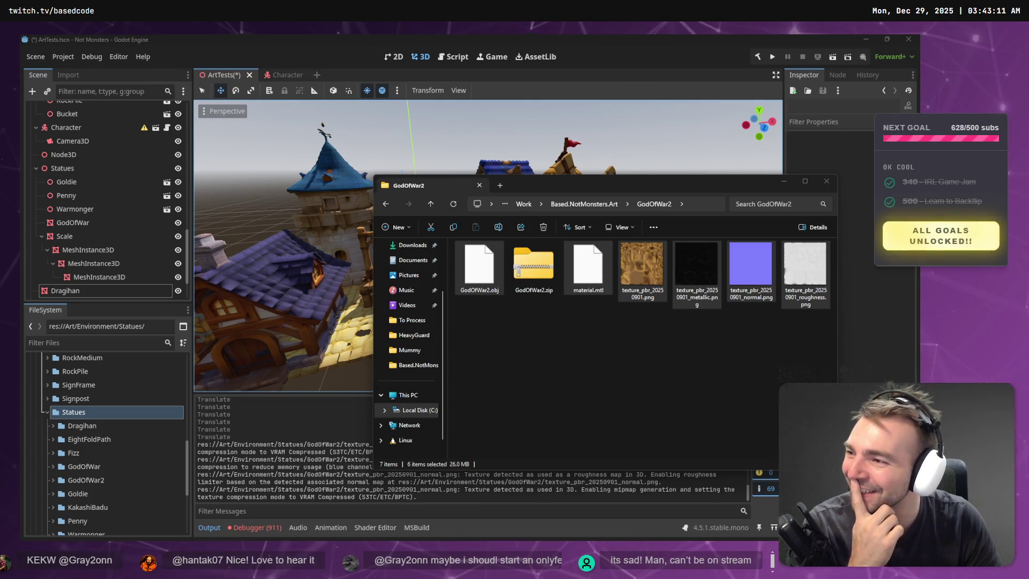
# Clear the file selection and hide the GodOfWar2 Explorer window to return to the Godot editor.
pyautogui.click(593, 393)
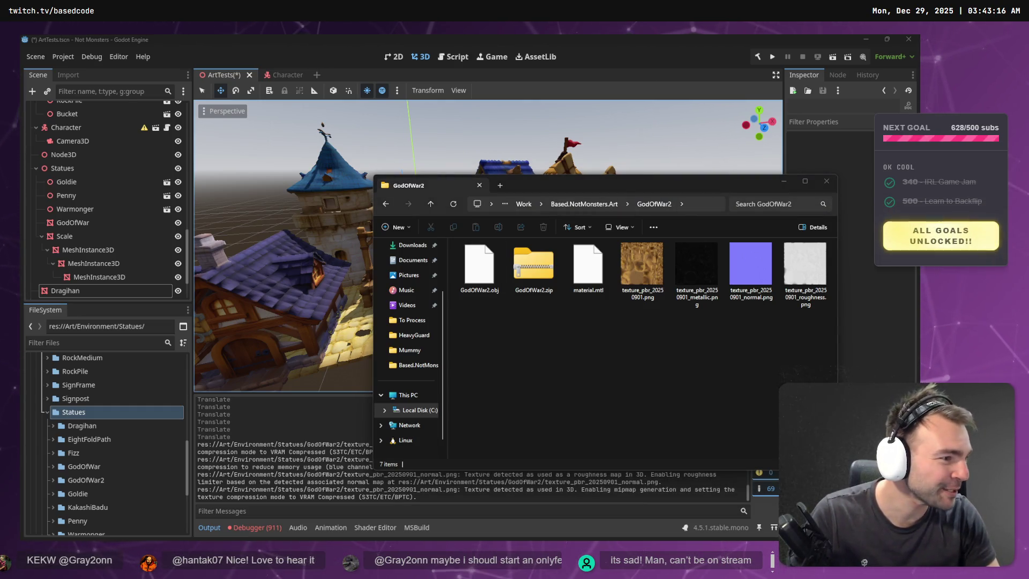
pyautogui.hotkey('alt', 'Tab')
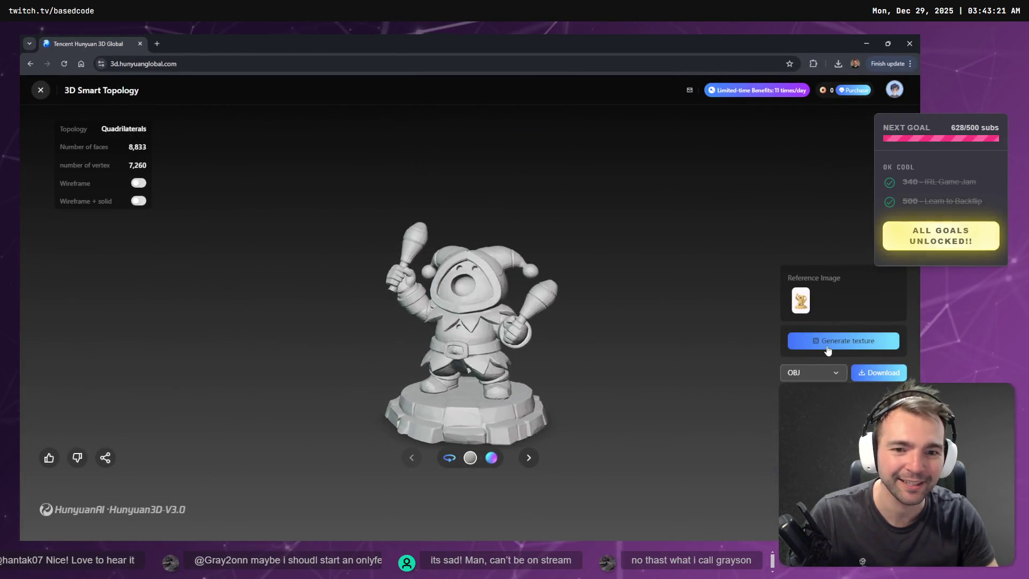
pyautogui.hotkey('alt', 'Tab')
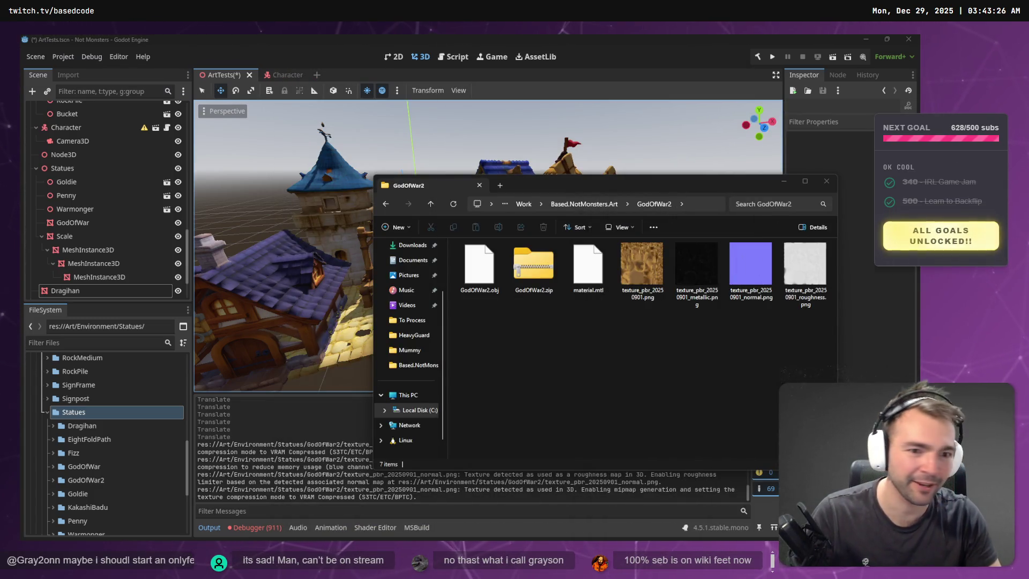
pyautogui.click(703, 379)
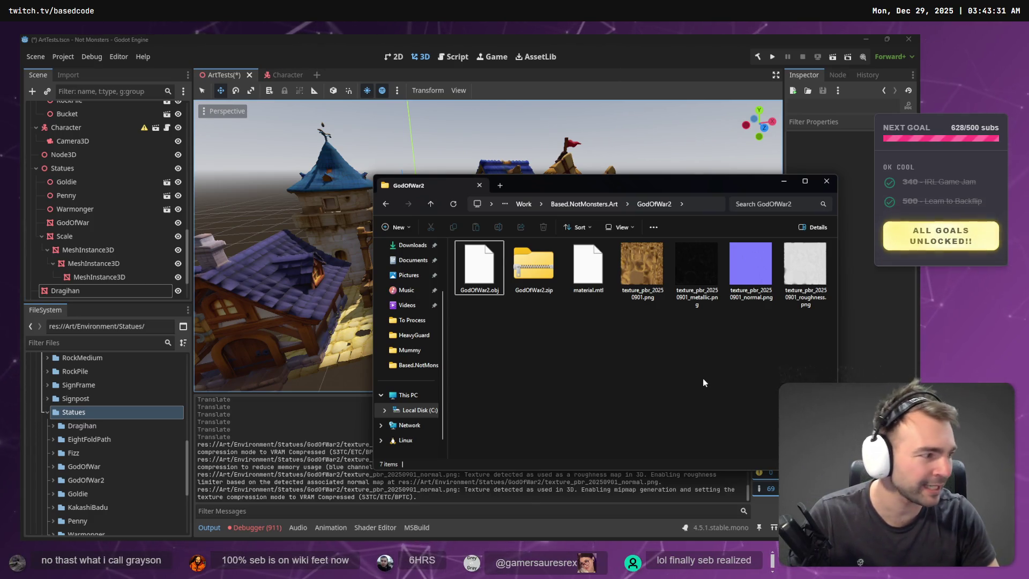
pyautogui.hotkey('alt', 'Tab')
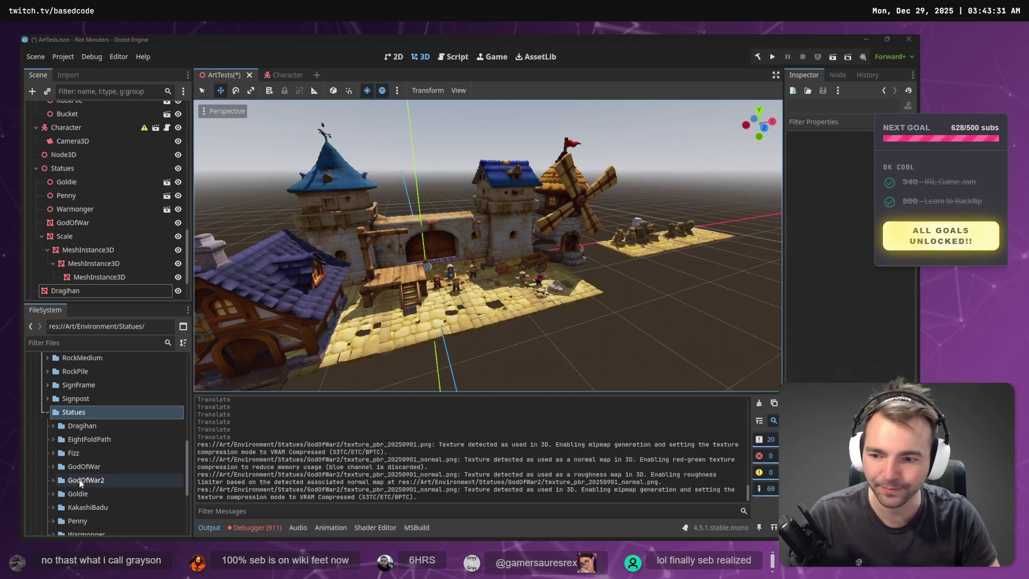
# Set GodOfWar2.obj's import Scale Mesh to 1.5 on x, y and z.
pyautogui.click(53, 480)
pyautogui.click(86, 494)
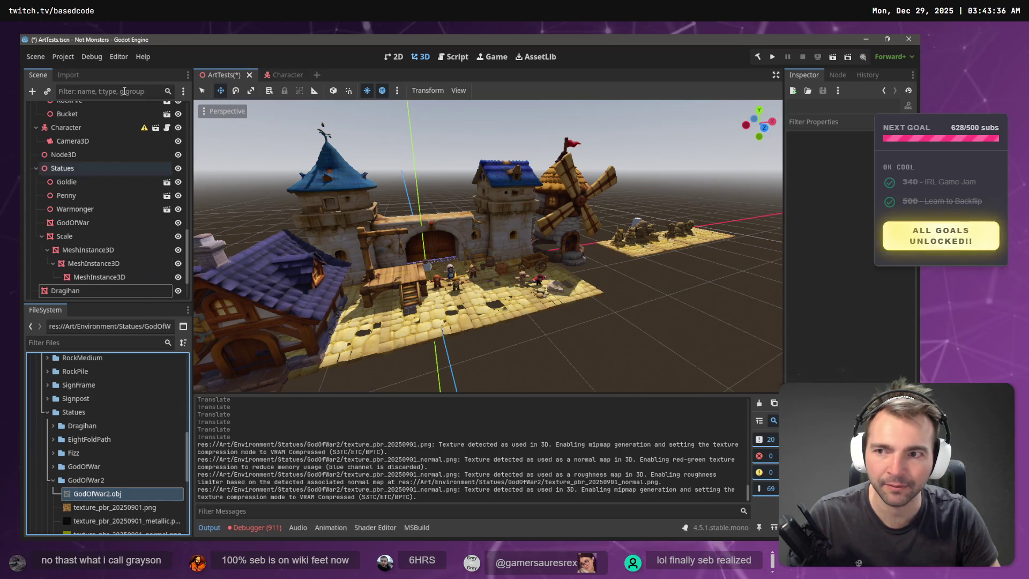
pyautogui.click(68, 74)
pyautogui.click(63, 215)
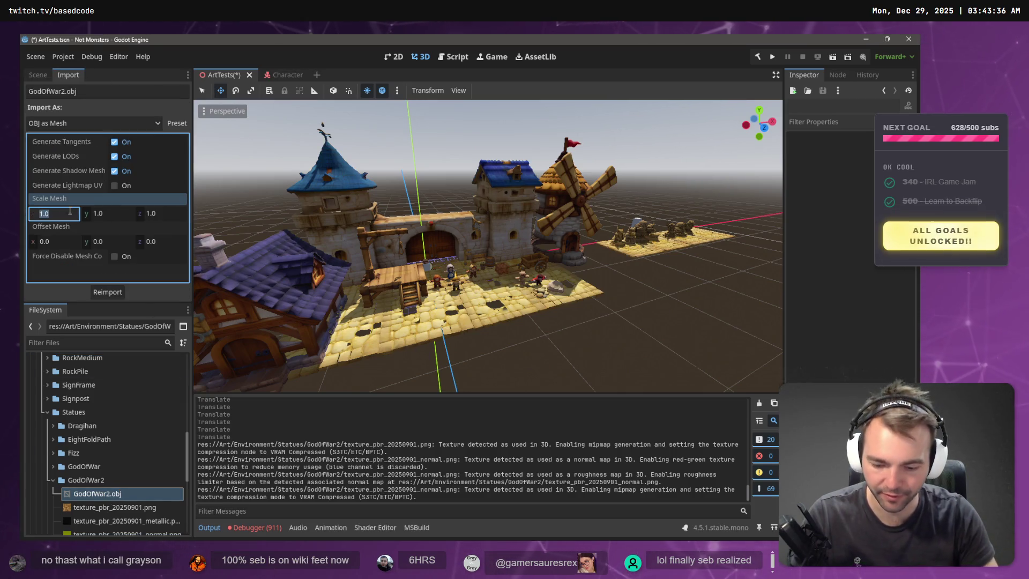
pyautogui.write('1.5')
pyautogui.press('Tab')
pyautogui.write('1.5')
pyautogui.press('Tab')
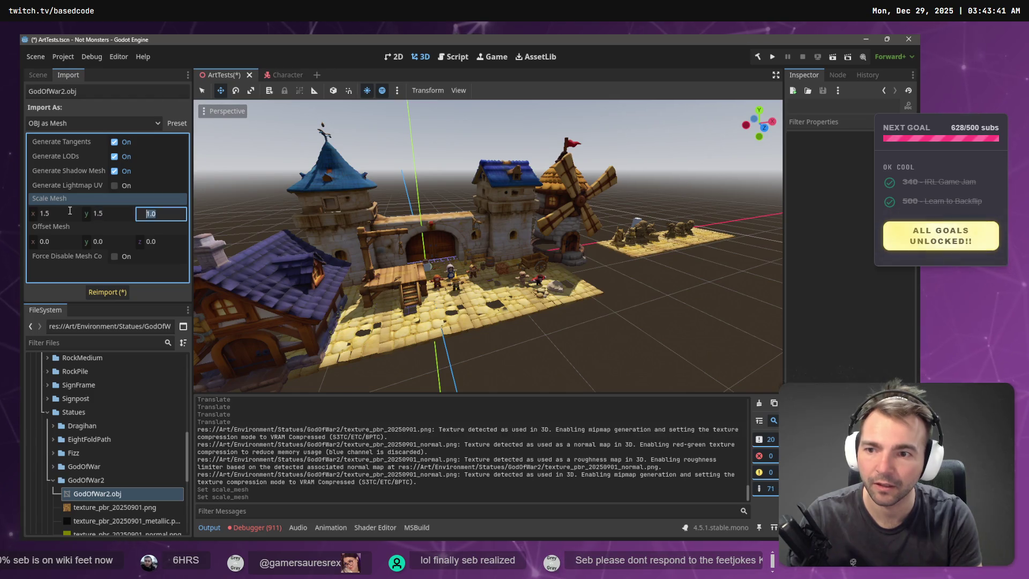
pyautogui.write('5')
pyautogui.press('Return')
# Drop GodOfWar2 into the 3D scene and reimport it at the new scale.
pyautogui.moveTo(97, 493)
pyautogui.mouseDown()
pyautogui.moveTo(540, 314)
pyautogui.moveTo(643, 290)
pyautogui.moveTo(680, 295)
pyautogui.moveTo(614, 270)
pyautogui.moveTo(579, 293)
pyautogui.moveTo(675, 241)
pyautogui.mouseUp()
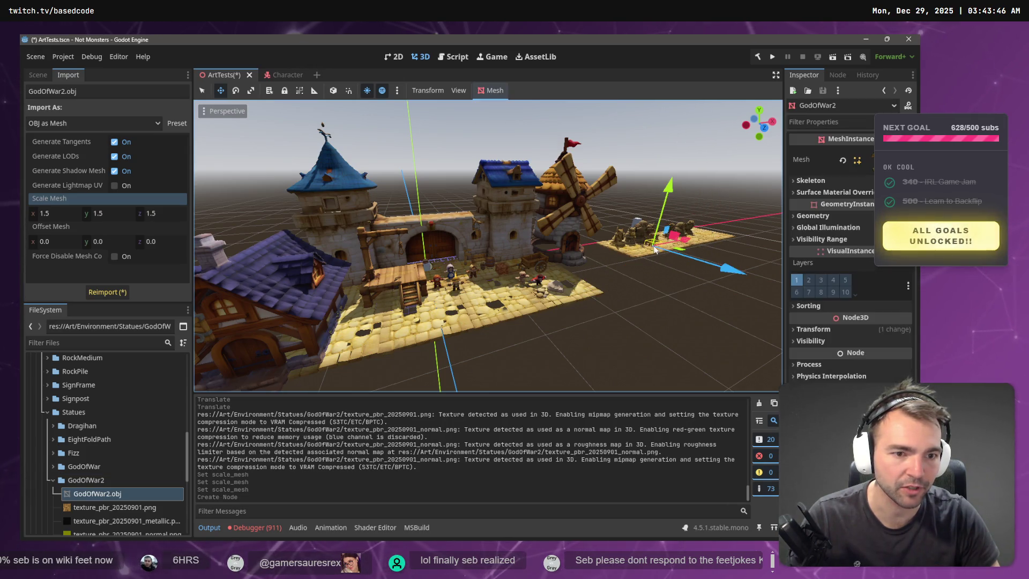
pyautogui.press('f')
pyautogui.click(107, 292)
# Move the GodOfWar2 statue into line at the end of the statue row.
pyautogui.scroll(2, 517, 236)
pyautogui.scroll(5, 517, 236)
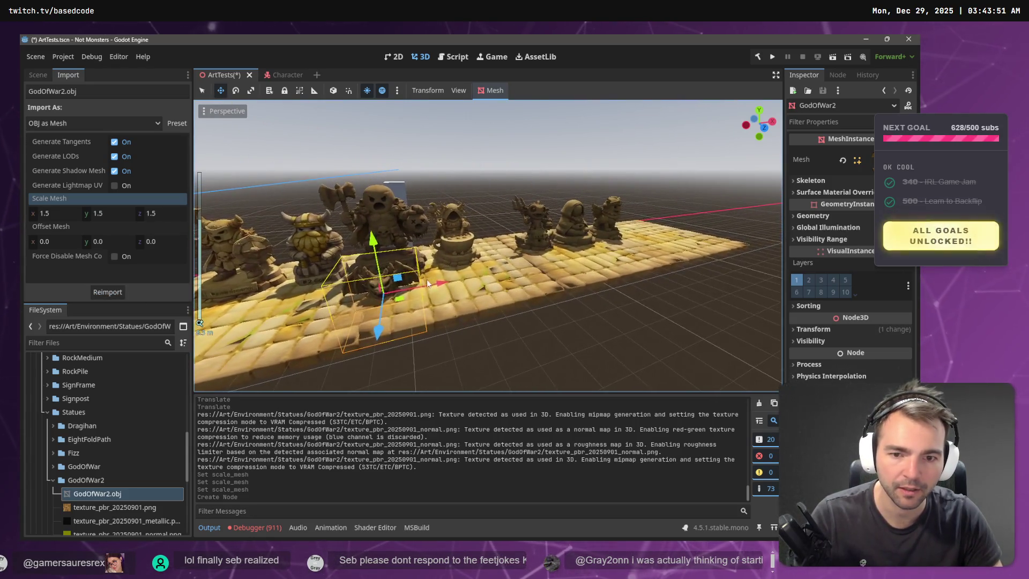
pyautogui.moveTo(376, 244)
pyautogui.mouseDown()
pyautogui.moveTo(697, 193)
pyautogui.moveTo(702, 177)
pyautogui.moveTo(663, 185)
pyautogui.moveTo(707, 234)
pyautogui.moveTo(697, 231)
pyautogui.mouseUp()
pyautogui.press('f')
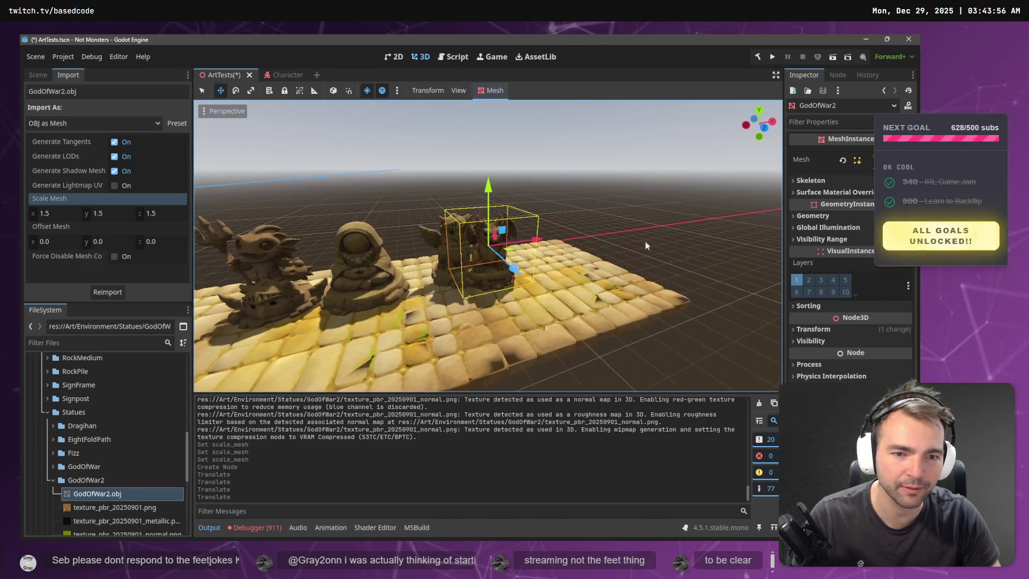
pyautogui.moveTo(543, 241); pyautogui.dragTo(577, 240)
pyautogui.moveTo(579, 239); pyautogui.dragTo(576, 239)
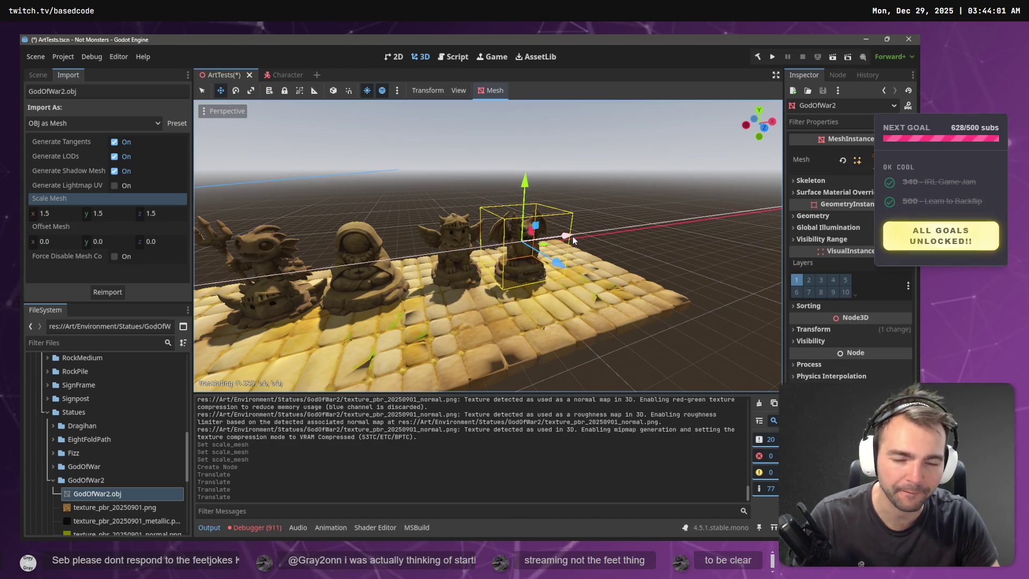
pyautogui.scroll(-5, 469, 245)
pyautogui.scroll(5, 469, 245)
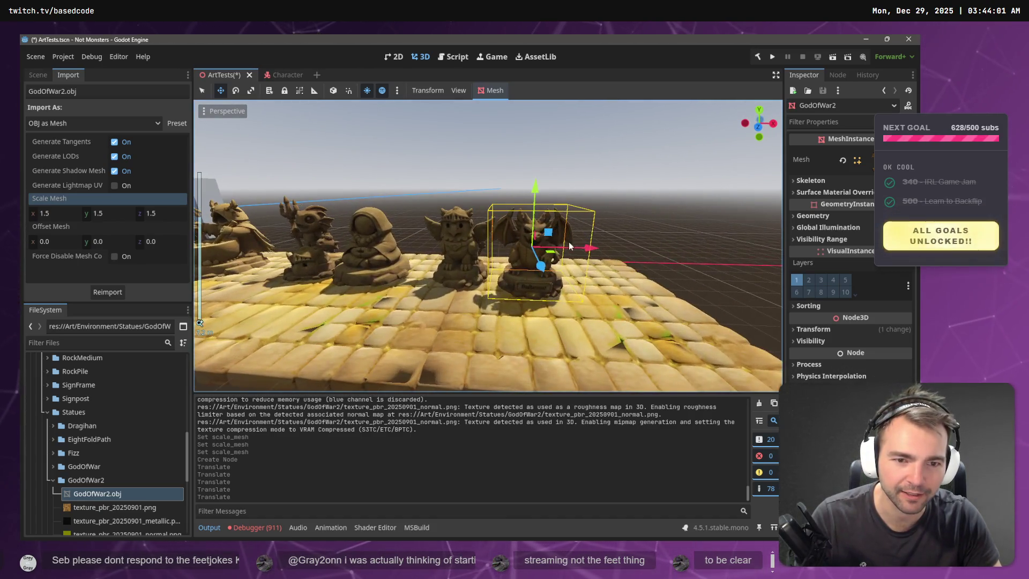
pyautogui.moveTo(541, 266); pyautogui.dragTo(550, 266)
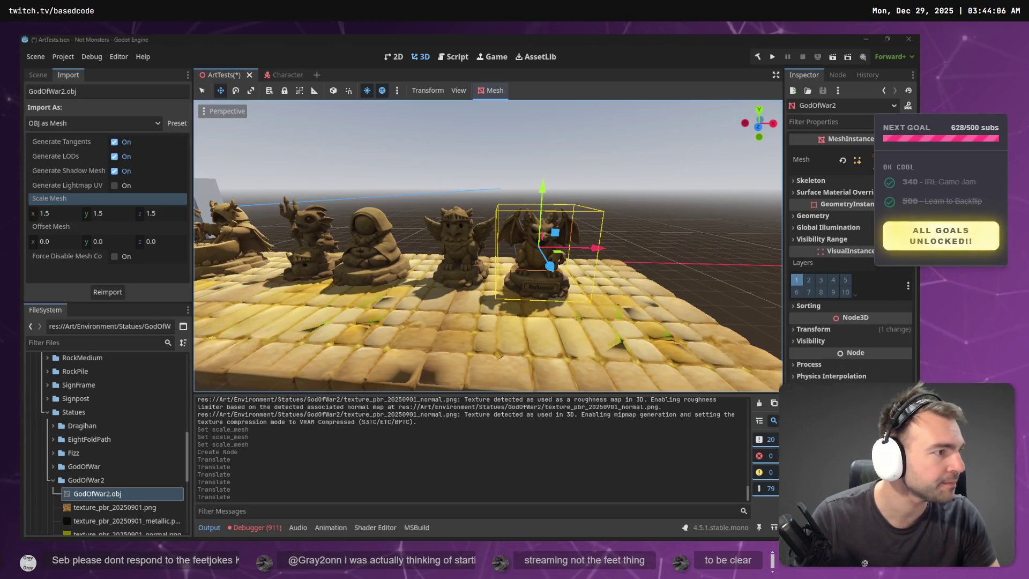
pyautogui.hotkey('alt', 'Tab')
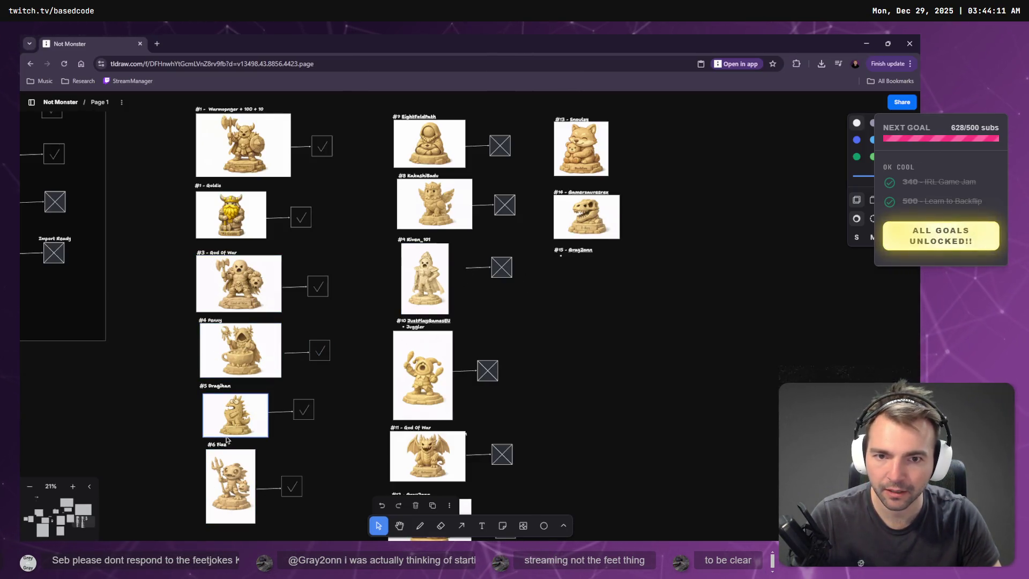
# Check statues #8 and #9 on the tracking board and shift GodOfWar2 further along the row.
pyautogui.hotkey('alt', 'Tab')
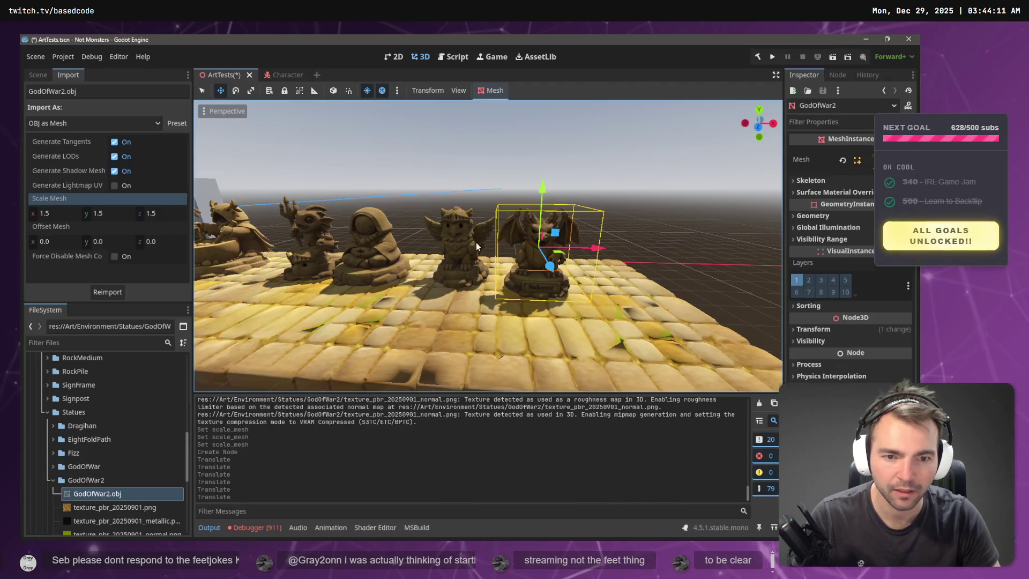
pyautogui.hotkey('alt', 'Tab')
pyautogui.click(445, 211)
pyautogui.hotkey('alt', 'Tab')
pyautogui.hotkey('alt', 'Tab')
pyautogui.click(478, 267)
pyautogui.scroll(-2, 435, 293)
pyautogui.hotkey('alt', 'Tab')
pyautogui.hotkey('alt', 'Tab')
pyautogui.click(499, 218)
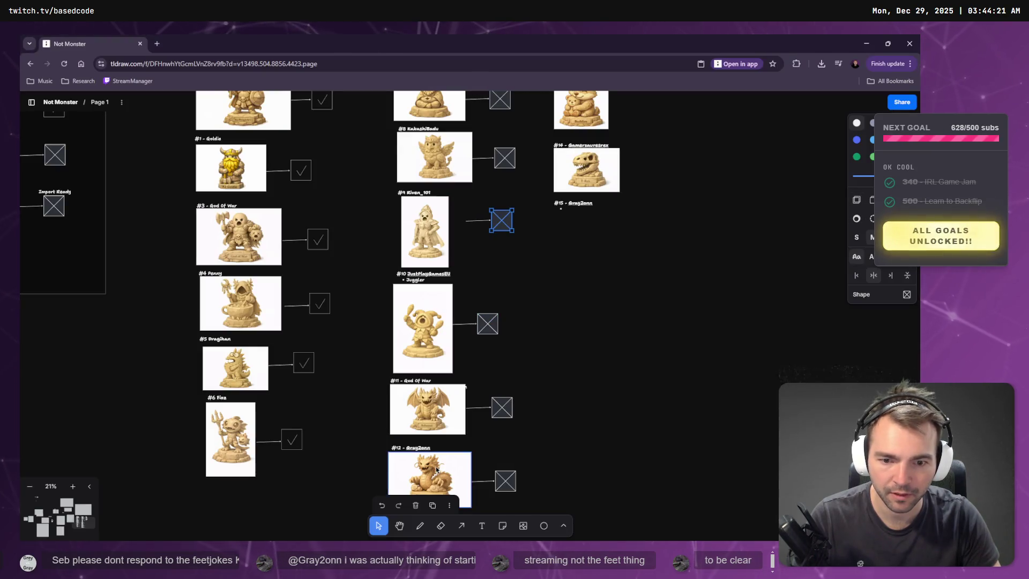
pyautogui.hotkey('alt', 'Tab')
pyautogui.moveTo(594, 247); pyautogui.dragTo(703, 253)
pyautogui.scroll(-2, 659, 267)
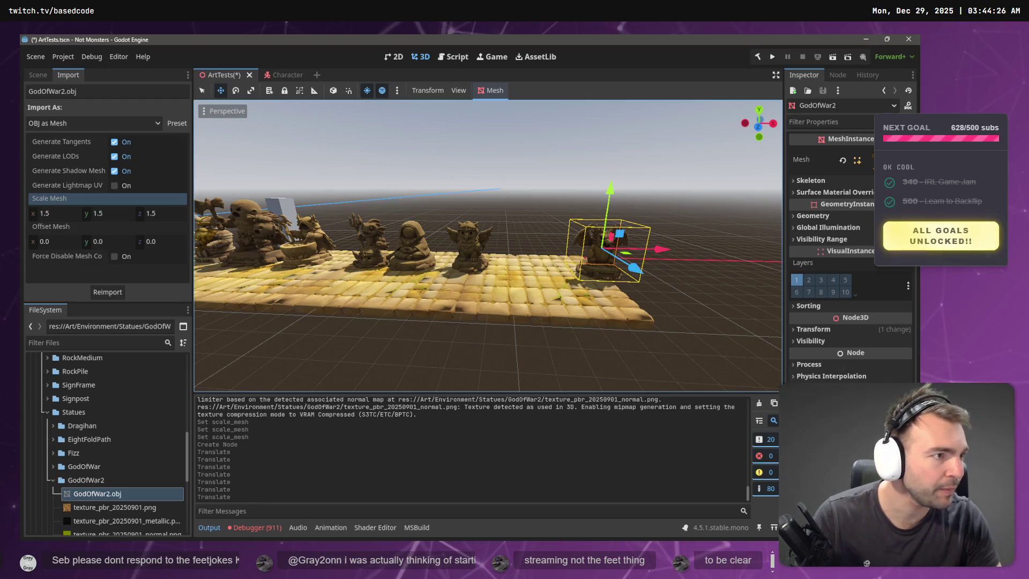
# Turn off Hunyuan 3D's wireframe, orbit the jester statue, and download it as OBJ.
pyautogui.hotkey('alt', 'Tab')
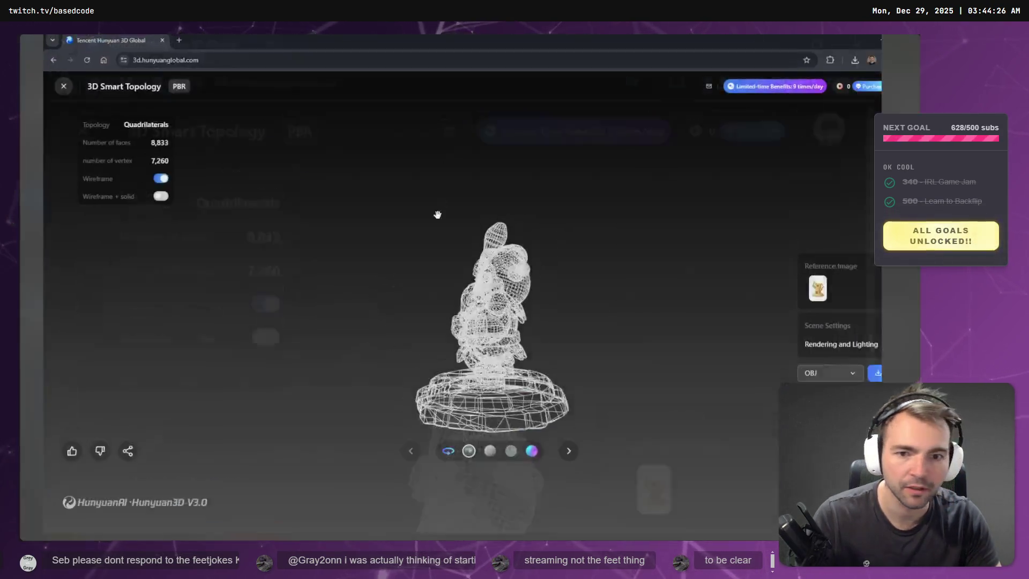
pyautogui.click(139, 183)
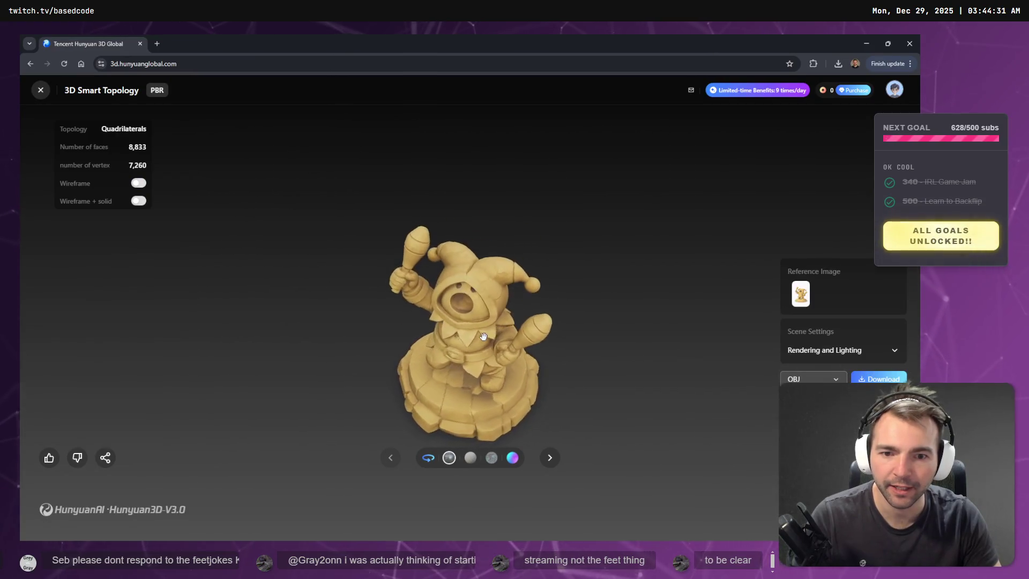
pyautogui.hotkey('alt', 'Tab')
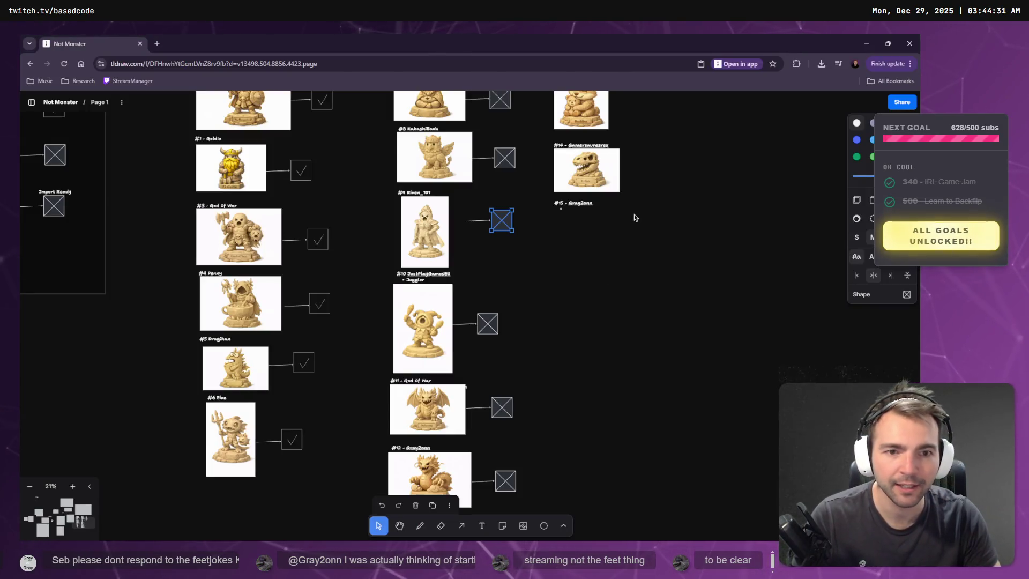
pyautogui.scroll(-3, 633, 218)
pyautogui.hotkey('alt', 'Tab')
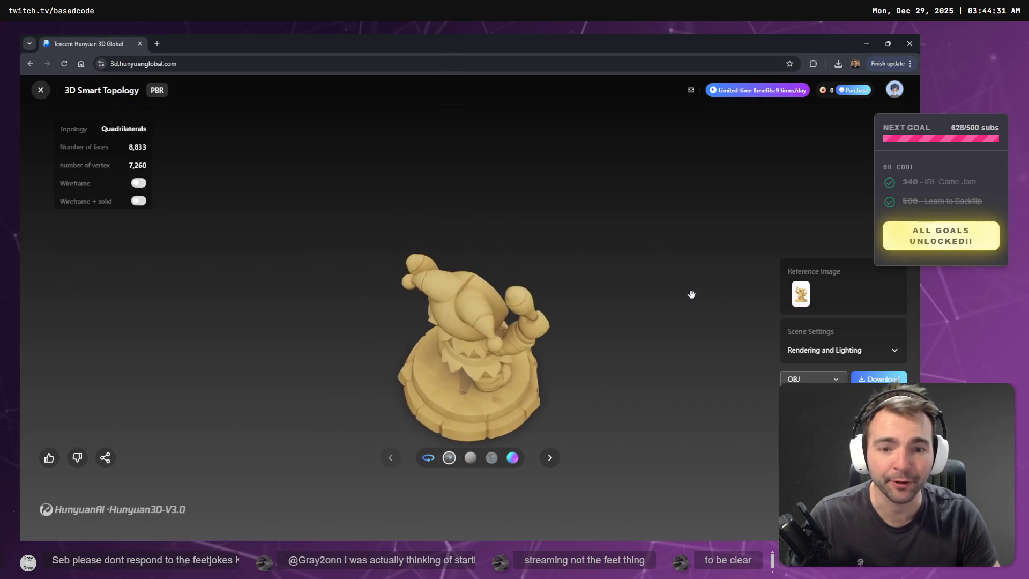
pyautogui.moveTo(579, 361); pyautogui.dragTo(503, 332)
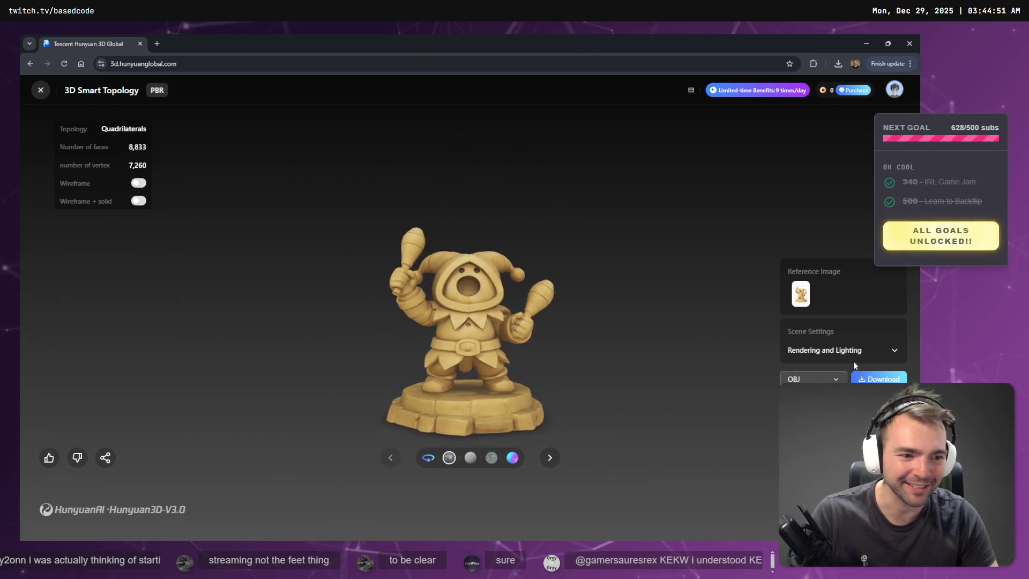
pyautogui.click(874, 380)
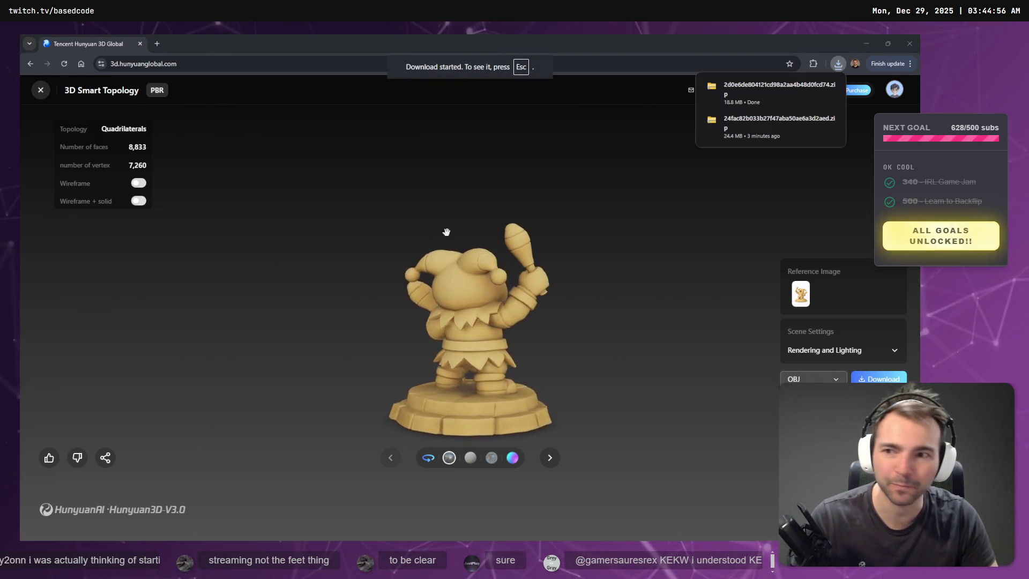
# Start editing statue #10's name label on the tldraw board.
pyautogui.hotkey('alt', 'Tab')
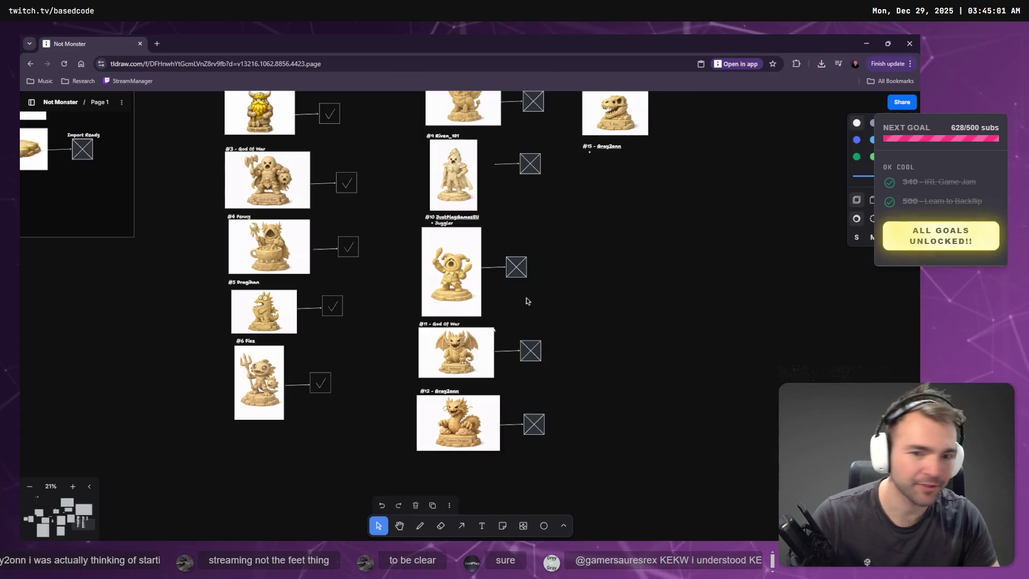
pyautogui.doubleClick(457, 217)
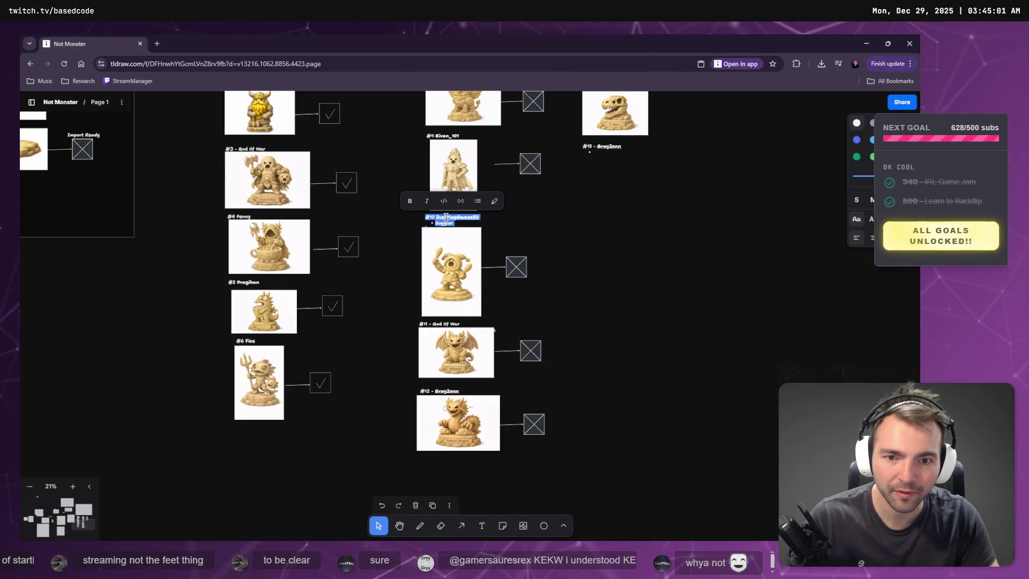
pyautogui.hotkey('alt', 'Tab')
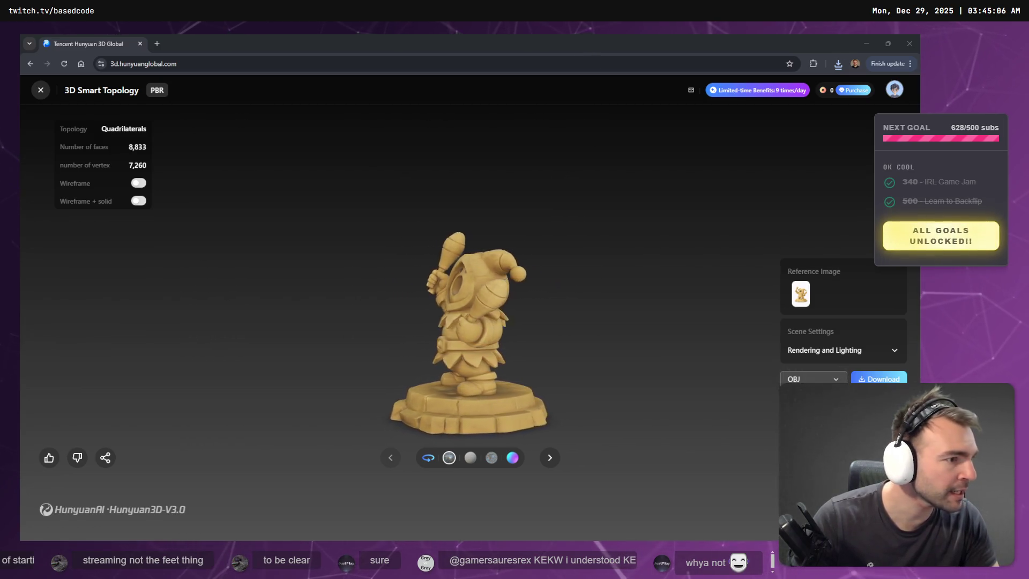
# Locate the downloaded zip and move it into the Based.NotMonsters.Art folder.
pyautogui.click(839, 64)
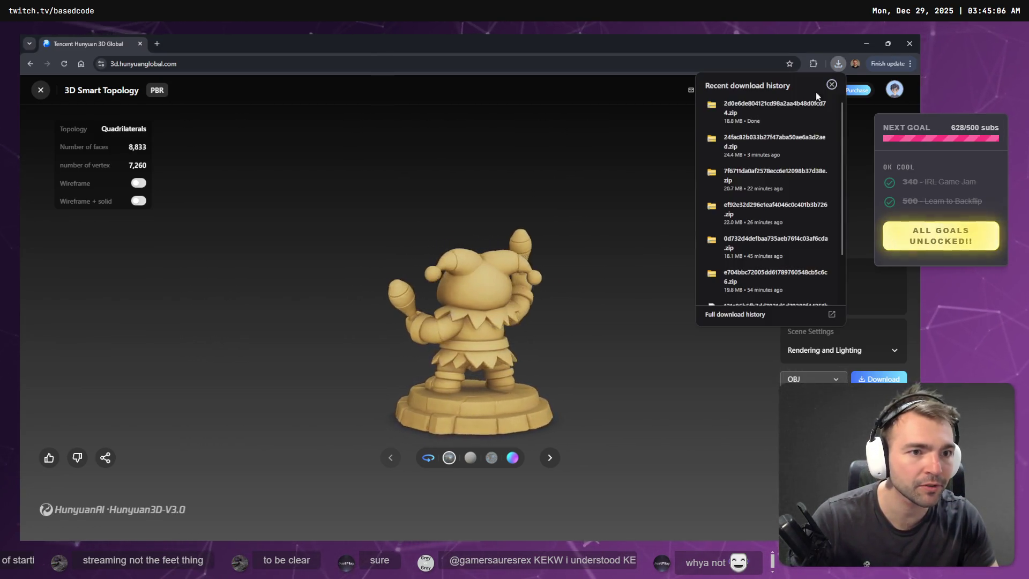
pyautogui.rightClick(764, 105)
pyautogui.click(799, 151)
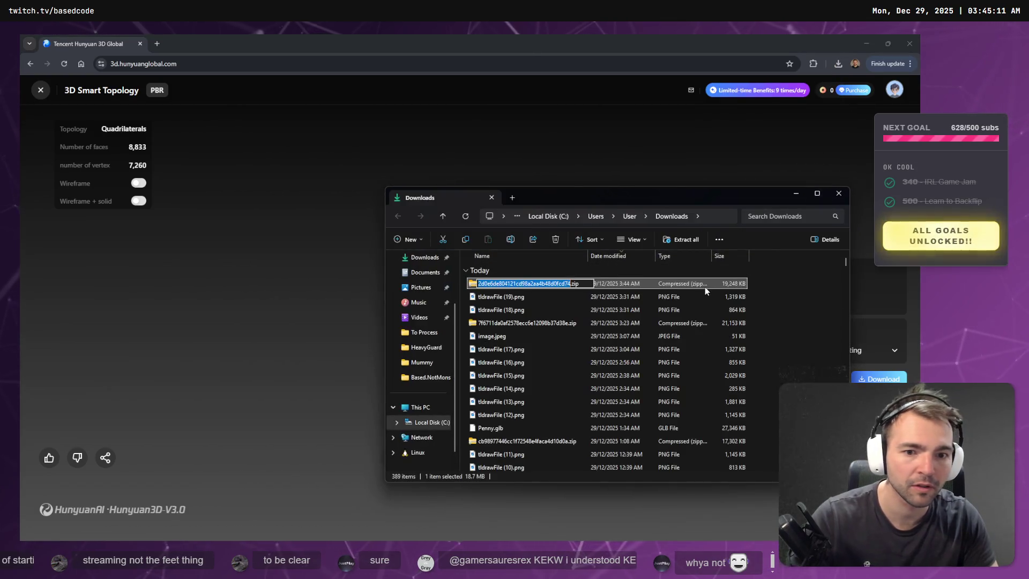
pyautogui.press('F2')
pyautogui.press('Escape')
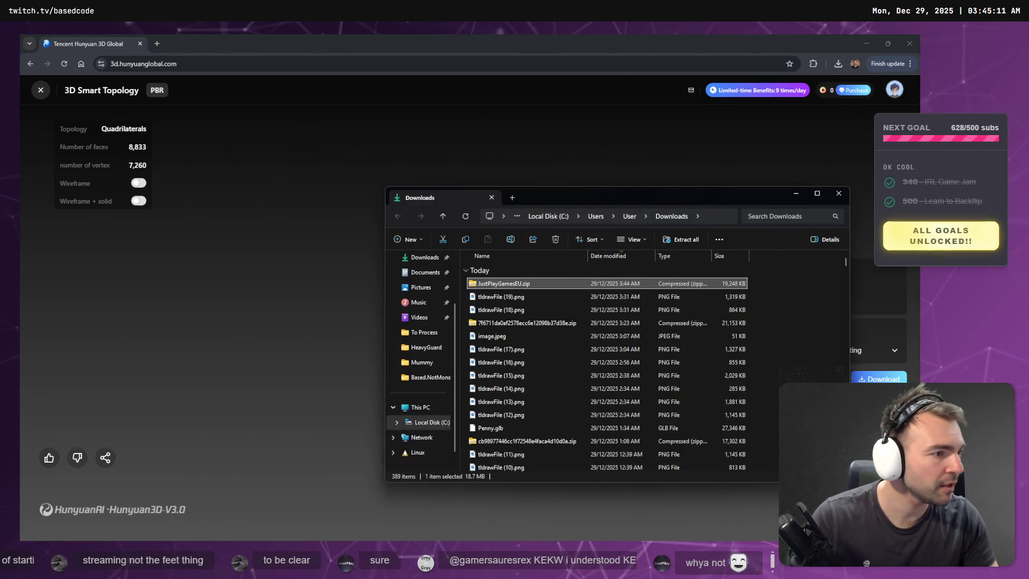
pyautogui.click(430, 378)
pyautogui.hotkey('ctrl', 'v')
pyautogui.moveTo(509, 428); pyautogui.dragTo(503, 353)
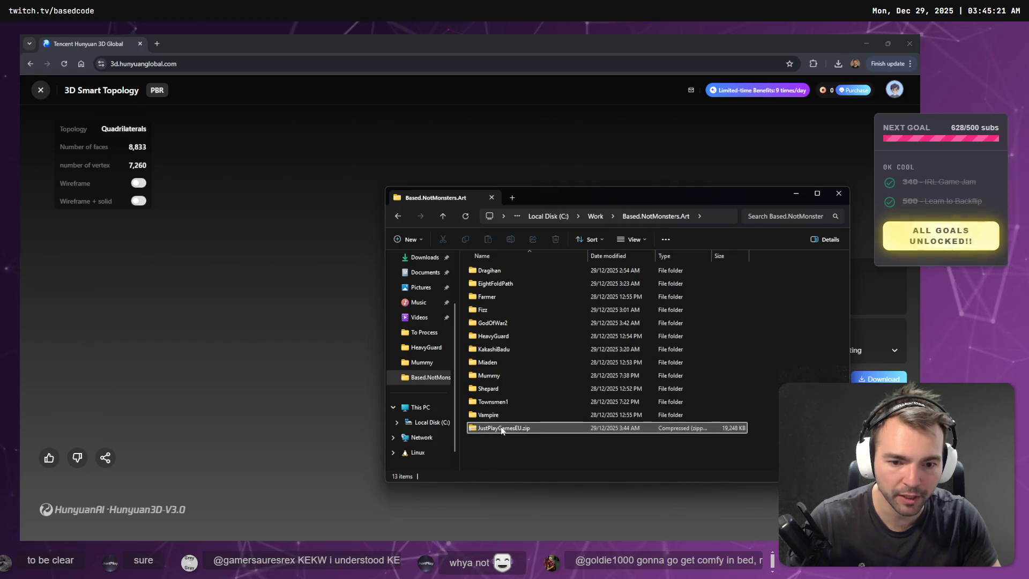
# Extract the JustPlayGamesEU archive and move the zip into the extracted folder.
pyautogui.rightClick(502, 428)
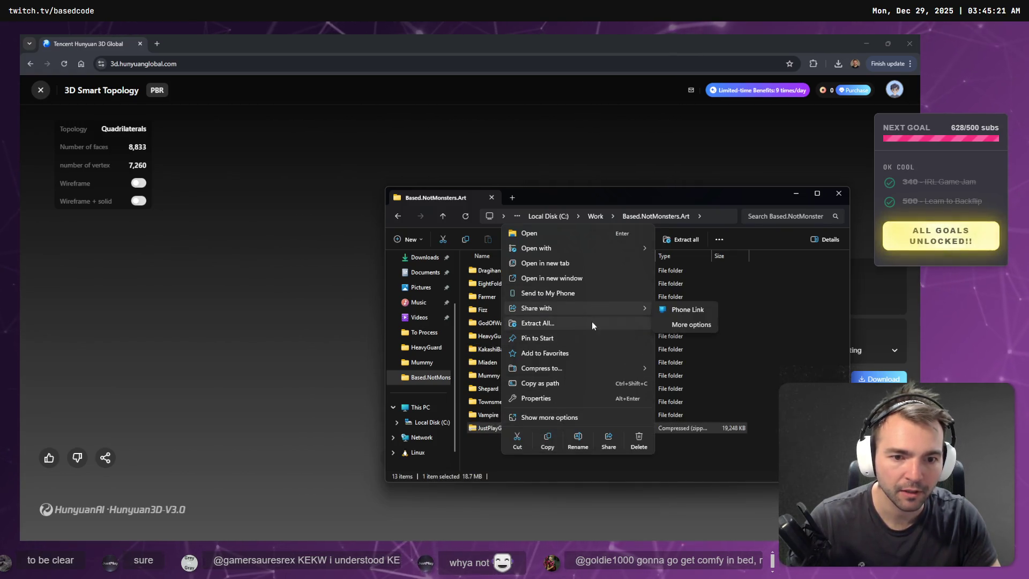
pyautogui.click(592, 322)
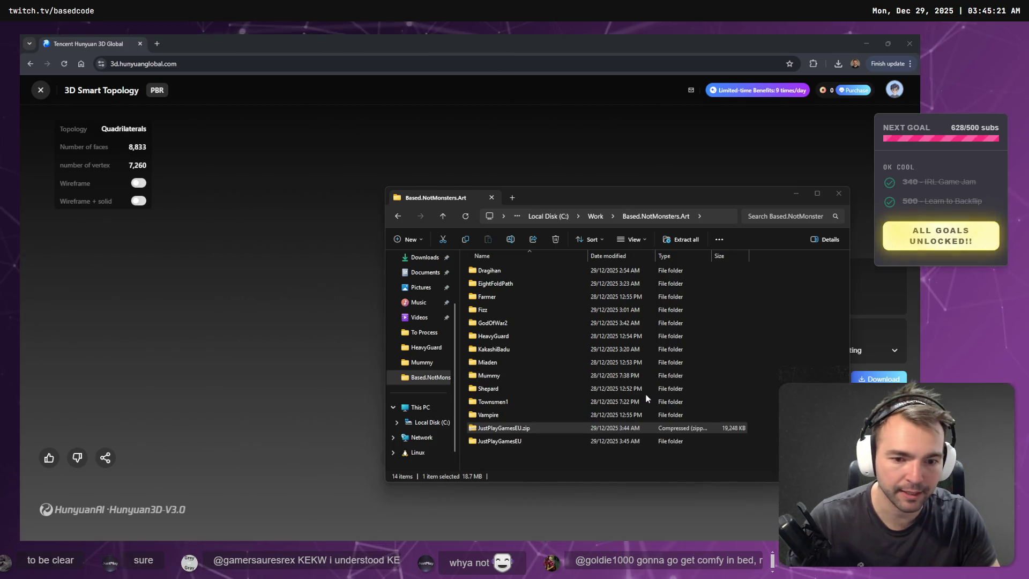
pyautogui.hotkey('ctrl', 'w')
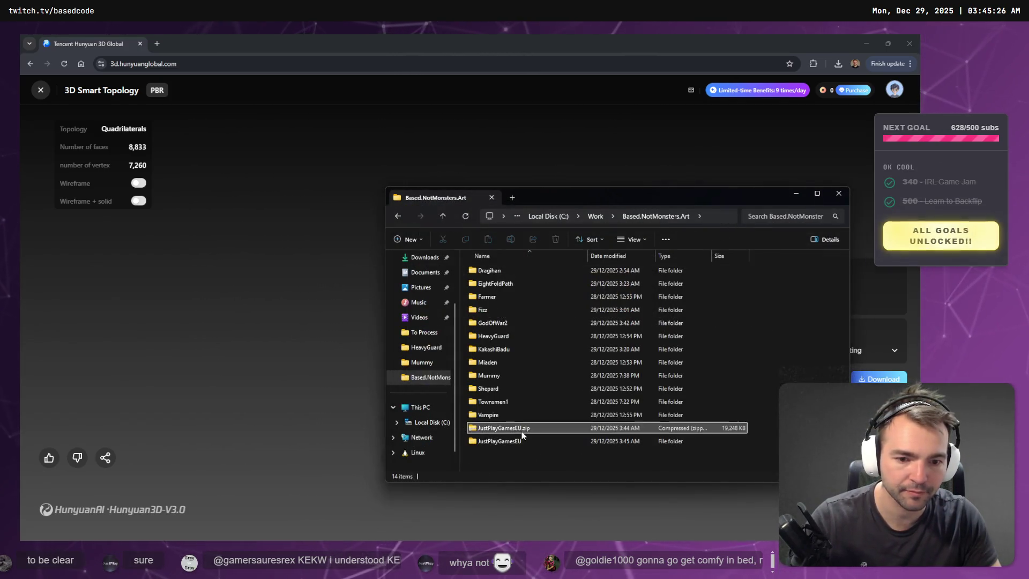
pyautogui.moveTo(489, 429); pyautogui.dragTo(495, 442)
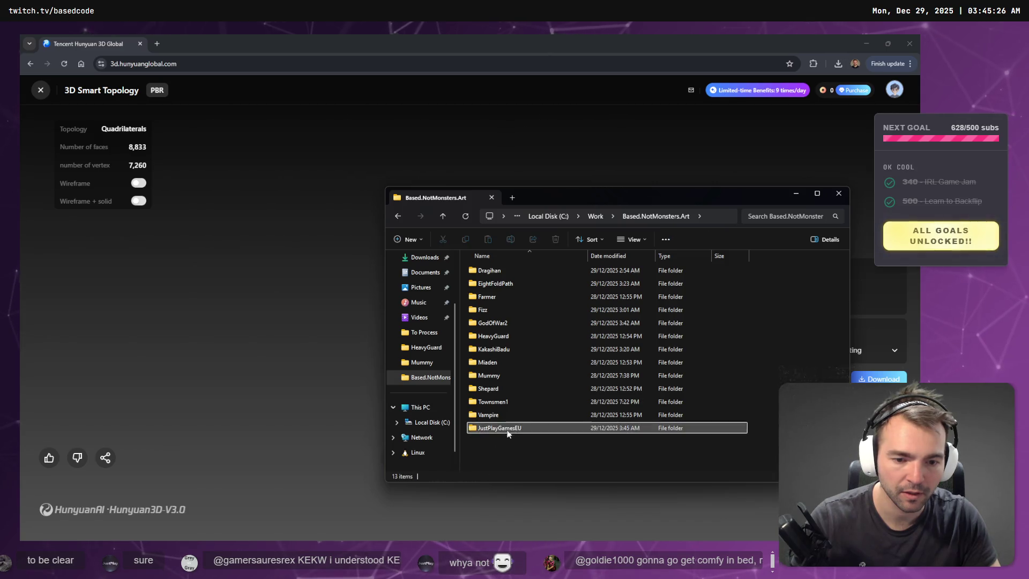
pyautogui.doubleClick(513, 429)
# Rename the model file to JustPlayGamesEU.obj and copy the zip's name.
pyautogui.click(502, 290)
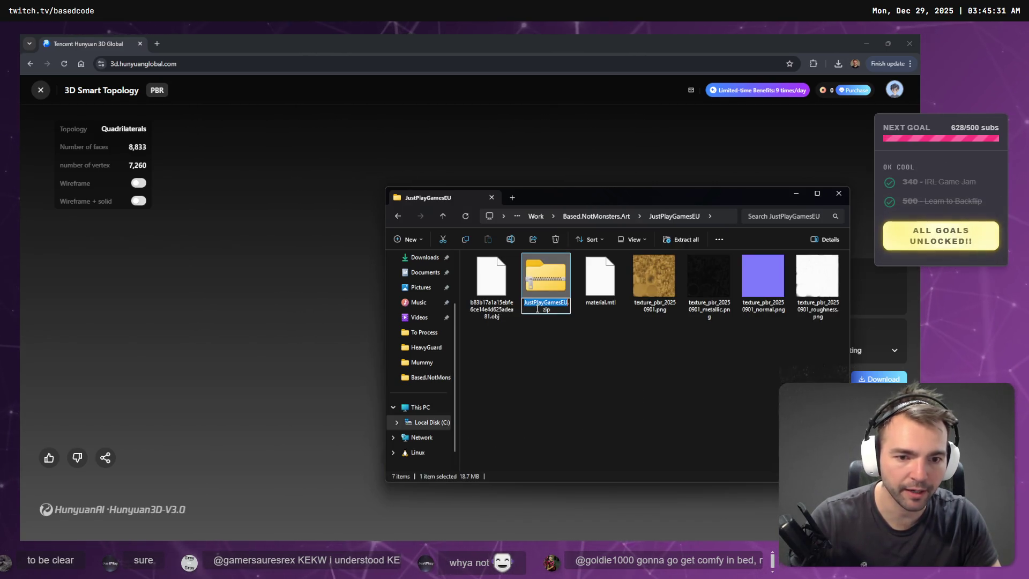
pyautogui.click(492, 300)
pyautogui.press('Escape')
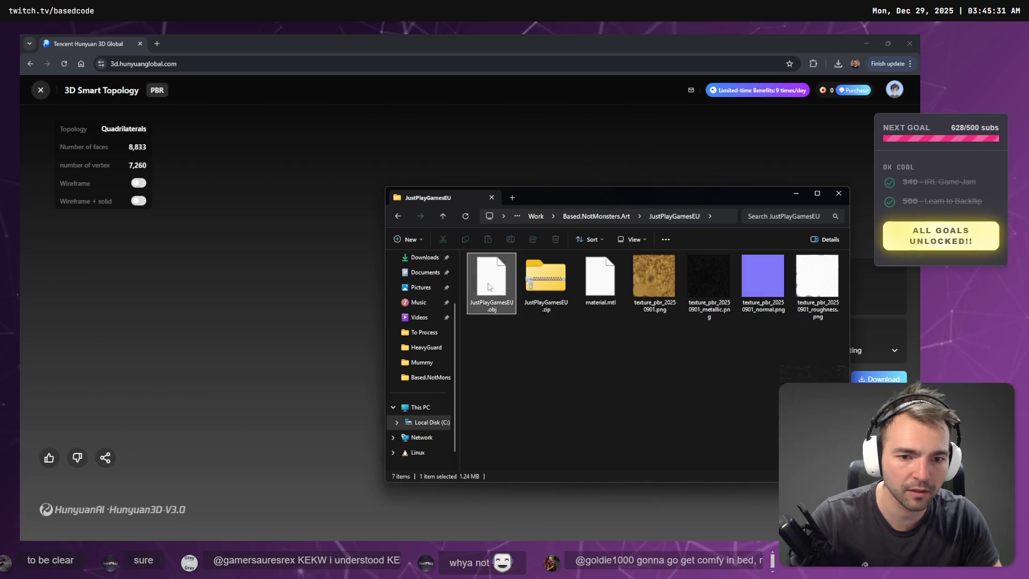
pyautogui.hotkey('ctrl', 'a')
pyautogui.click(584, 405)
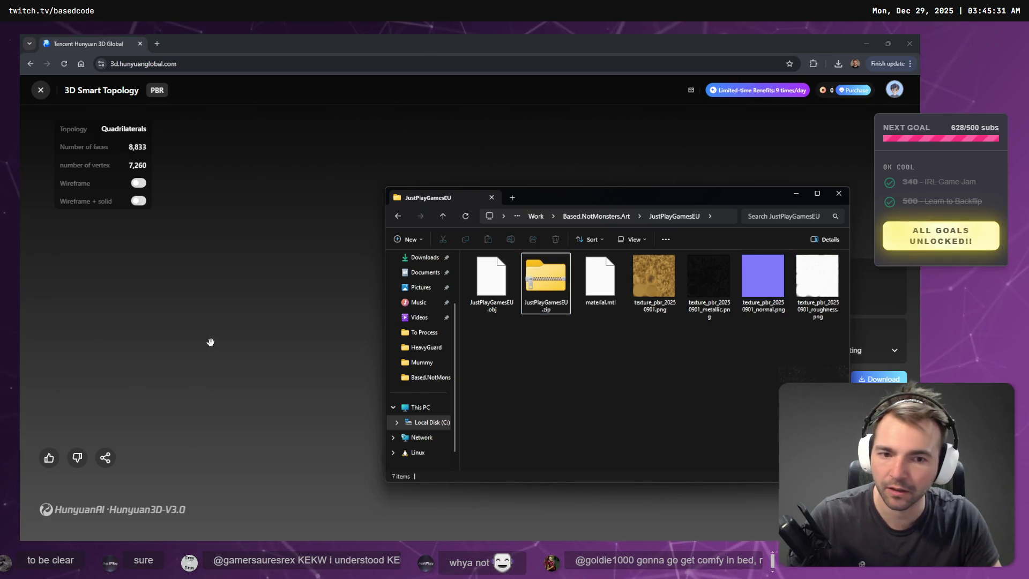
pyautogui.click(536, 303)
pyautogui.click(542, 300)
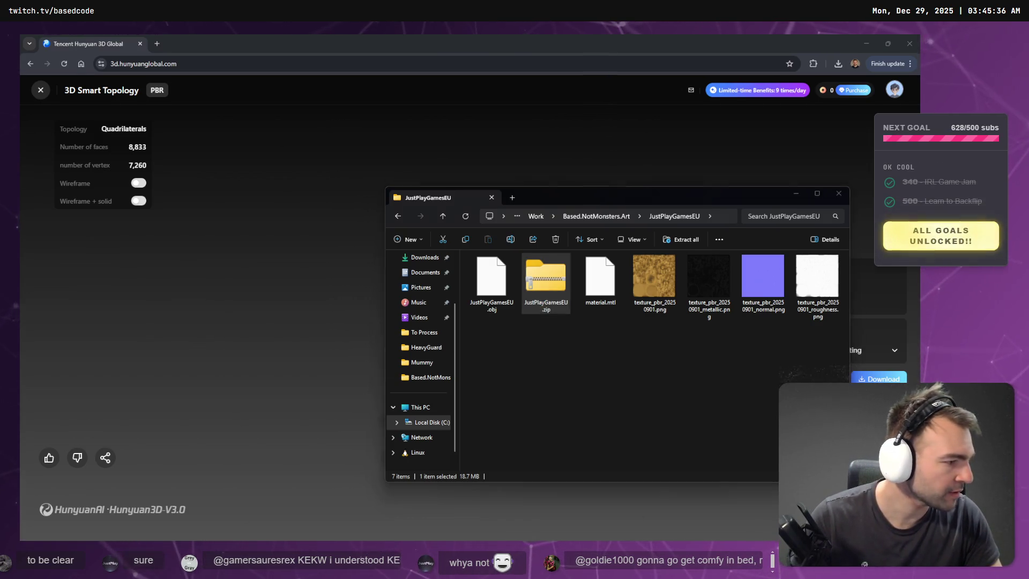
pyautogui.hotkey('alt', 'Tab')
# Create a JustPlayGamesEU folder inside Godot's Statues folder.
pyautogui.click(54, 478)
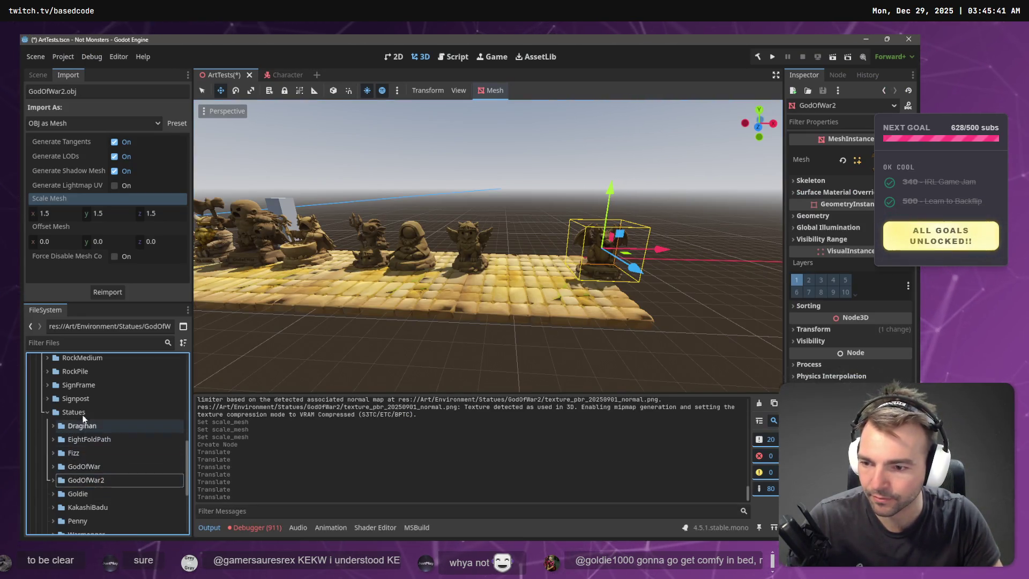
pyautogui.rightClick(82, 412)
pyautogui.moveTo(176, 342)
pyautogui.click(228, 344)
pyautogui.write('JustPlayGamesEU')
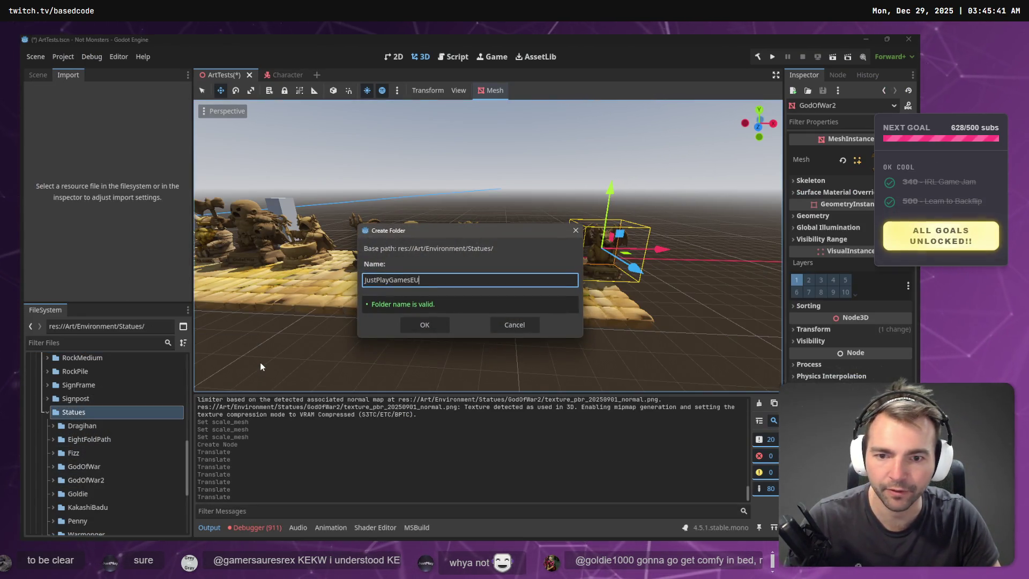
pyautogui.press('Return')
# Drag the six JustPlayGamesEU model and texture files from Explorer into that folder.
pyautogui.hotkey('alt', 'Tab')
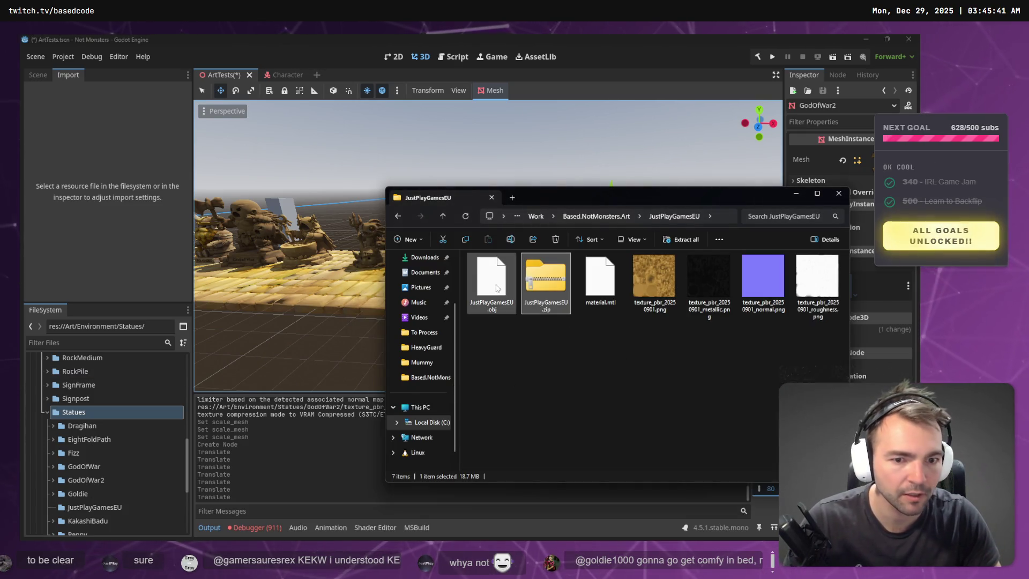
pyautogui.click(492, 282)
pyautogui.keyDown('ctrl'); pyautogui.click(768, 284); pyautogui.keyUp('ctrl')
pyautogui.keyDown('ctrl'); pyautogui.click(817, 279); pyautogui.keyUp('ctrl')
pyautogui.keyDown('ctrl'); pyautogui.click(709, 279); pyautogui.keyUp('ctrl')
pyautogui.keyDown('ctrl'); pyautogui.click(654, 279); pyautogui.keyUp('ctrl')
pyautogui.keyDown('ctrl'); pyautogui.click(601, 279); pyautogui.keyUp('ctrl')
pyautogui.moveTo(600, 279)
pyautogui.mouseDown()
pyautogui.moveTo(515, 383)
pyautogui.moveTo(90, 441)
pyautogui.moveTo(92, 487)
pyautogui.mouseUp()
pyautogui.click(554, 370)
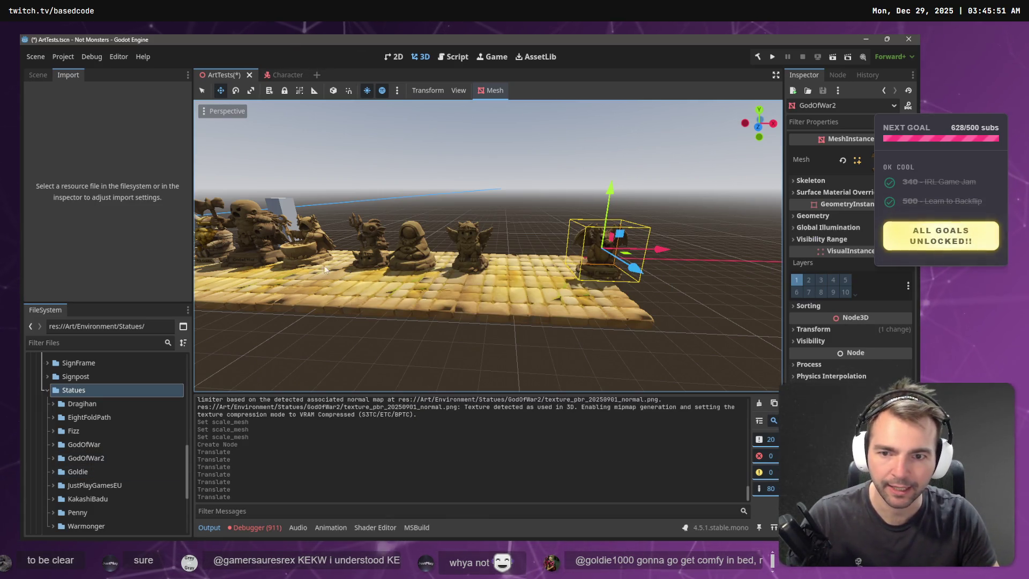
# Expand JustPlayGamesEU and open JustPlayGamesEU.obj's import settings at the X scale field.
pyautogui.scroll(-2, 426, 281)
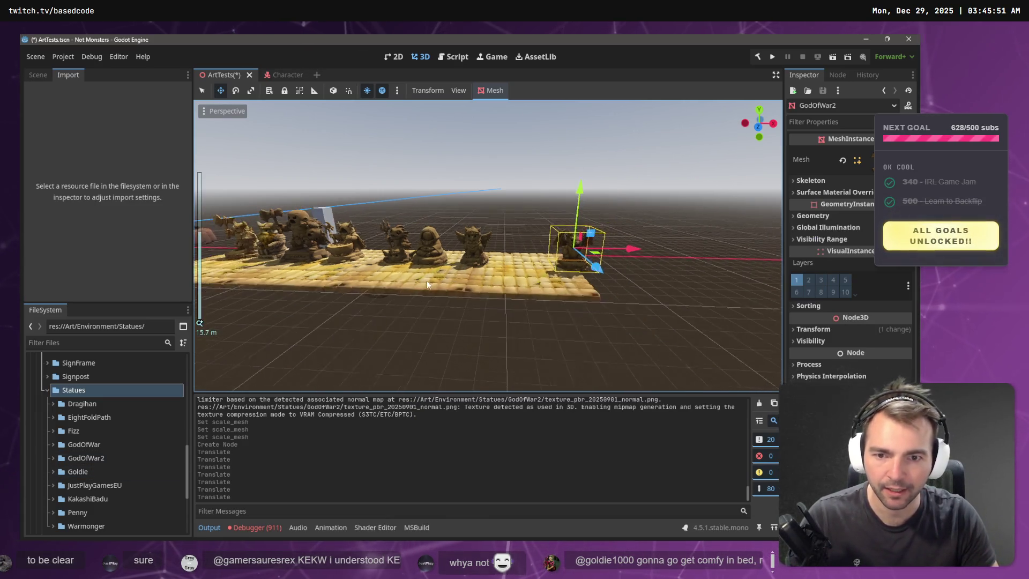
pyautogui.click(53, 486)
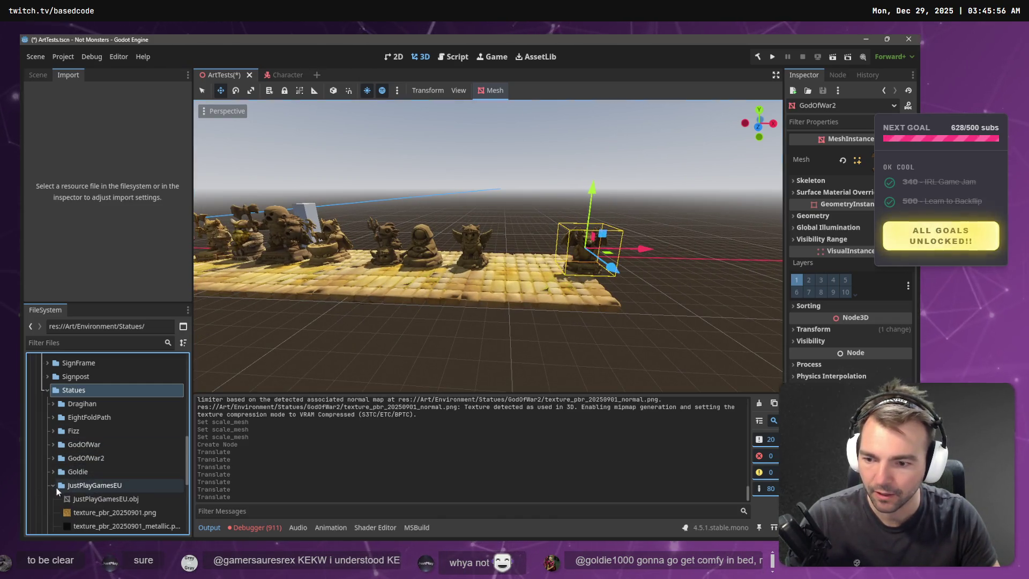
pyautogui.click(108, 500)
pyautogui.click(59, 214)
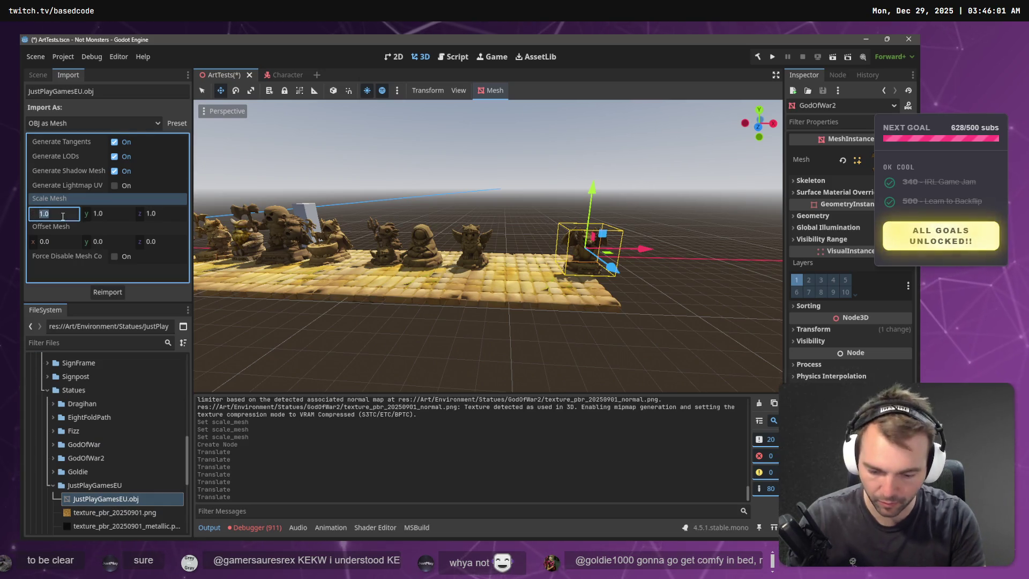
# Set JustPlayGamesEU.obj's Scale Mesh to 1.5 on x, y and z and reimport.
pyautogui.press('Tab')
pyautogui.write('1.5')
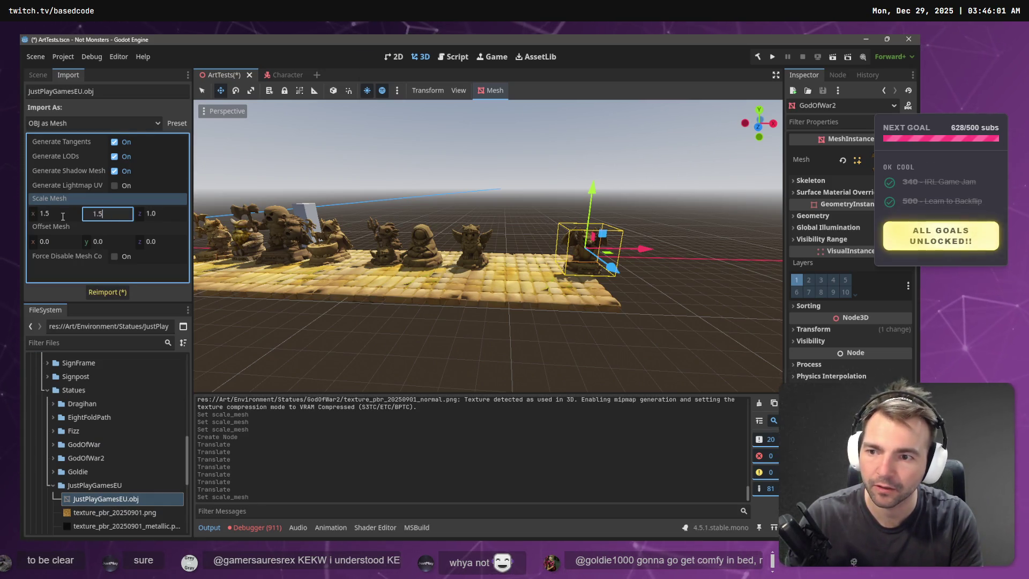
pyautogui.press('Tab')
pyautogui.write('1.5')
pyautogui.press('Return')
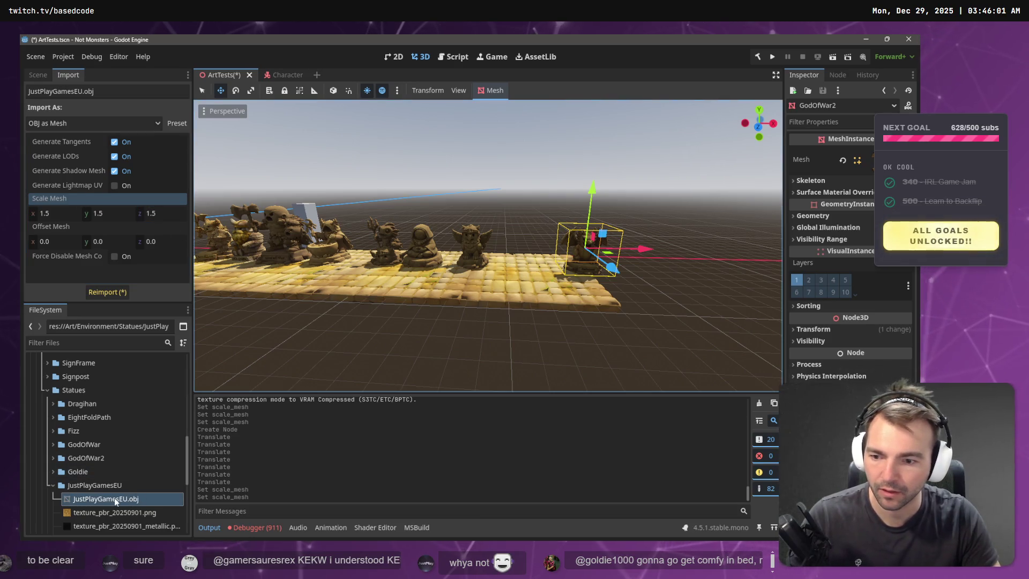
pyautogui.click(116, 501)
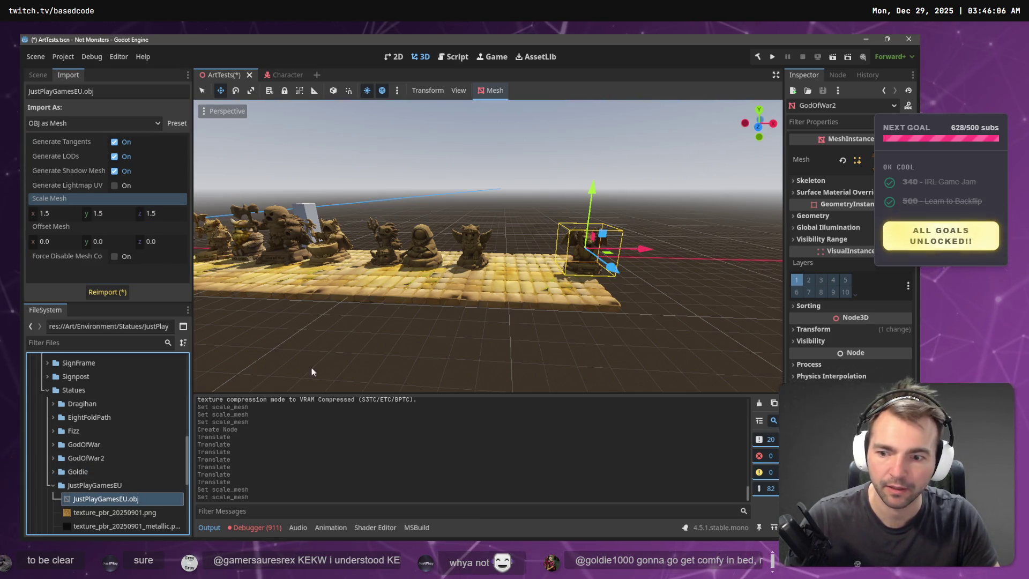
pyautogui.click(126, 294)
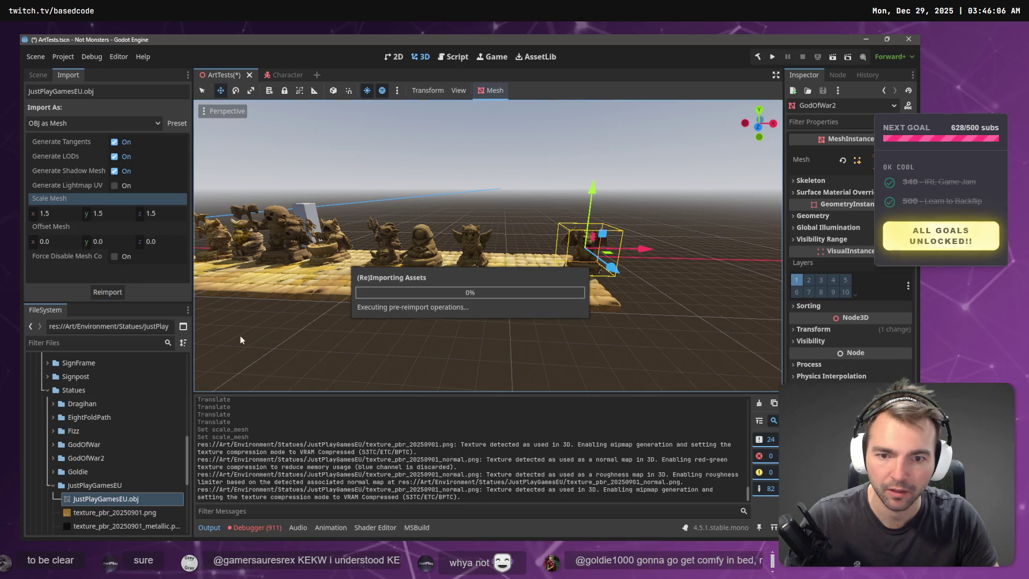
# Place the JustPlayGamesEU statue in the scene, raised onto the platform and slid into the row.
pyautogui.moveTo(100, 505)
pyautogui.mouseDown()
pyautogui.moveTo(522, 271)
pyautogui.moveTo(520, 256)
pyautogui.mouseUp()
pyautogui.moveTo(523, 209); pyautogui.dragTo(525, 185)
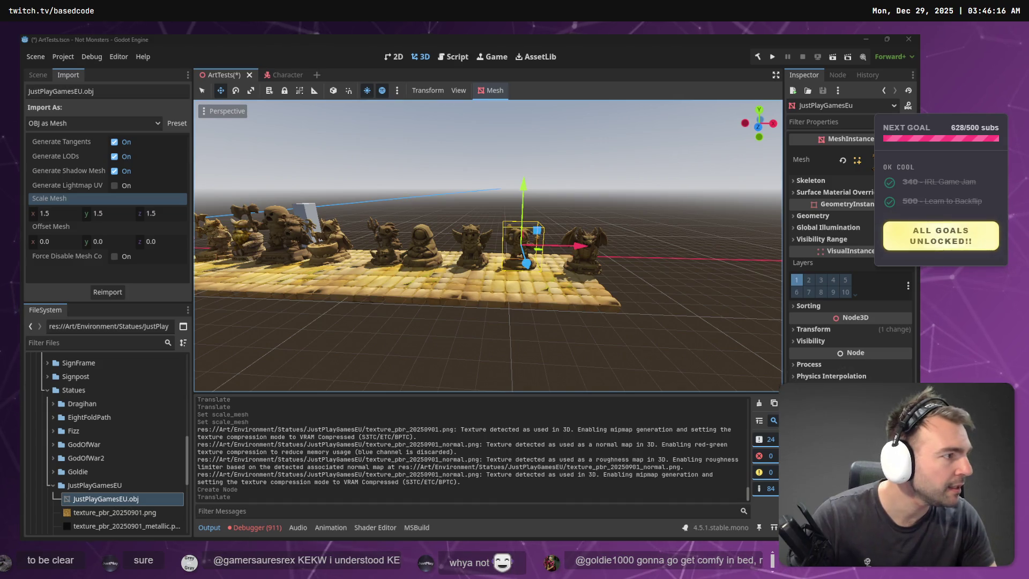
pyautogui.hotkey('alt', 'Tab')
pyautogui.hotkey('alt', 'Tab')
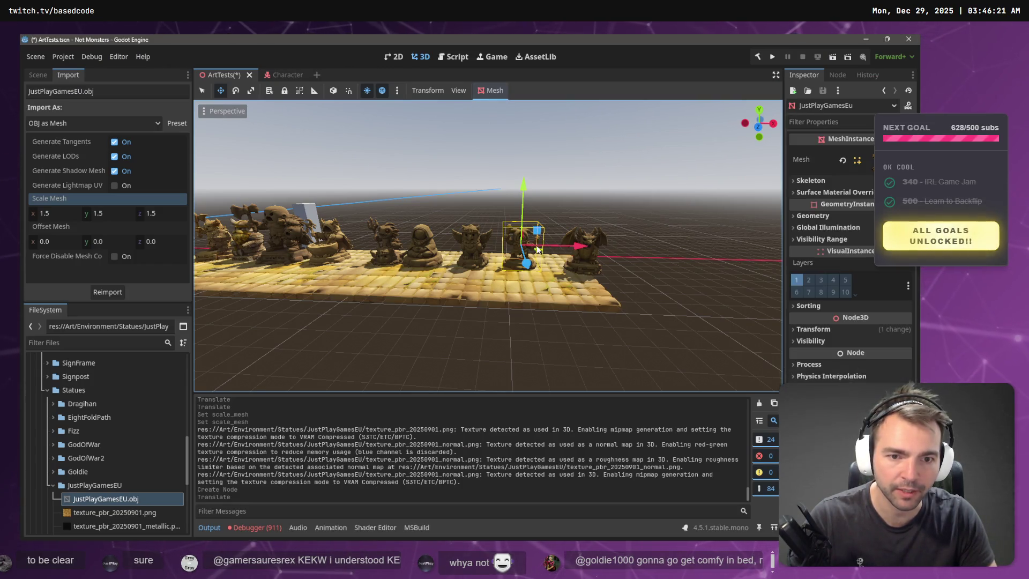
pyautogui.moveTo(580, 247)
pyautogui.mouseDown()
pyautogui.moveTo(605, 252)
pyautogui.moveTo(547, 342)
pyautogui.mouseUp()
# Reposition the GodOfWar2 statue at the end of the statue row.
pyautogui.click(625, 269)
pyautogui.click(545, 332)
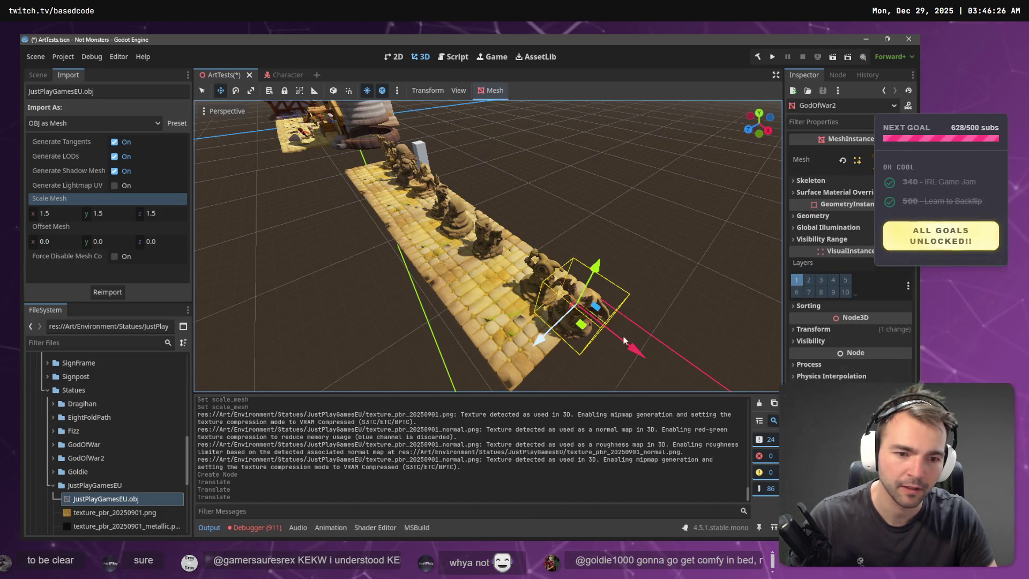
pyautogui.click(638, 356)
pyautogui.moveTo(637, 357)
pyautogui.mouseDown()
pyautogui.moveTo(485, 262)
pyautogui.moveTo(503, 247)
pyautogui.mouseUp()
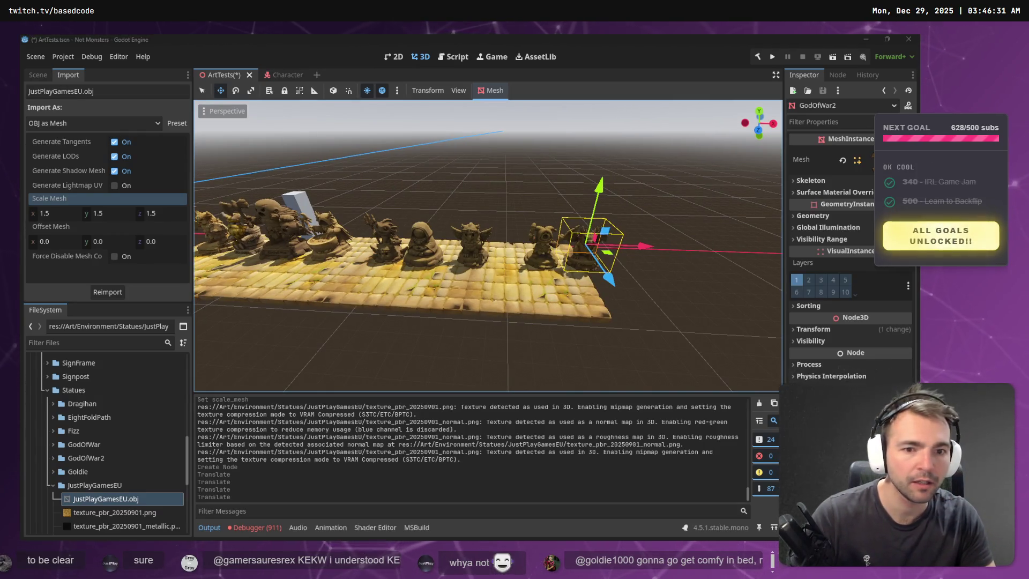
pyautogui.hotkey('alt', 'Tab')
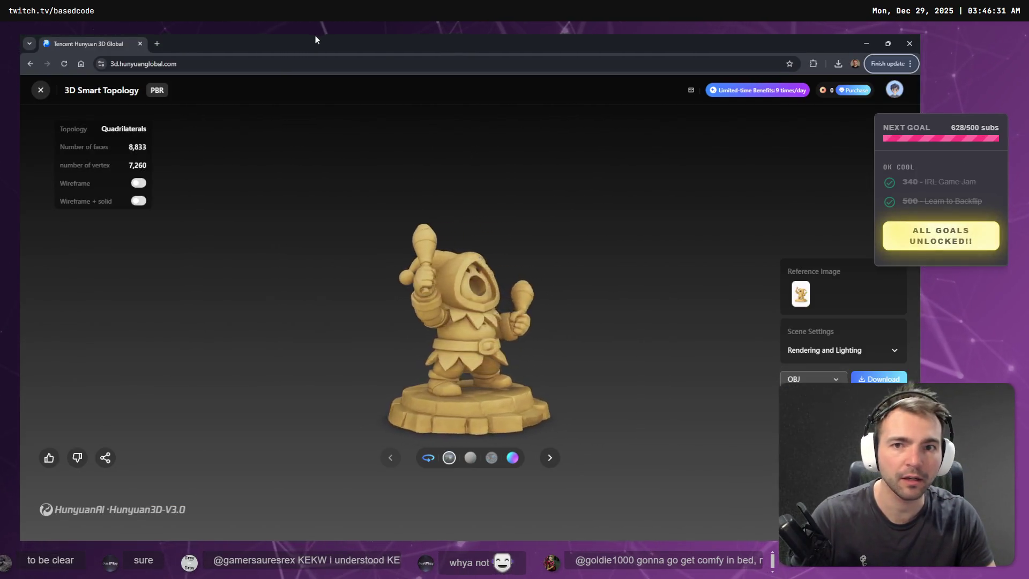
# Glance back at Godot, then bring up the tldraw statue checklist board.
pyautogui.hotkey('alt', 'Tab')
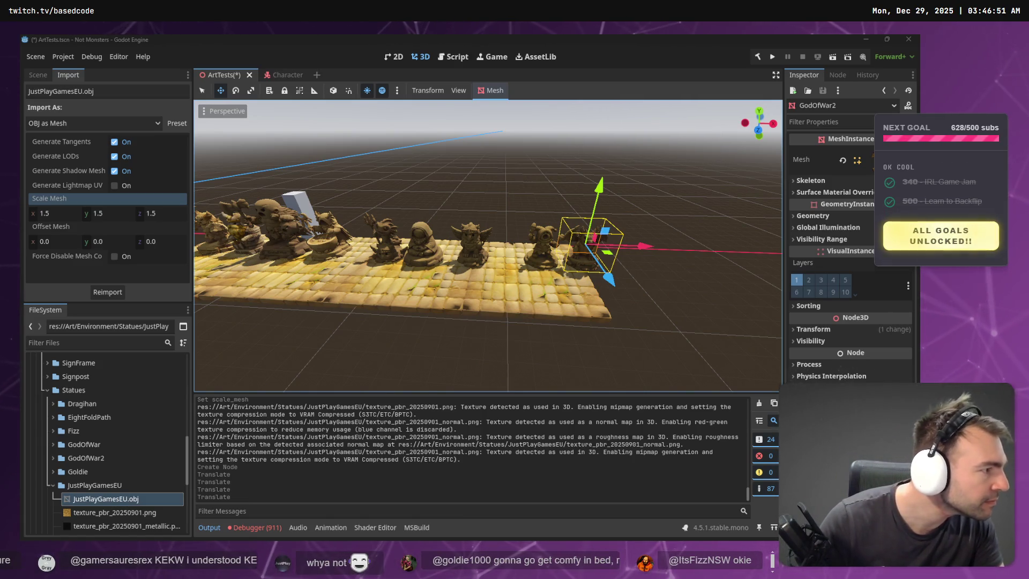
pyautogui.hotkey('alt', 'Tab')
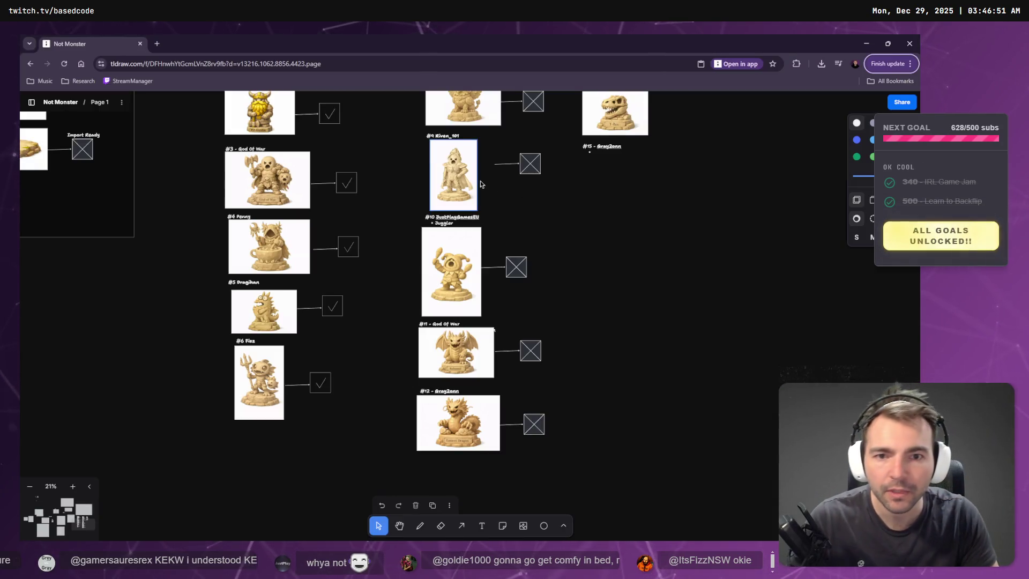
pyautogui.click(453, 176)
pyautogui.rightClick(452, 175)
pyautogui.click(489, 395)
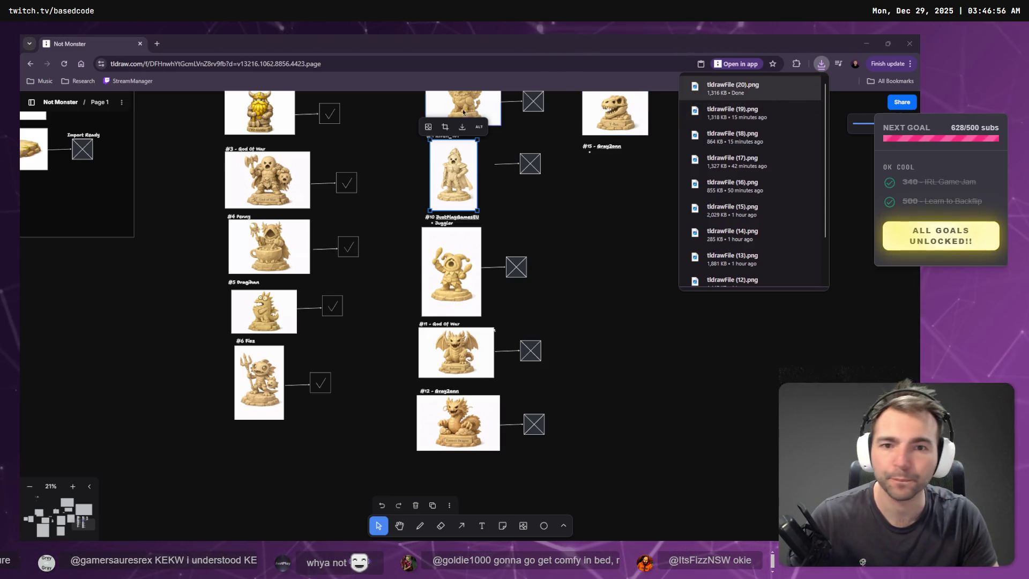
pyautogui.click(643, 206)
pyautogui.click(870, 46)
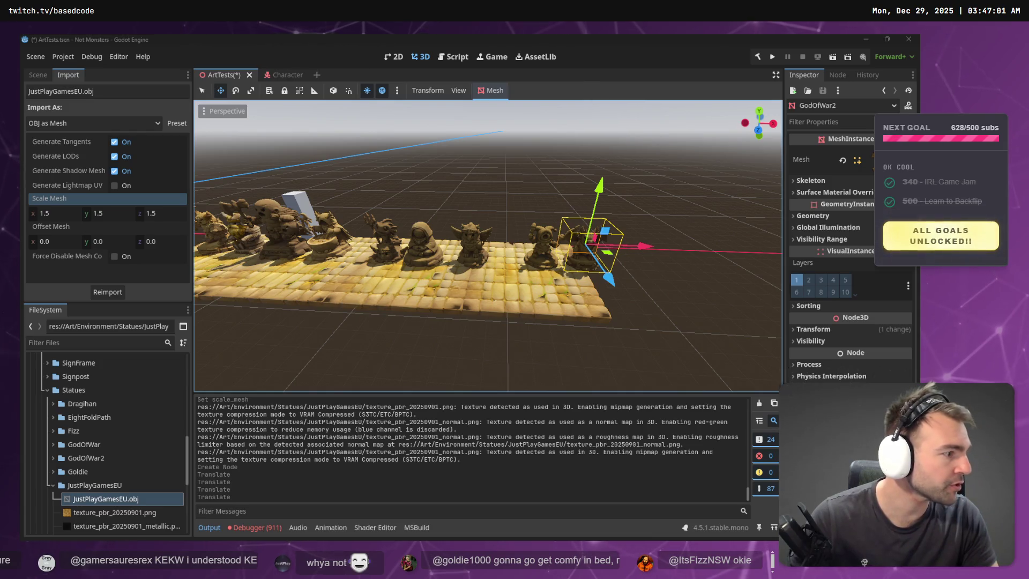
pyautogui.click(509, 259)
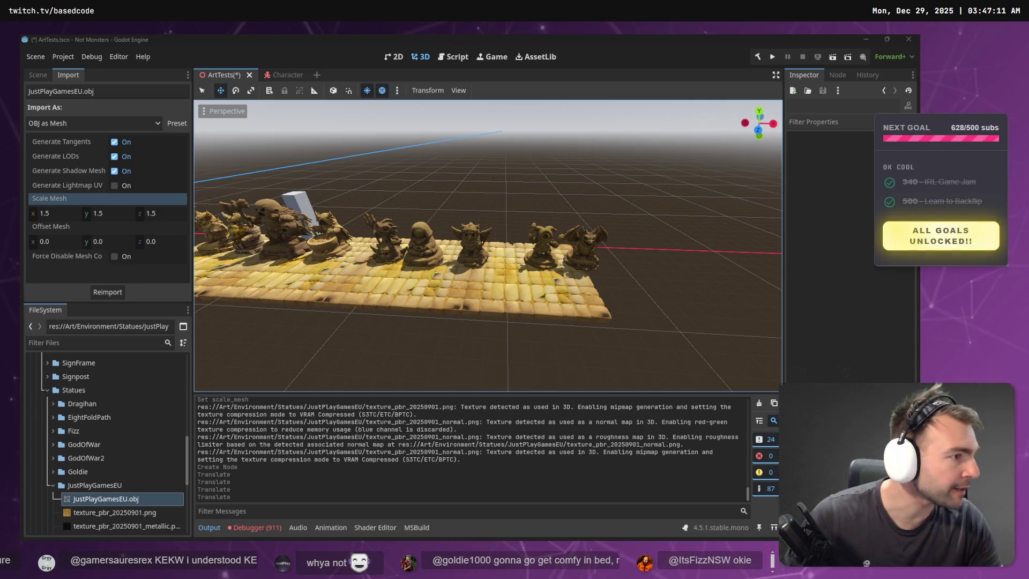
pyautogui.hotkey('alt', 'Tab')
pyautogui.scroll(3, 700, 192)
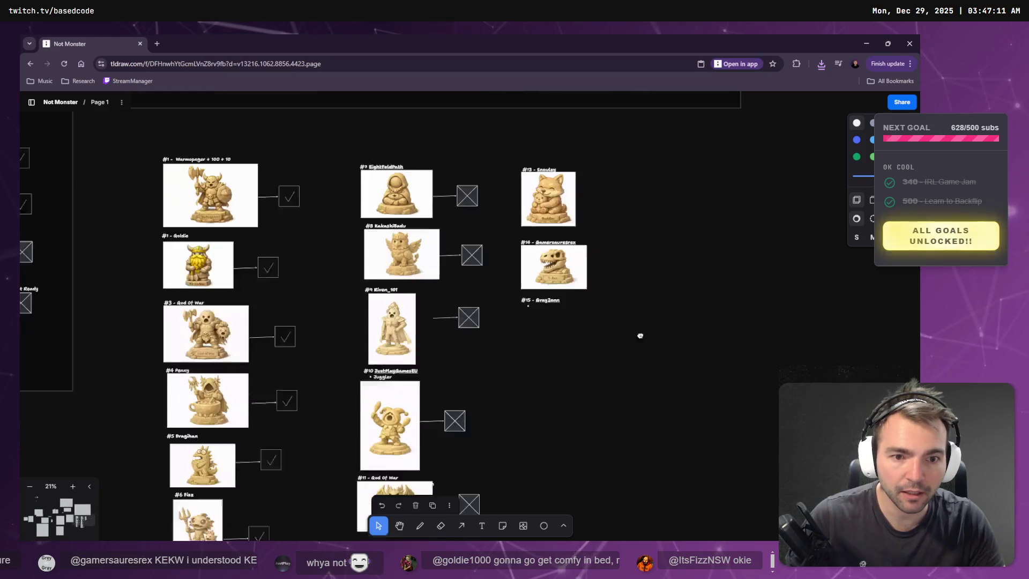
pyautogui.click(555, 161)
pyautogui.click(559, 228)
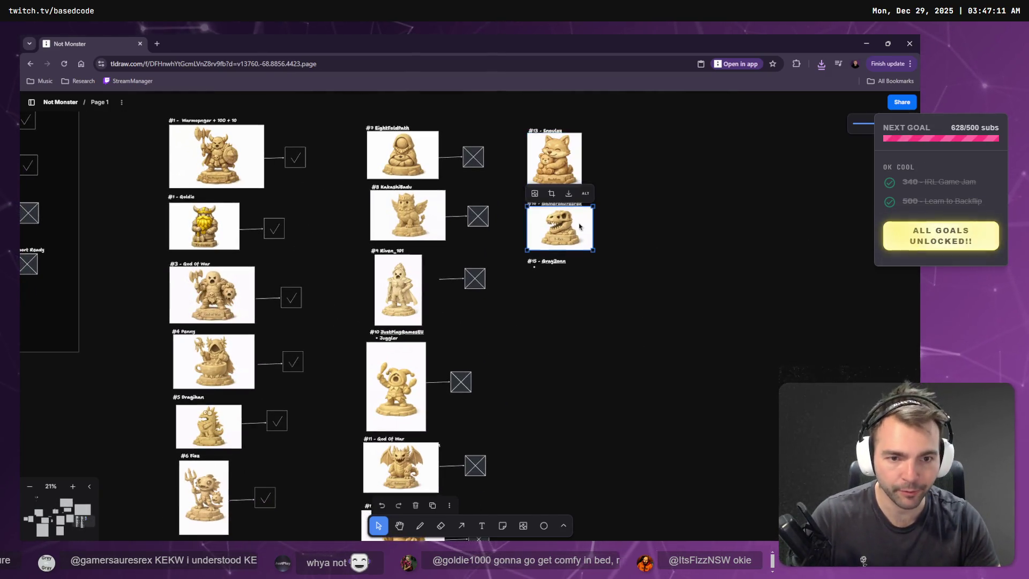
pyautogui.scroll(-3, 396, 471)
pyautogui.click(396, 468)
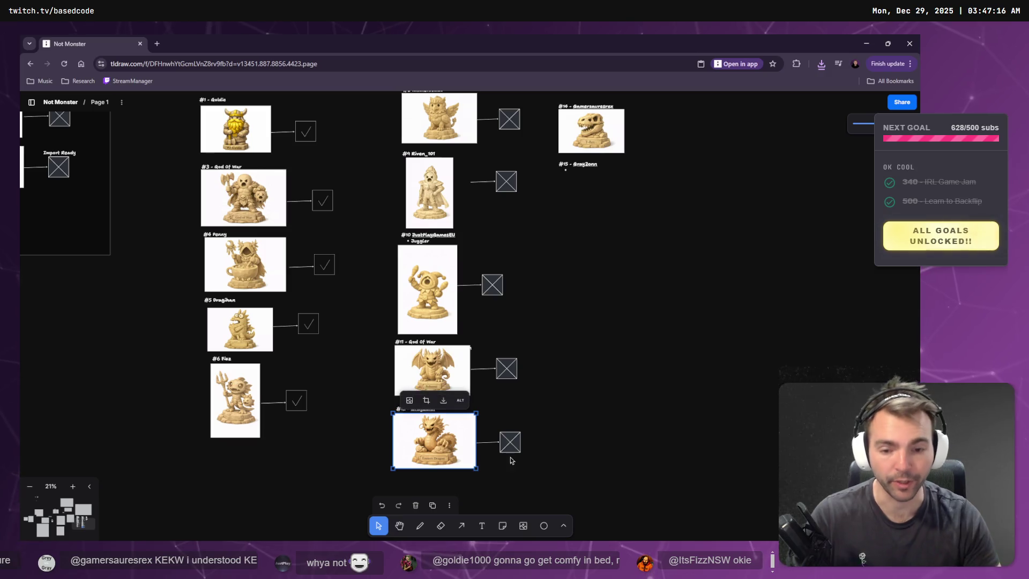
pyautogui.click(611, 374)
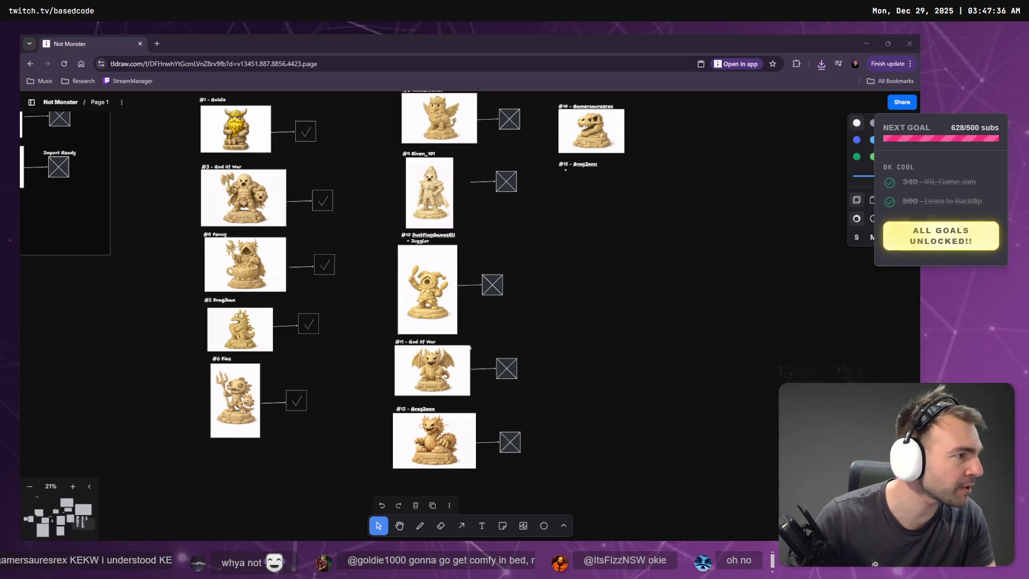
pyautogui.hotkey('alt', 'Tab')
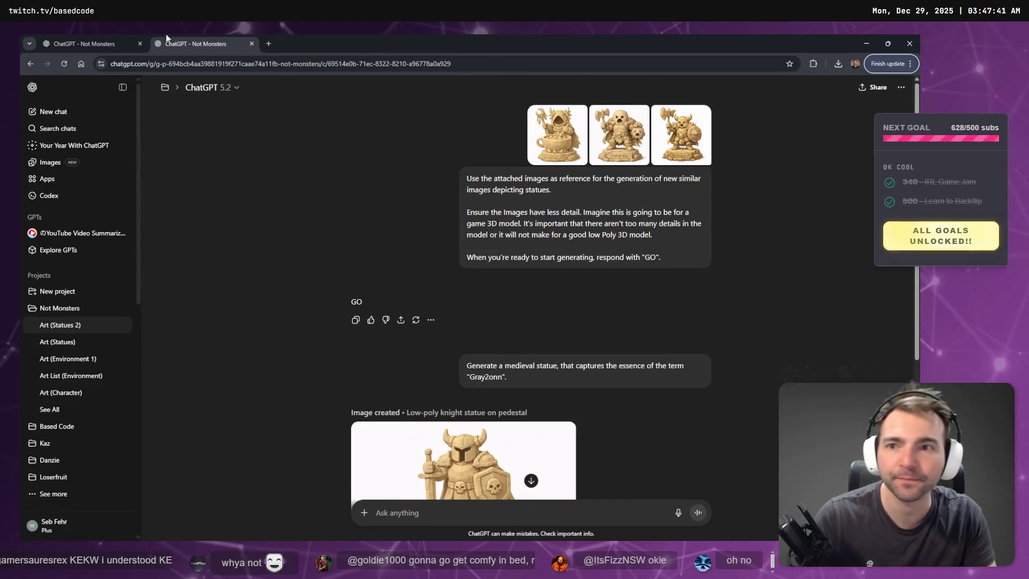
# Review the Gray2onn knight statue image and its prompt in the Art (Statues 2) chat.
pyautogui.click(113, 42)
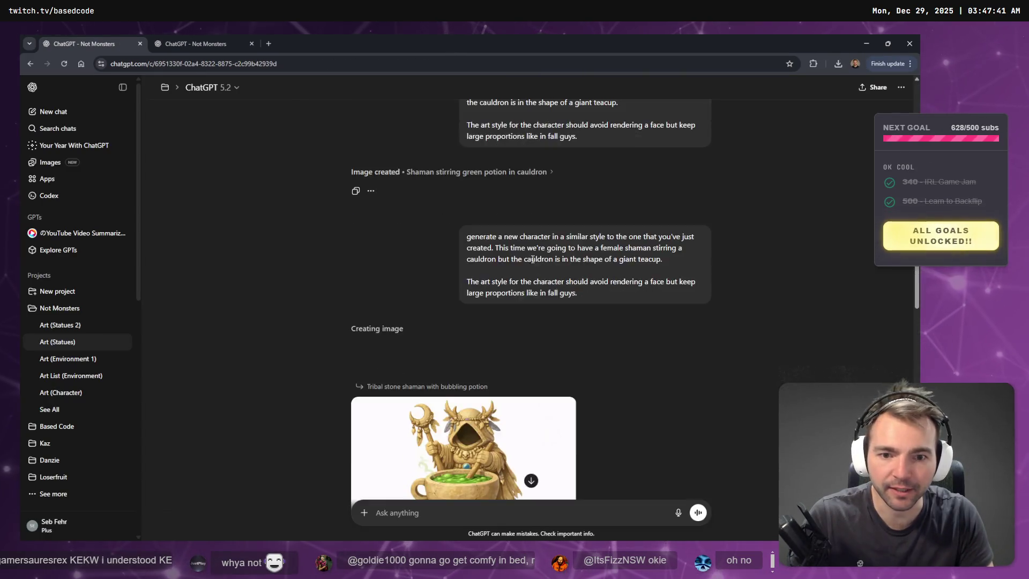
pyautogui.hotkey('ctrl', 'Tab')
pyautogui.scroll(4, 621, 266)
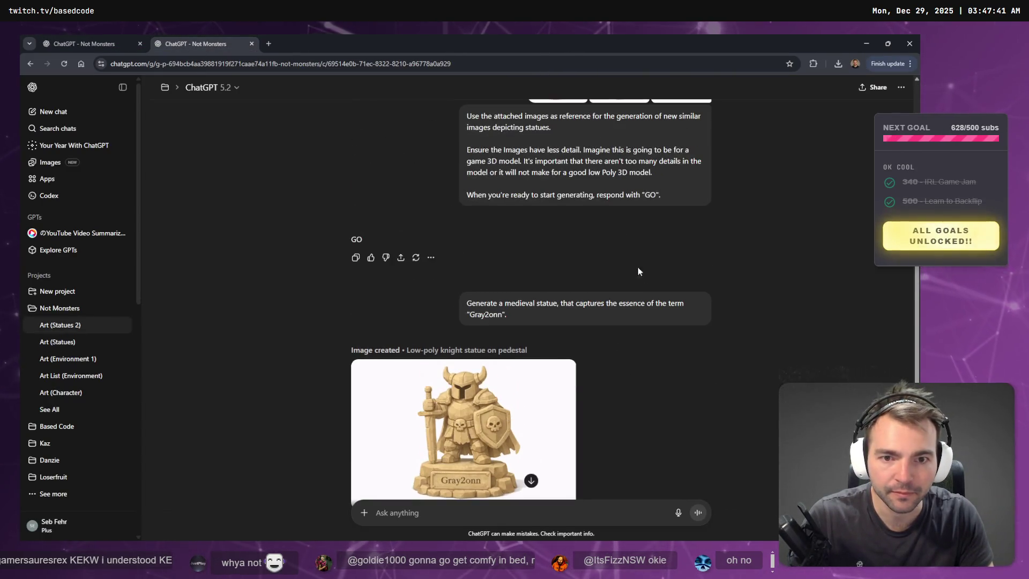
pyautogui.scroll(-1, 643, 284)
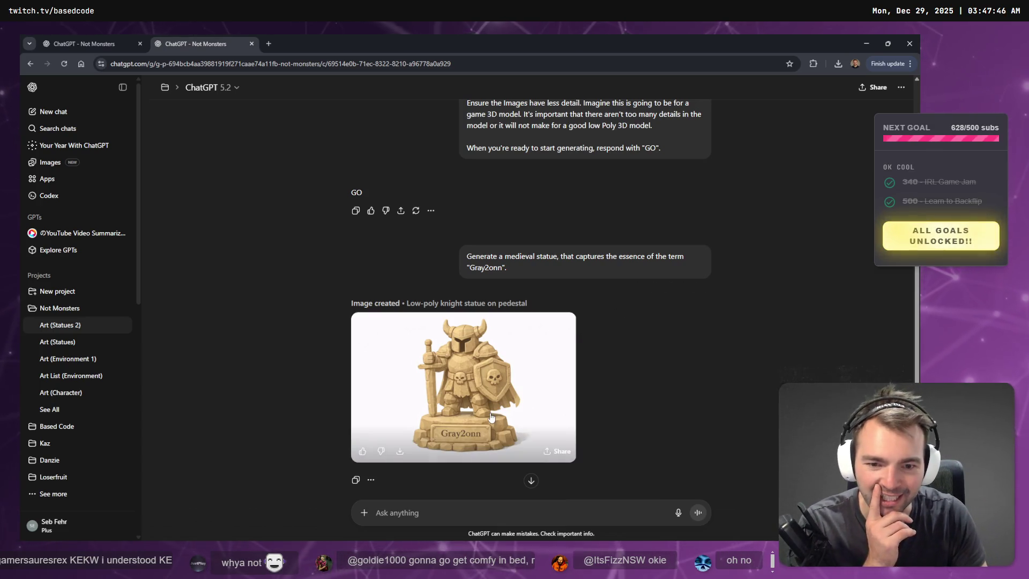
pyautogui.click(502, 364)
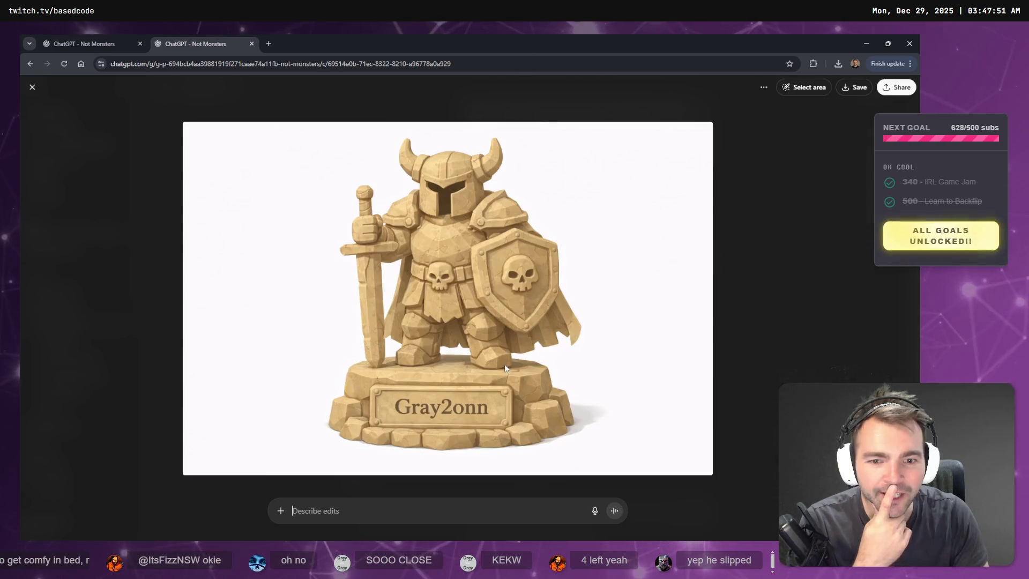
pyautogui.click(80, 212)
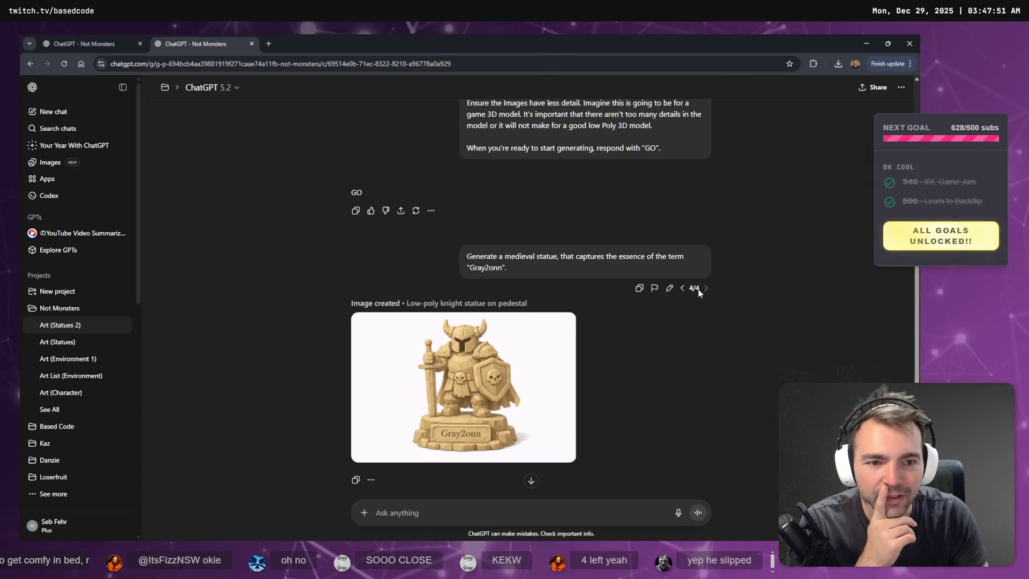
pyautogui.click(669, 287)
pyautogui.doubleClick(595, 261)
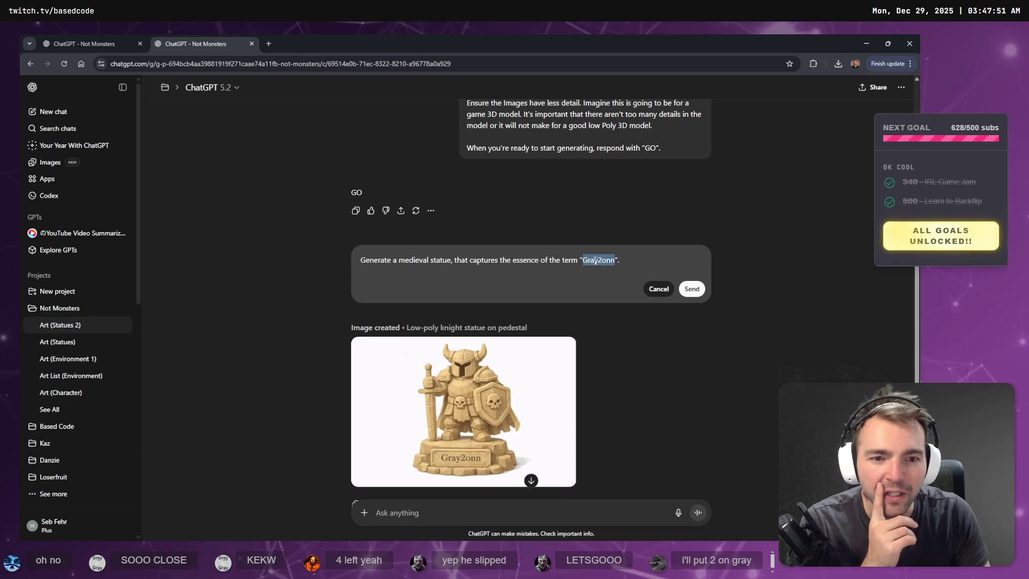
# In a new chat.openai.com tab, ask what a "gray" could be in a medieval fantasy with monsters.
pyautogui.hotkey('ctrl', 't')
pyautogui.write('chat.openai.com')
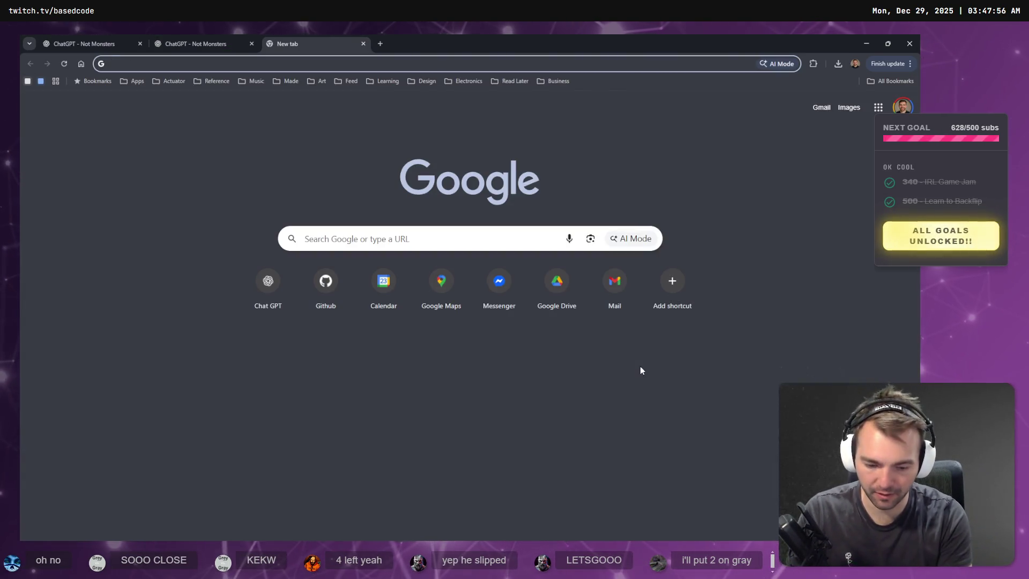
pyautogui.press('Return')
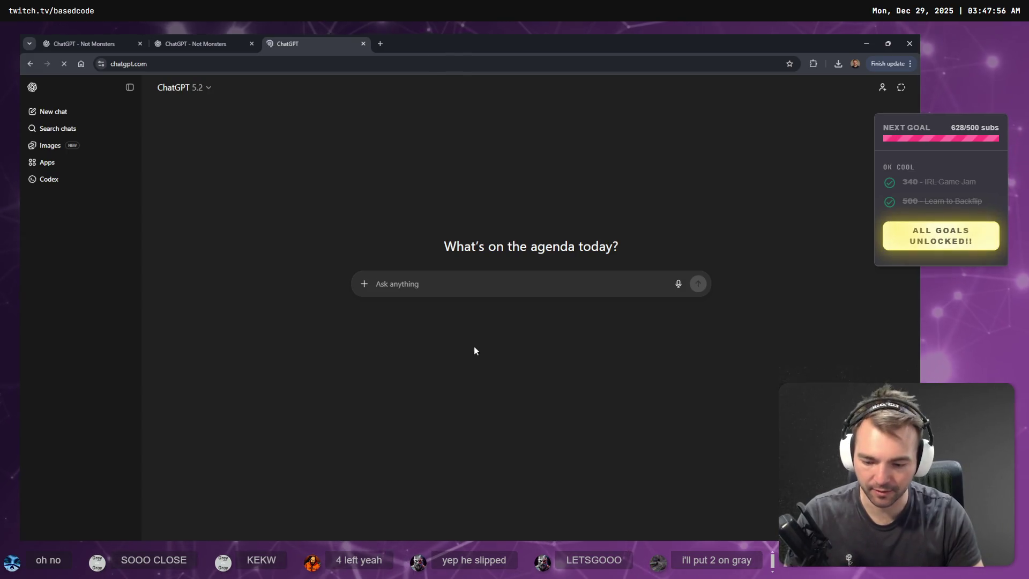
pyautogui.press('super+h')
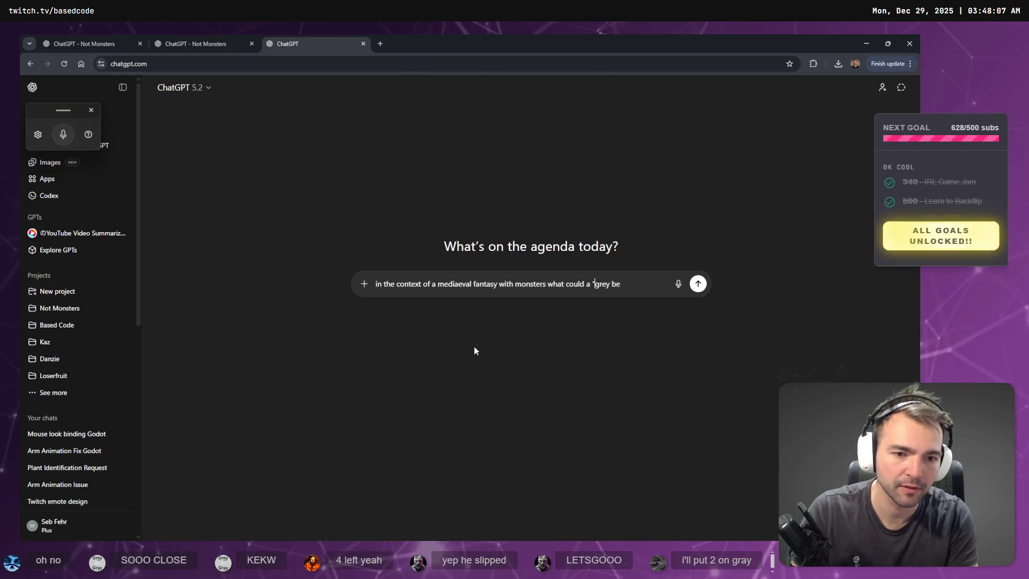
pyautogui.press('BackSpace')
pyautogui.write('a')
pyautogui.press('Right')
pyautogui.write('"')
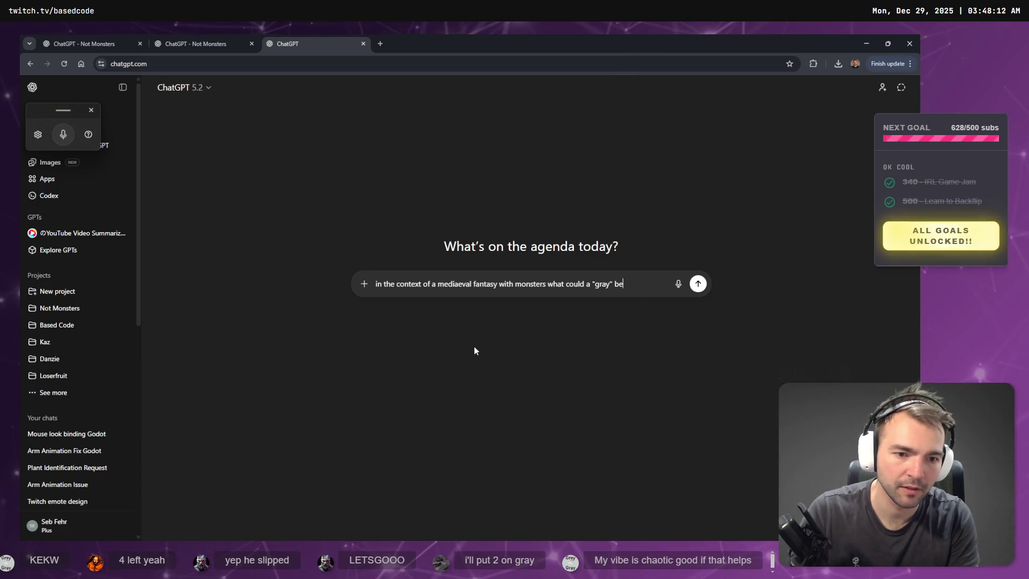
pyautogui.press('Return')
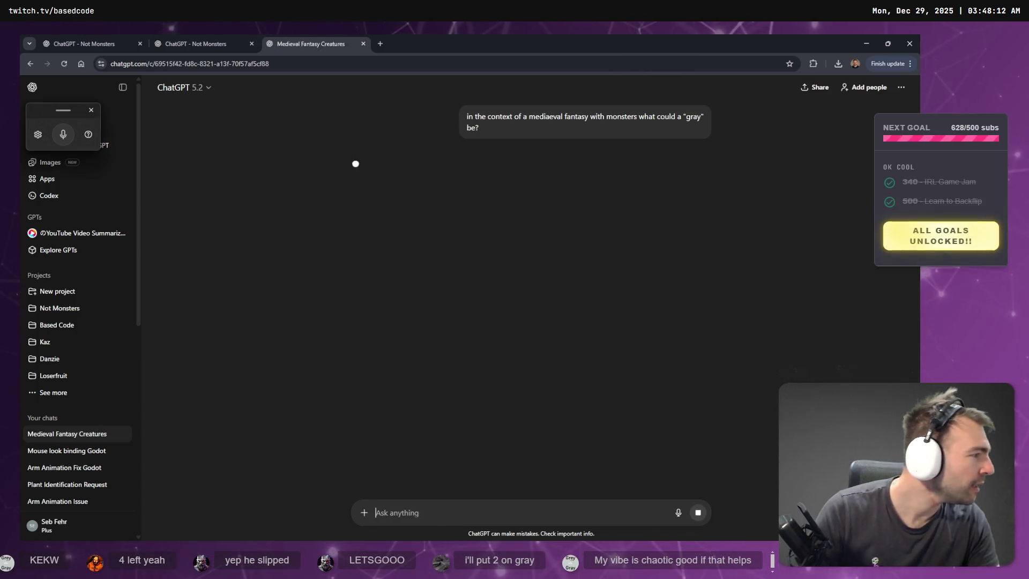
pyautogui.hotkey('alt', 'Tab')
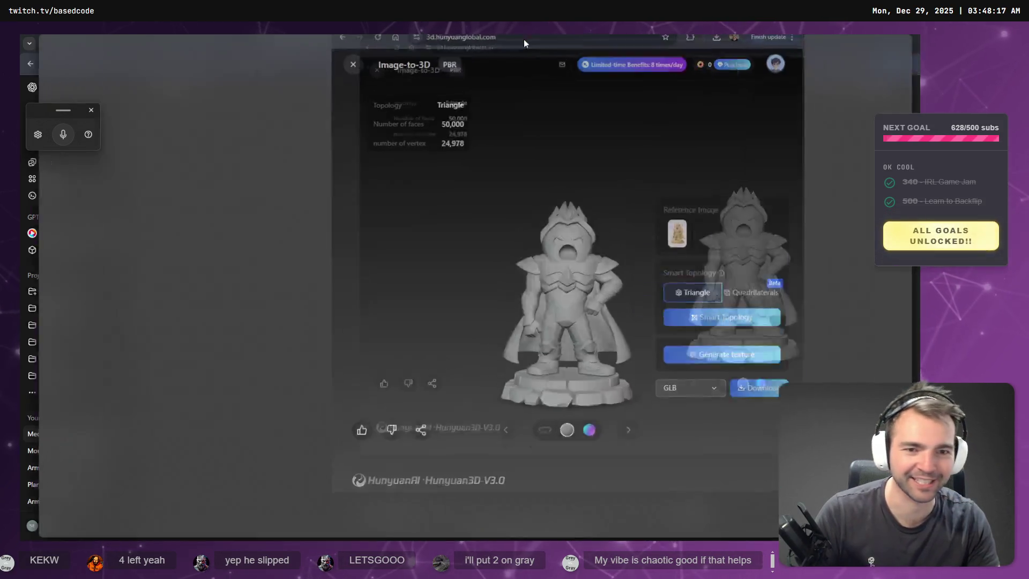
# Auto-rotate and orbit the caped statue, then set Smart Topology to Quadrilaterals.
pyautogui.click(449, 457)
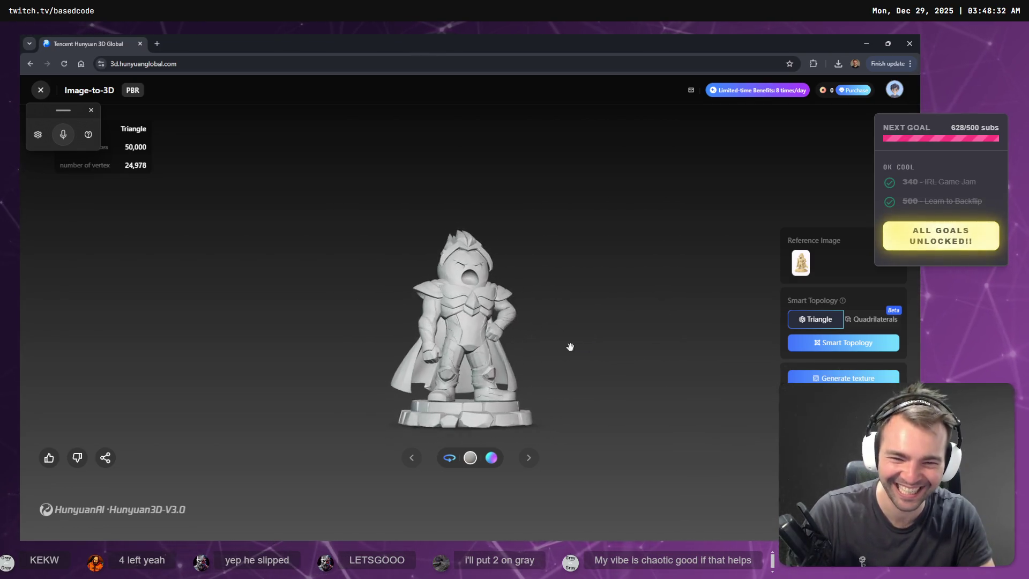
pyautogui.scroll(5, 570, 347)
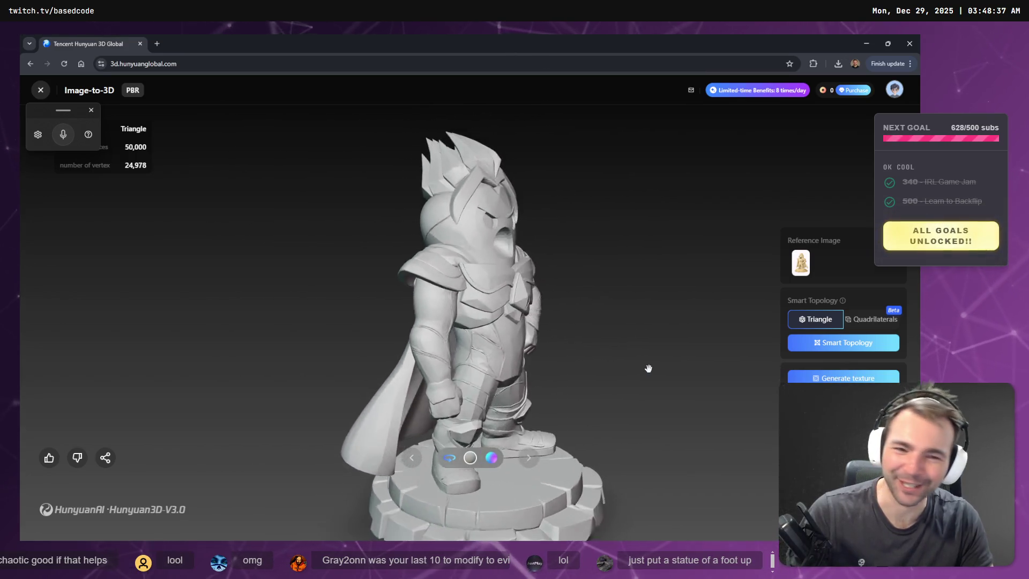
pyautogui.scroll(-3, 646, 371)
pyautogui.moveTo(584, 378)
pyautogui.mouseDown()
pyautogui.moveTo(586, 363)
pyautogui.moveTo(636, 416)
pyautogui.moveTo(532, 354)
pyautogui.mouseUp()
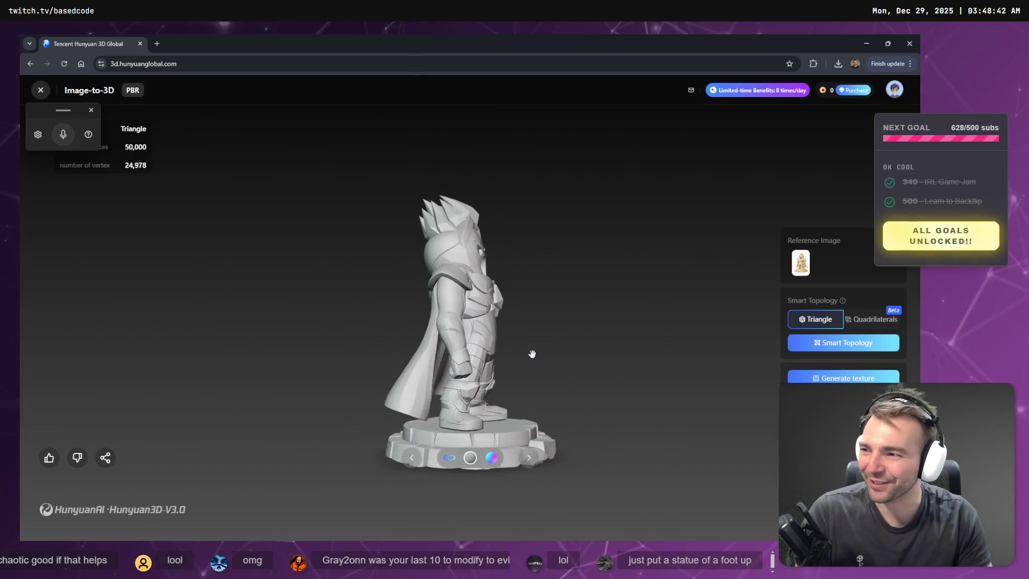
pyautogui.doubleClick(507, 33)
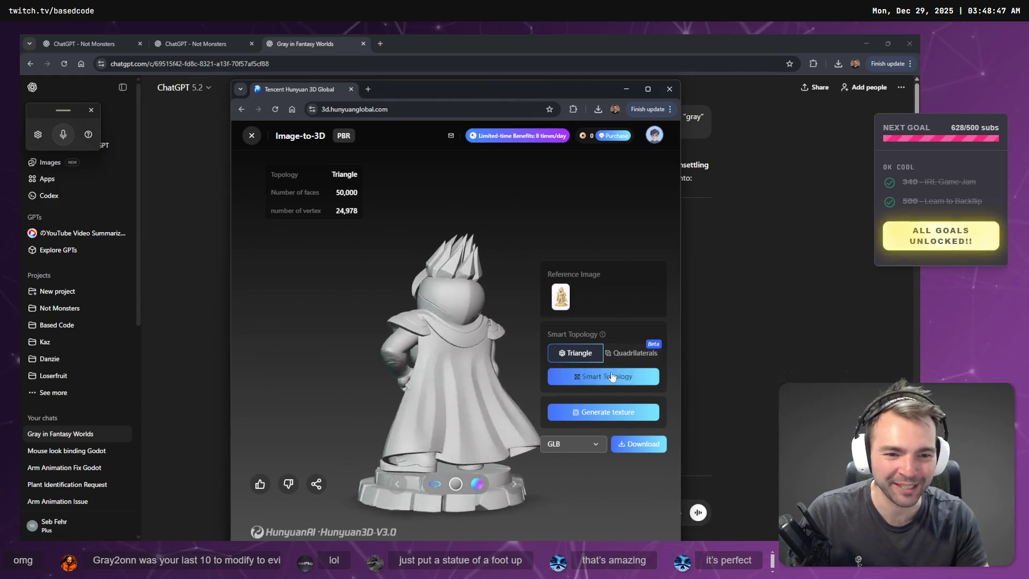
pyautogui.click(632, 353)
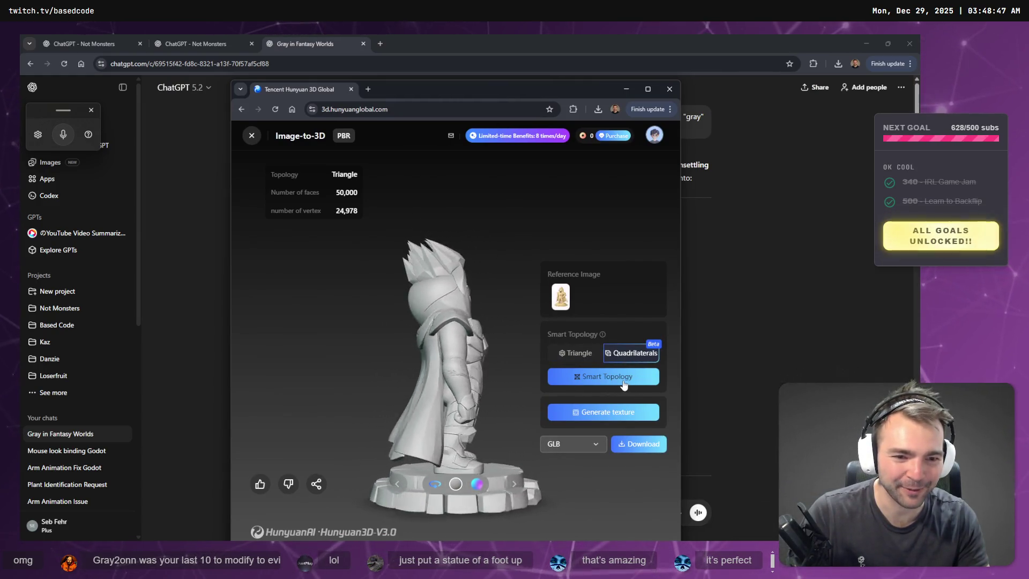
# Move the Hunyuan window aside and minimize it to reveal ChatGPT's answer.
pyautogui.click(632, 385)
pyautogui.moveTo(554, 94); pyautogui.dragTo(720, 126)
pyautogui.click(793, 123)
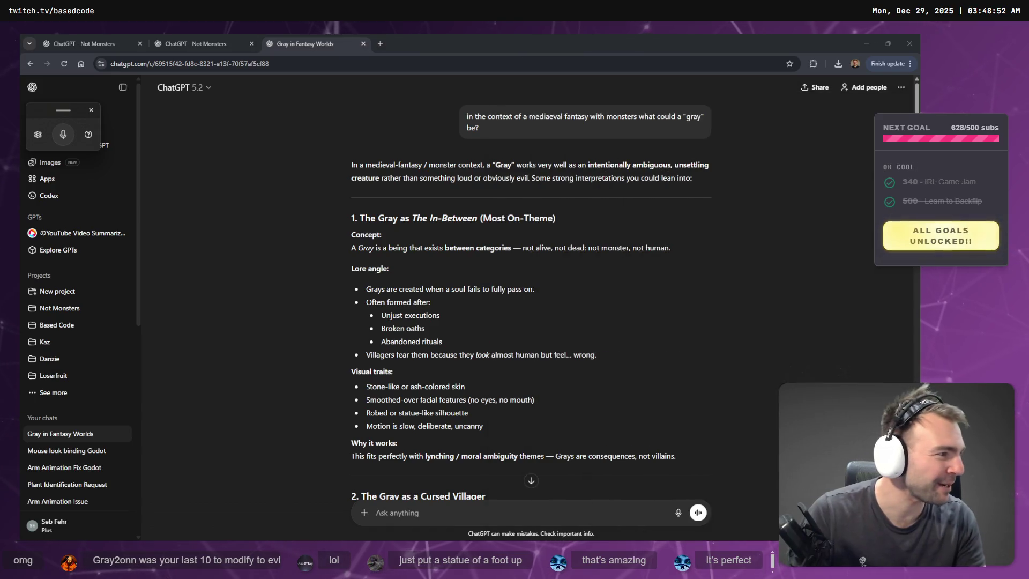
# Read through ChatGPT's answer explaining what a Gray is.
pyautogui.click(244, 33)
pyautogui.click(245, 35)
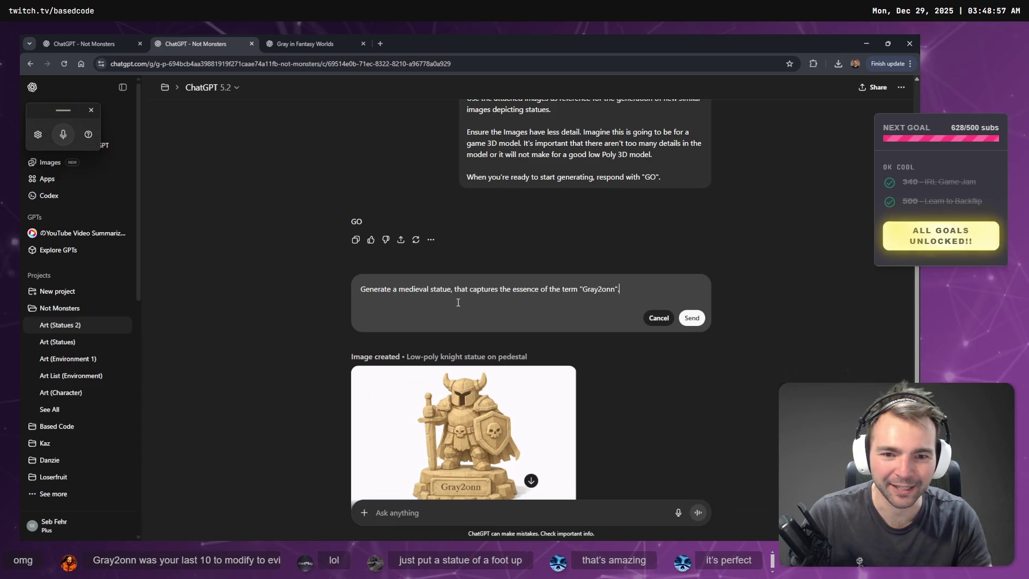
pyautogui.hotkey('ctrl', 'Tab')
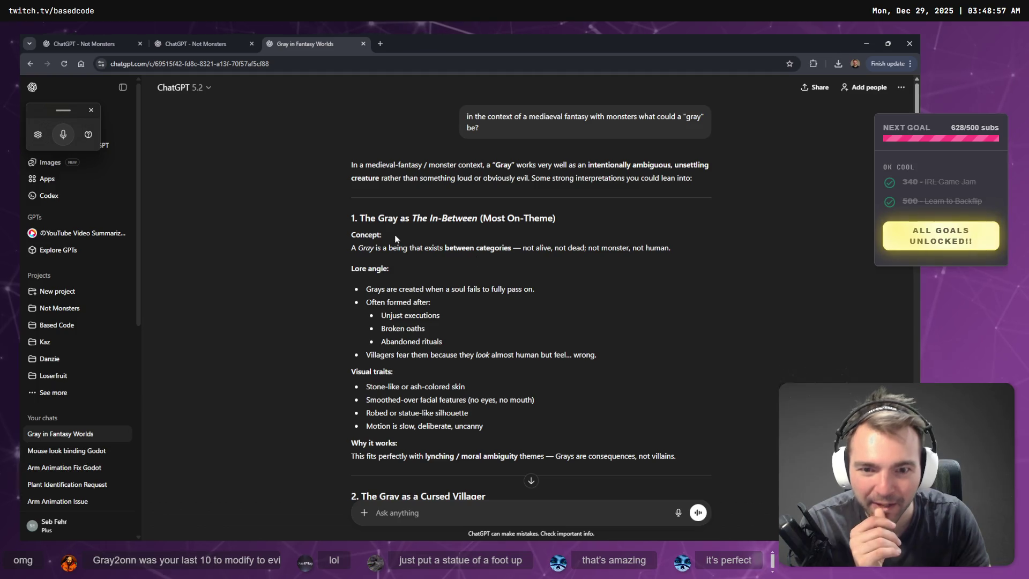
pyautogui.scroll(-3, 375, 257)
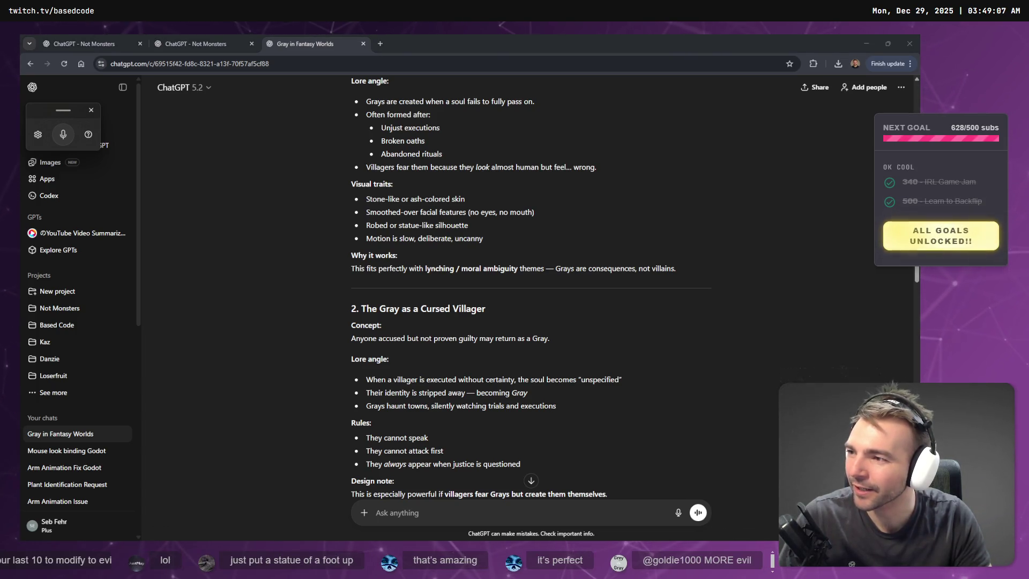
pyautogui.scroll(-5, 510, 415)
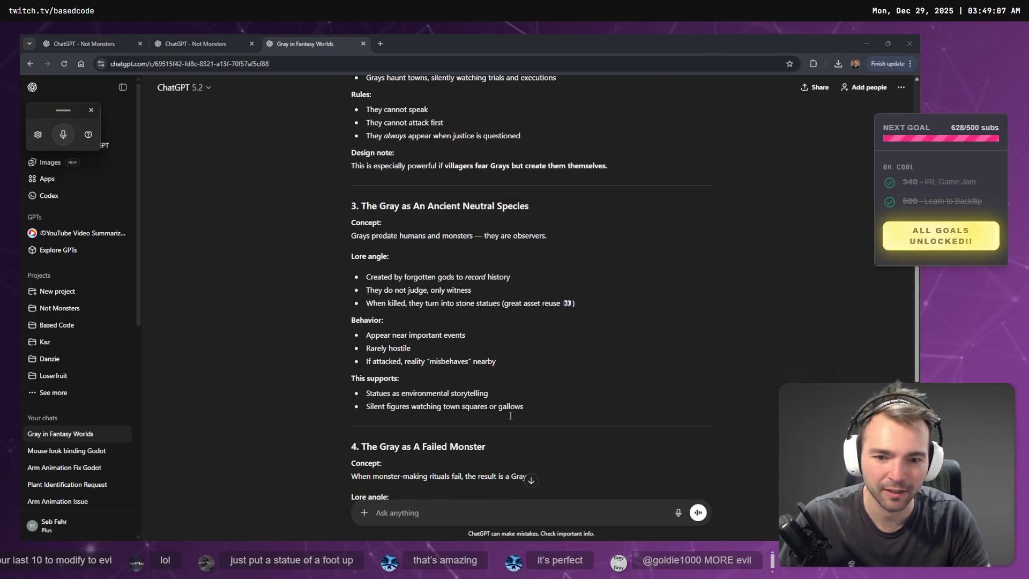
pyautogui.click(469, 506)
pyautogui.scroll(-10, 491, 461)
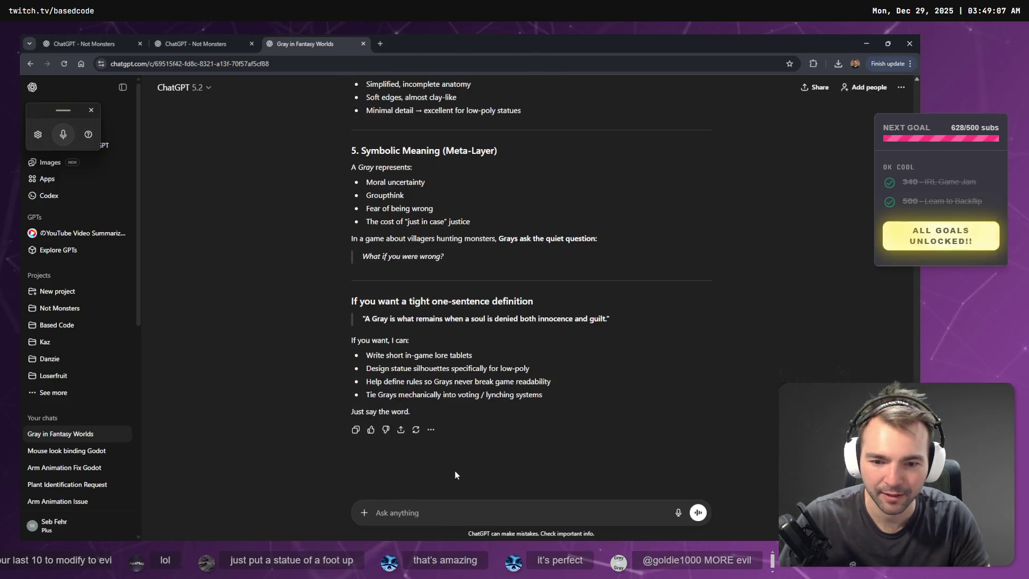
# Dictate and send a request for a two-sentence Gray character sheet with a "chaotic good" twist.
pyautogui.press('super+h')
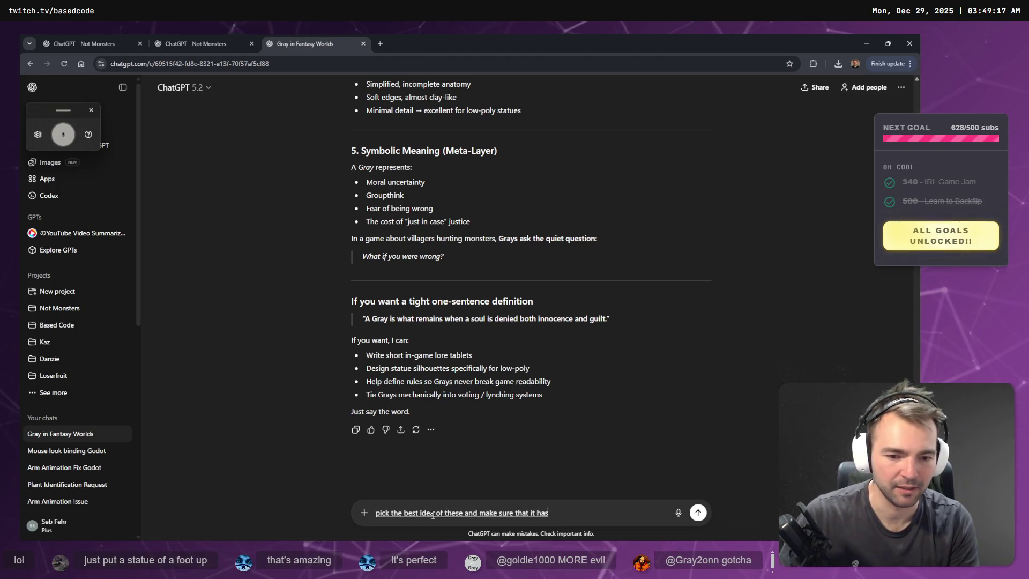
pyautogui.write('a "chaotic good" t')
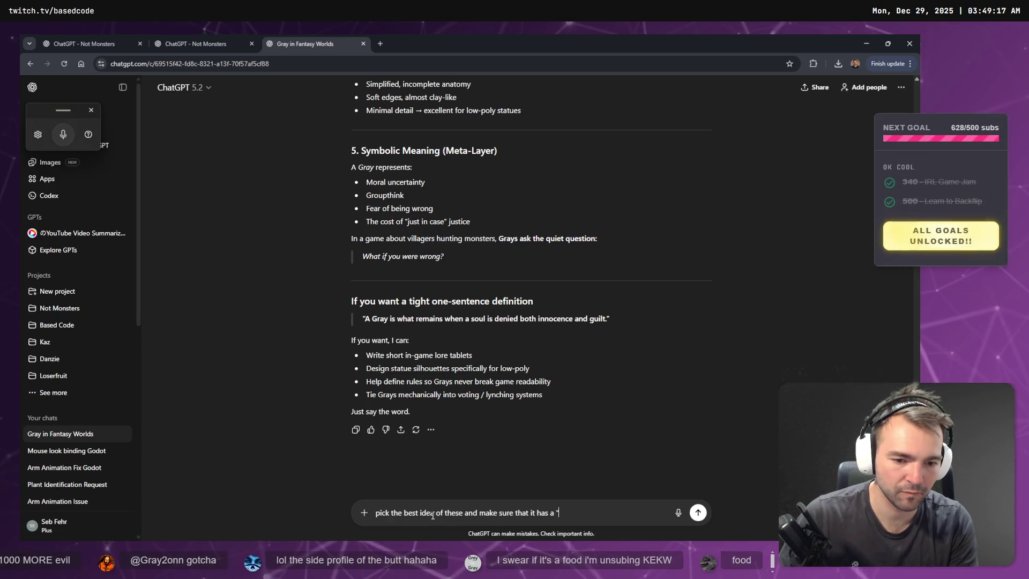
pyautogui.write('wist.')
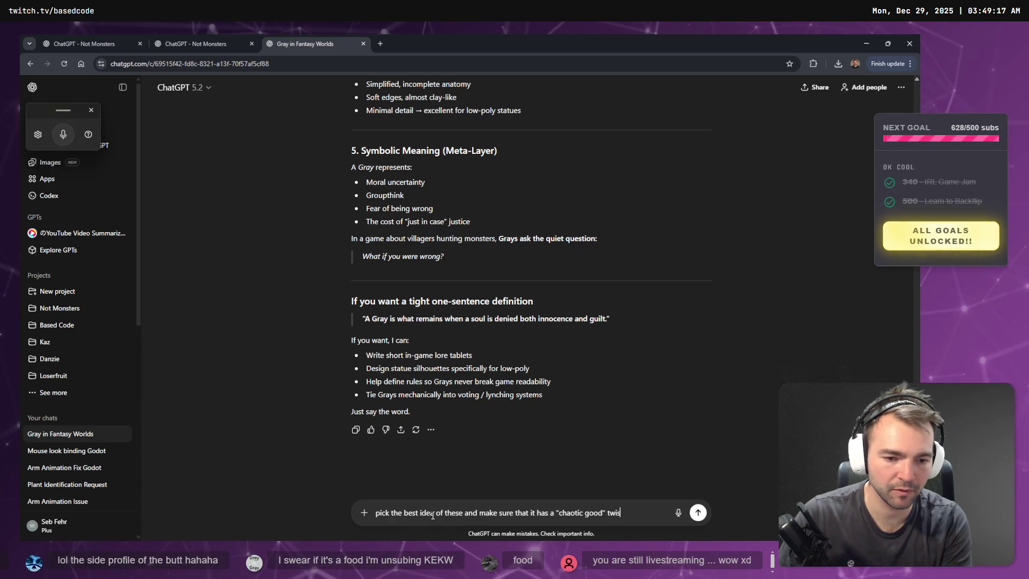
pyautogui.hotkey('shift', 'Return')
pyautogui.hotkey('shift', 'Return')
pyautogui.press('super+h')
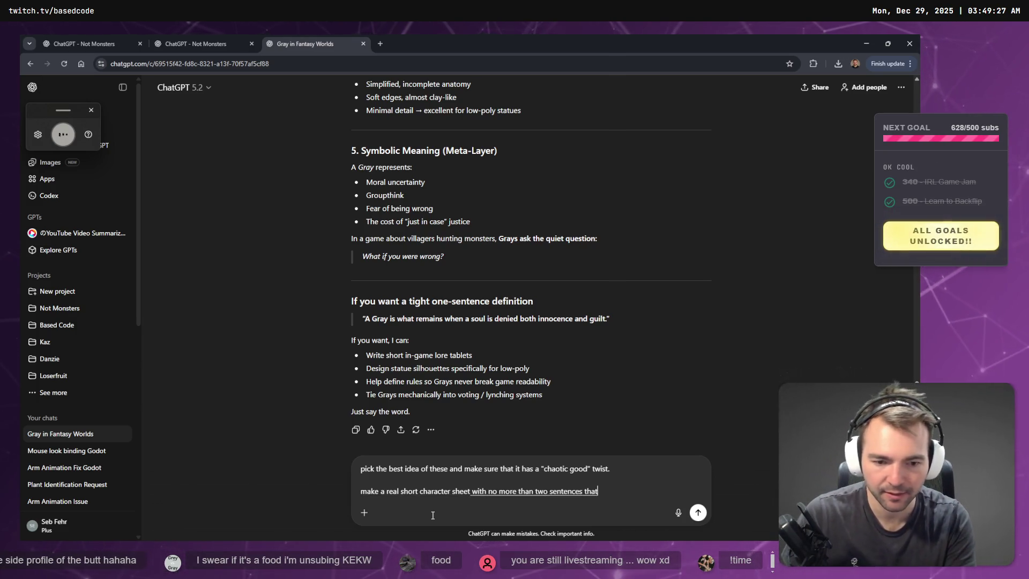
pyautogui.press('Return')
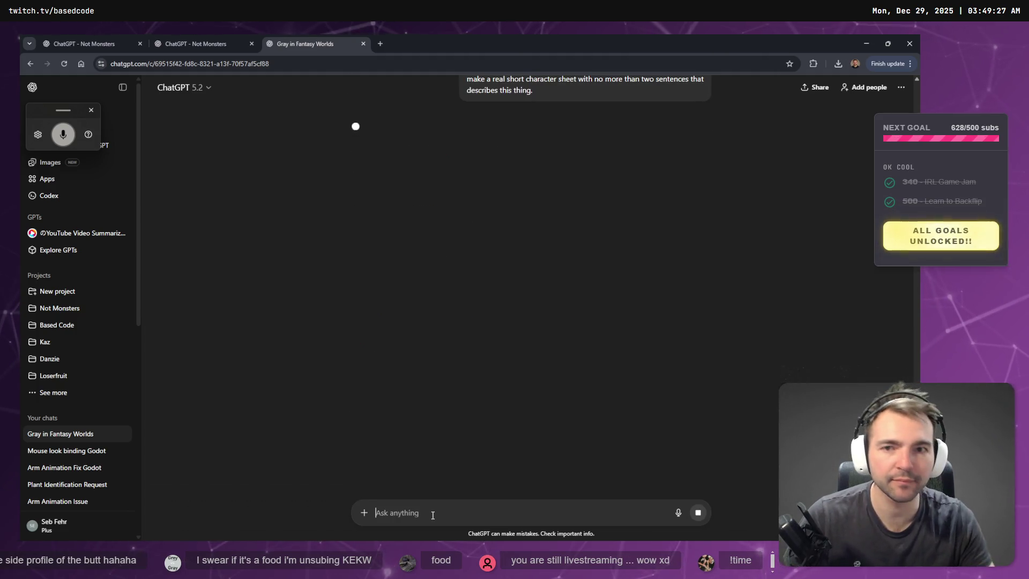
# Look over the Gray2onn and Art (Statues) chats, then return to the tldraw statue board.
pyautogui.click(244, 42)
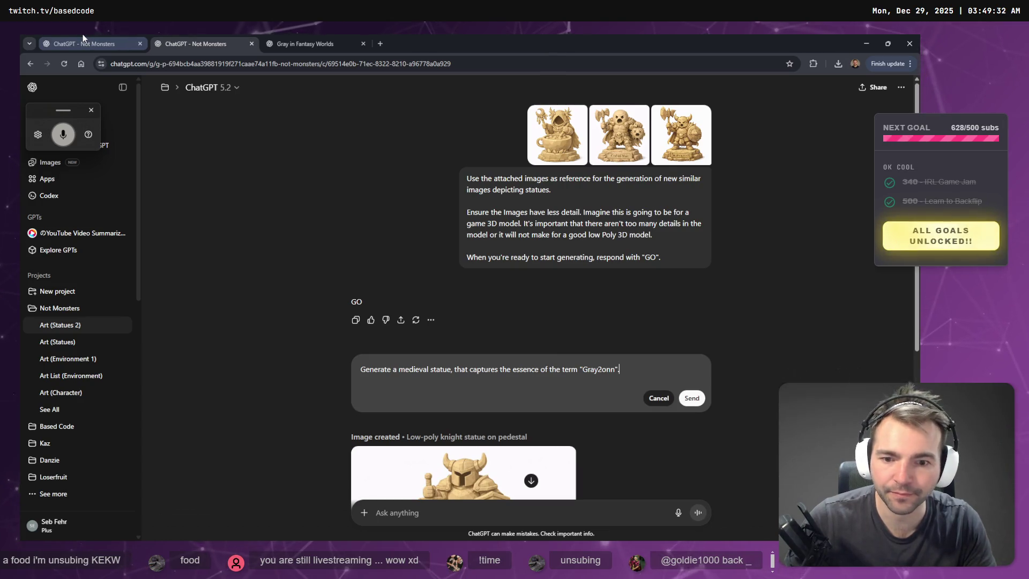
pyautogui.click(58, 40)
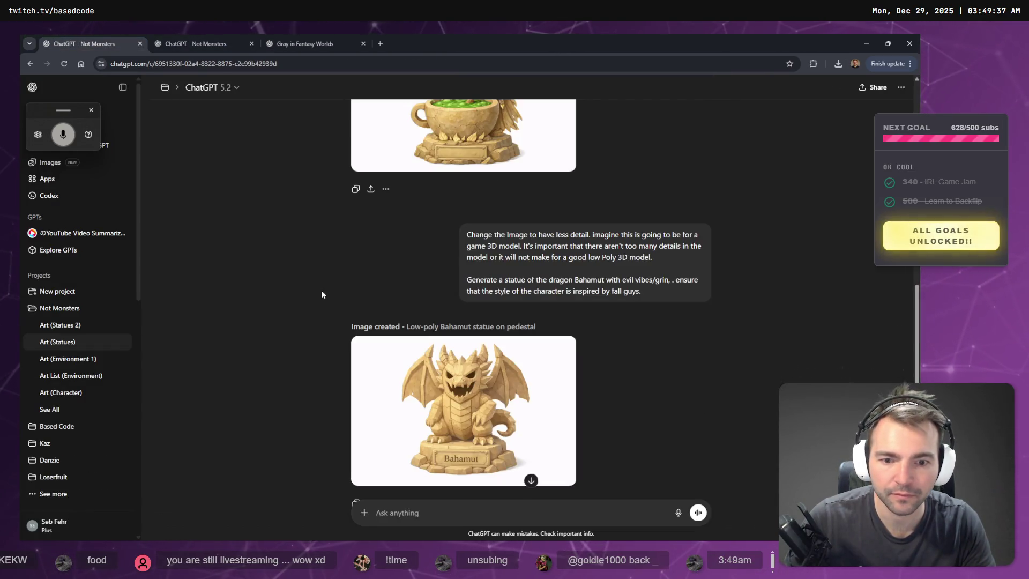
pyautogui.scroll(-5, 351, 319)
pyautogui.scroll(2, 351, 318)
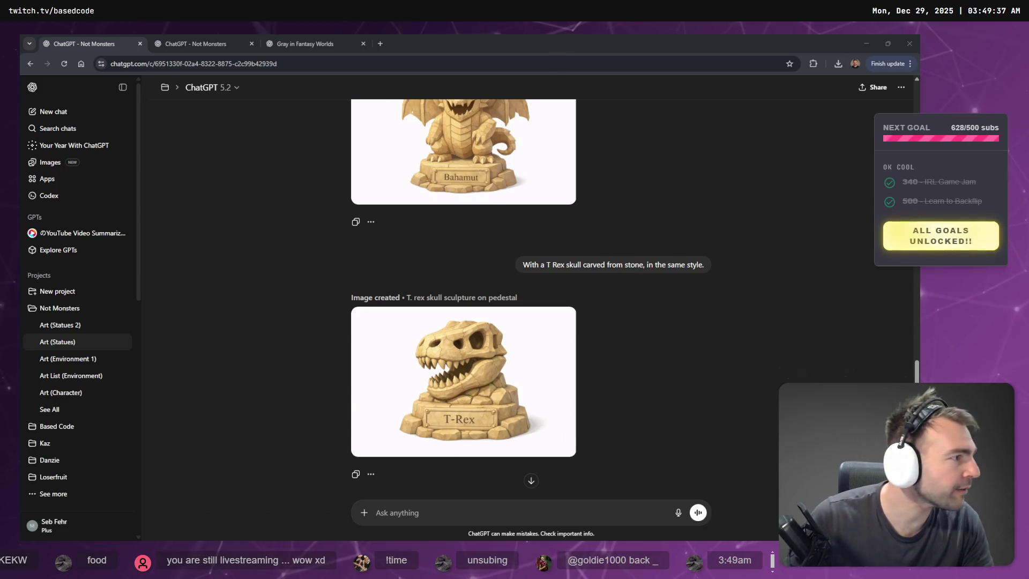
pyautogui.hotkey('alt', 'Tab')
pyautogui.hscroll(3, 616, 258)
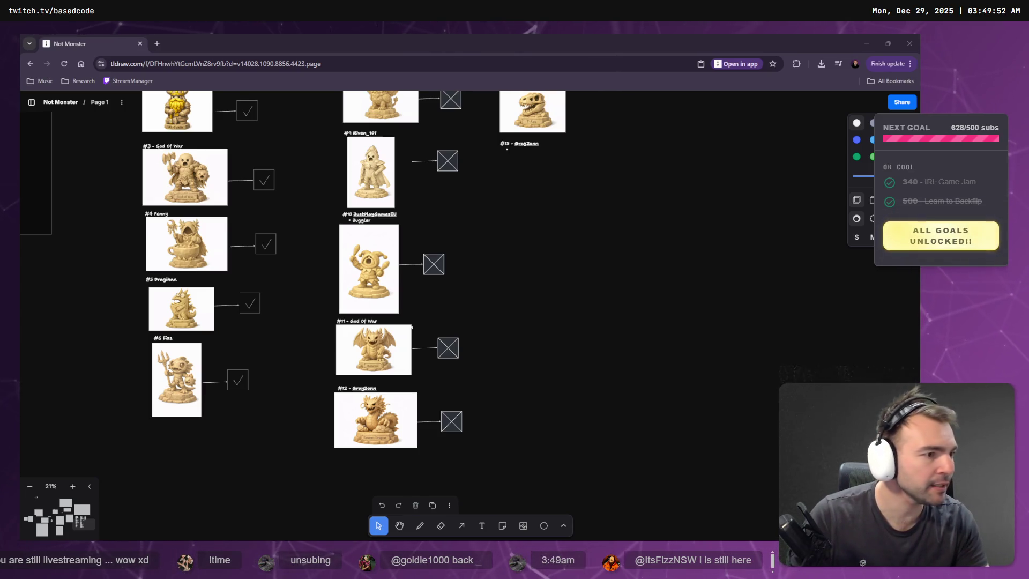
# Select the GodOfWar2 statue in the Godot scene, then return to tldraw.
pyautogui.hotkey('alt', 'Tab')
pyautogui.click(594, 250)
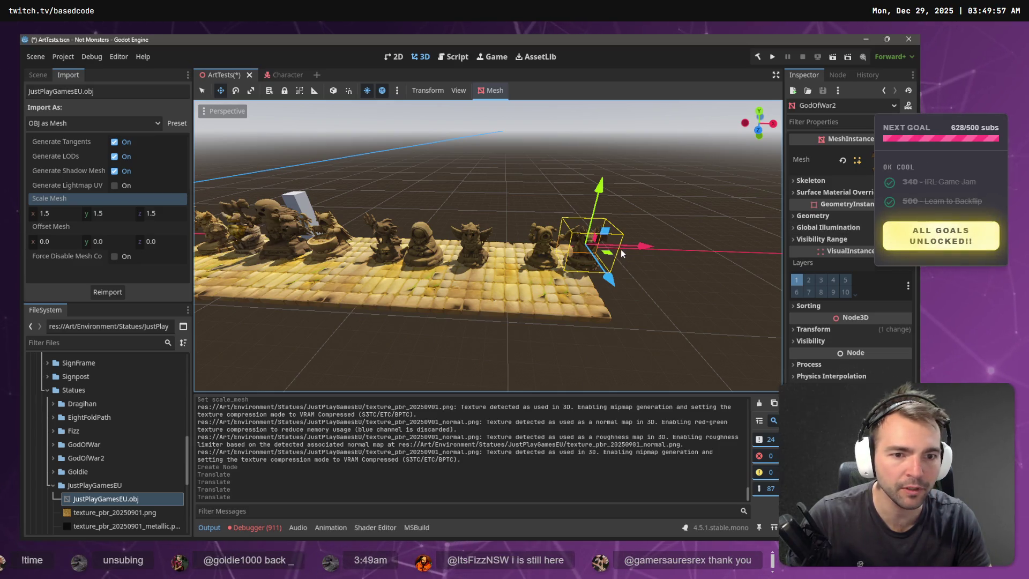
pyautogui.hotkey('alt', 'Tab')
# Download the original #12 Gray2onn dragon statue image from the board.
pyautogui.click(390, 426)
pyautogui.scroll(-2, 388, 426)
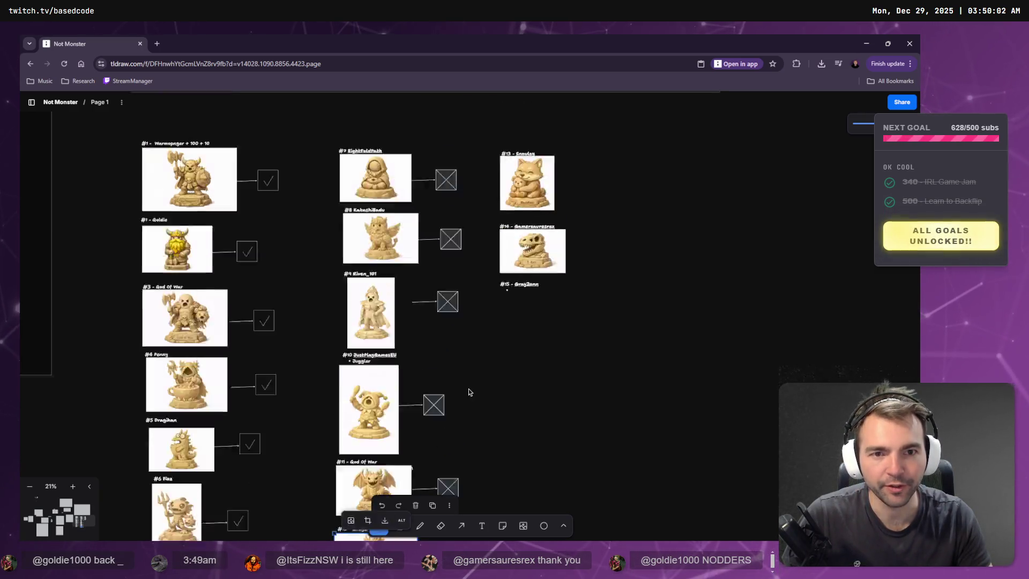
pyautogui.rightClick(392, 385)
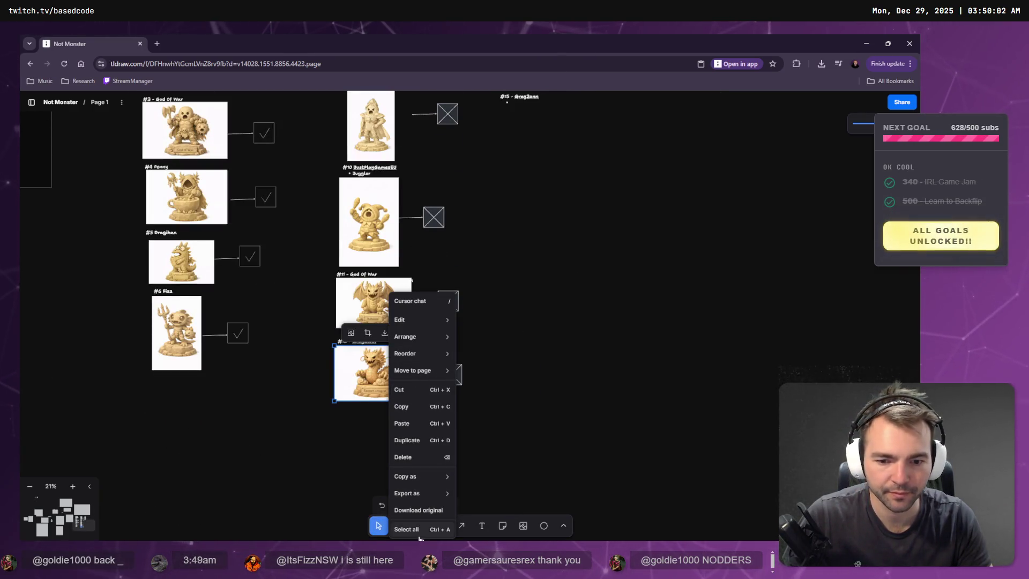
pyautogui.click(417, 509)
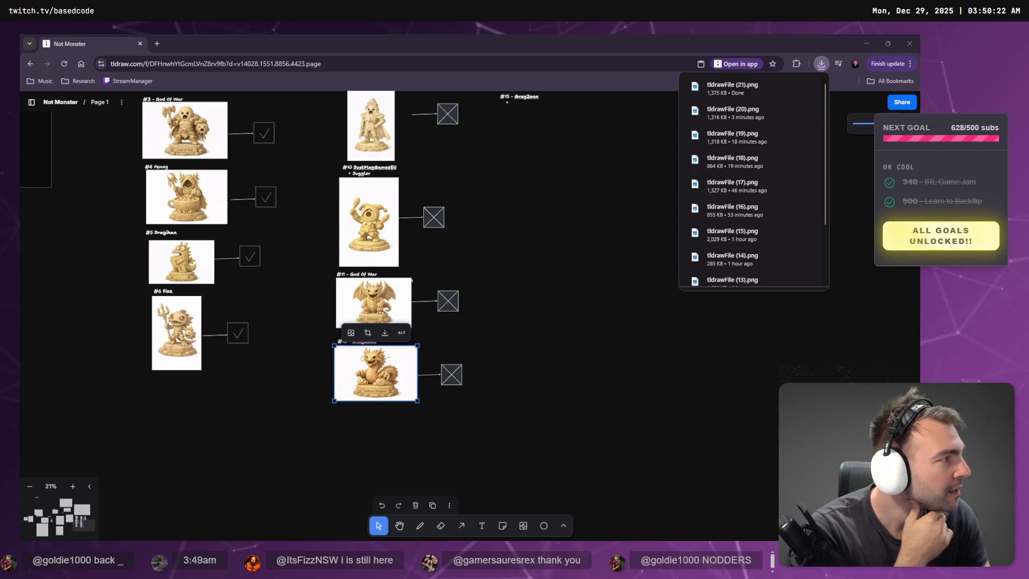
pyautogui.click(531, 246)
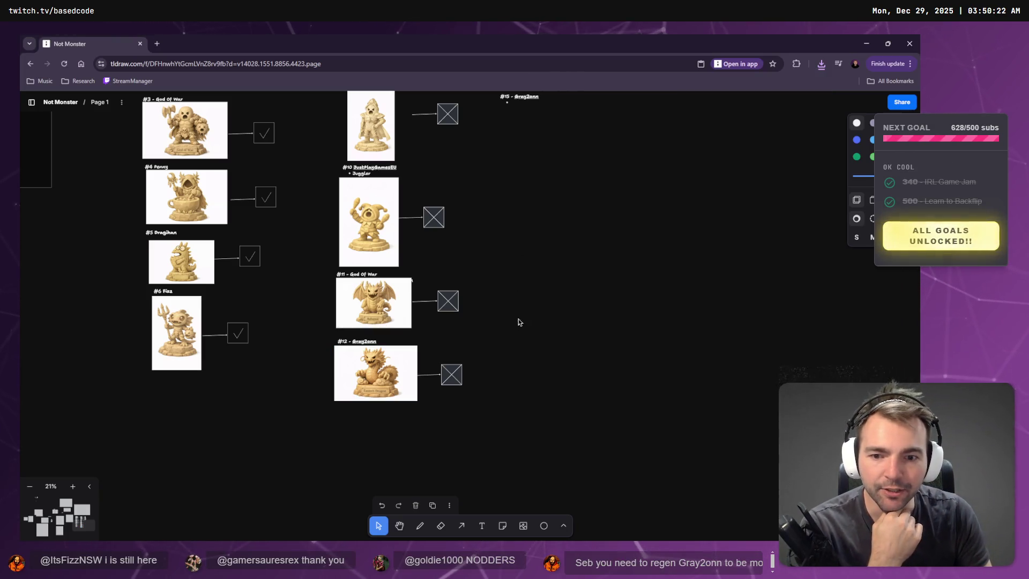
pyautogui.scroll(4, 566, 433)
pyautogui.moveTo(567, 433); pyautogui.dragTo(588, 241)
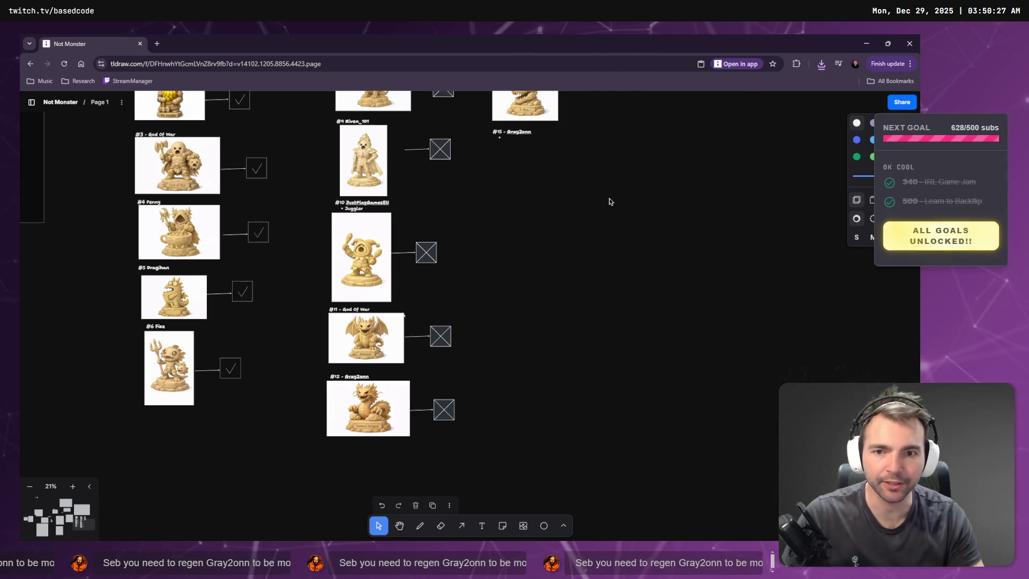
# Go back to ChatGPT's Gray in Fantasy Worlds chat.
pyautogui.hotkey('alt', 'Tab')
pyautogui.hotkey('alt', 'Tab')
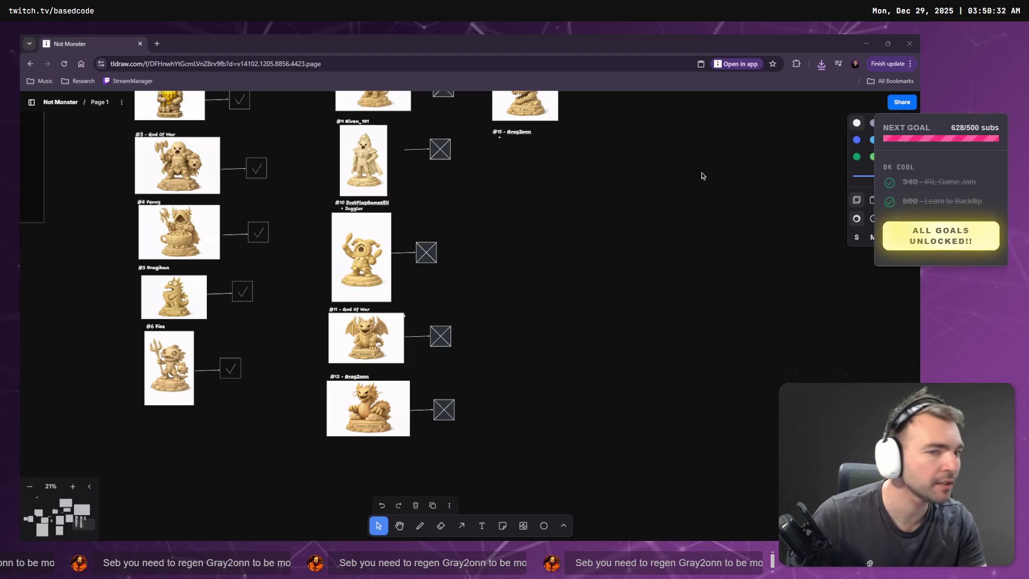
pyautogui.hotkey('alt', 'Tab')
pyautogui.click(302, 36)
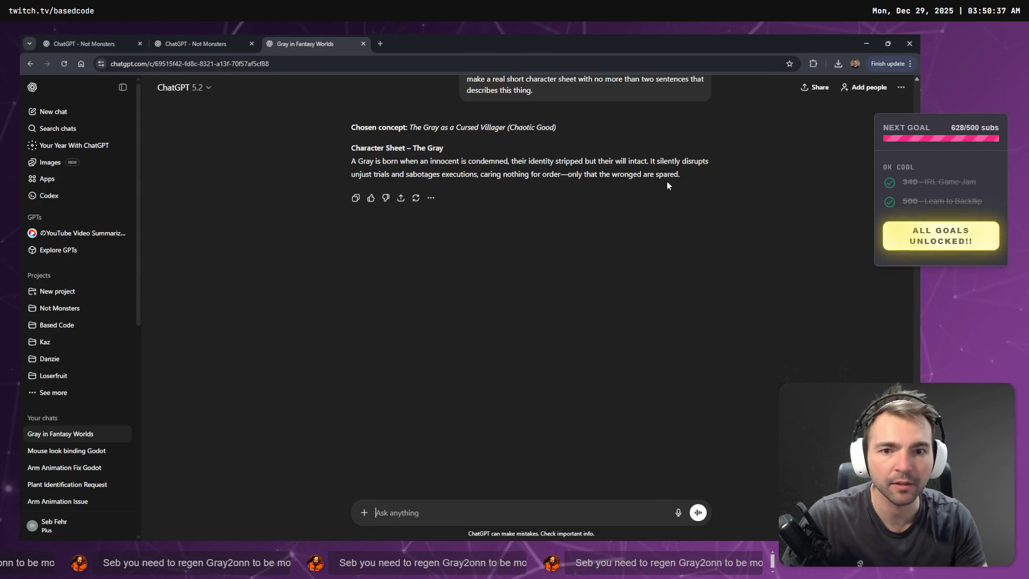
# Ask ChatGPT to 'describe what this thing looks like' concisely, then switch to tldraw.
pyautogui.moveTo(352, 161)
pyautogui.mouseDown()
pyautogui.moveTo(536, 162)
pyautogui.moveTo(684, 179)
pyautogui.mouseUp()
pyautogui.click(685, 180)
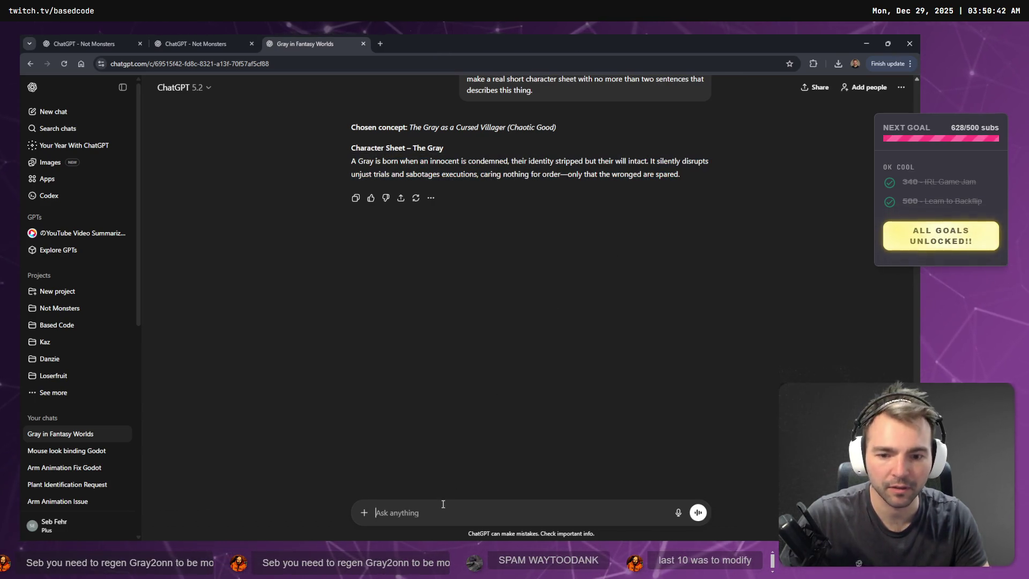
pyautogui.press('super+h')
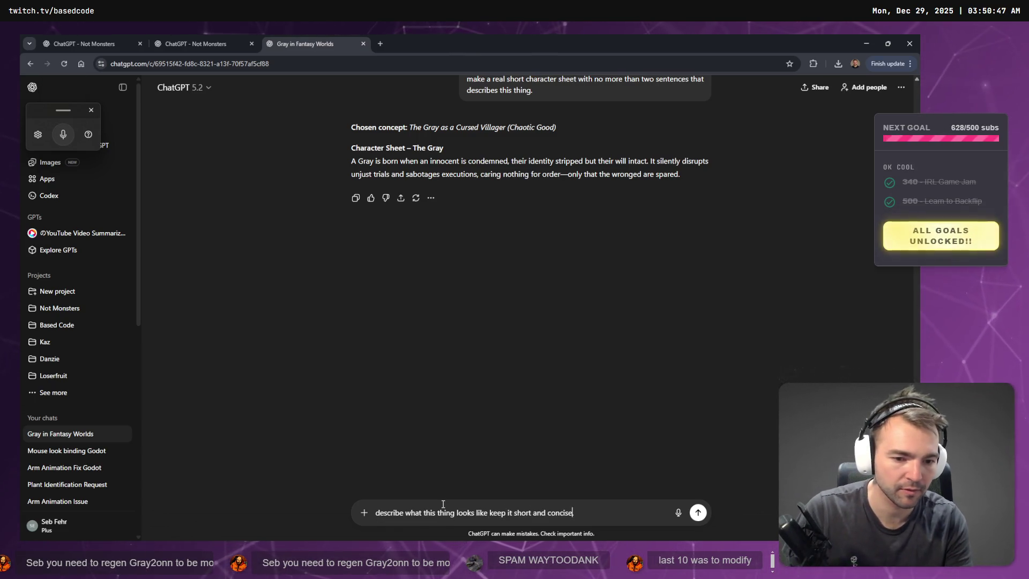
pyautogui.press('Return')
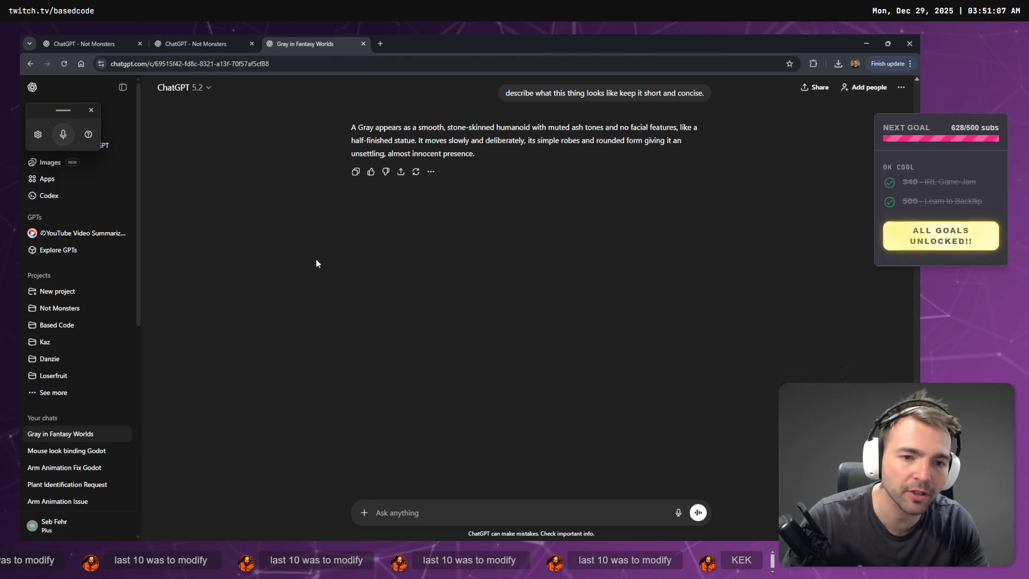
pyautogui.hotkey('alt', 'Tab')
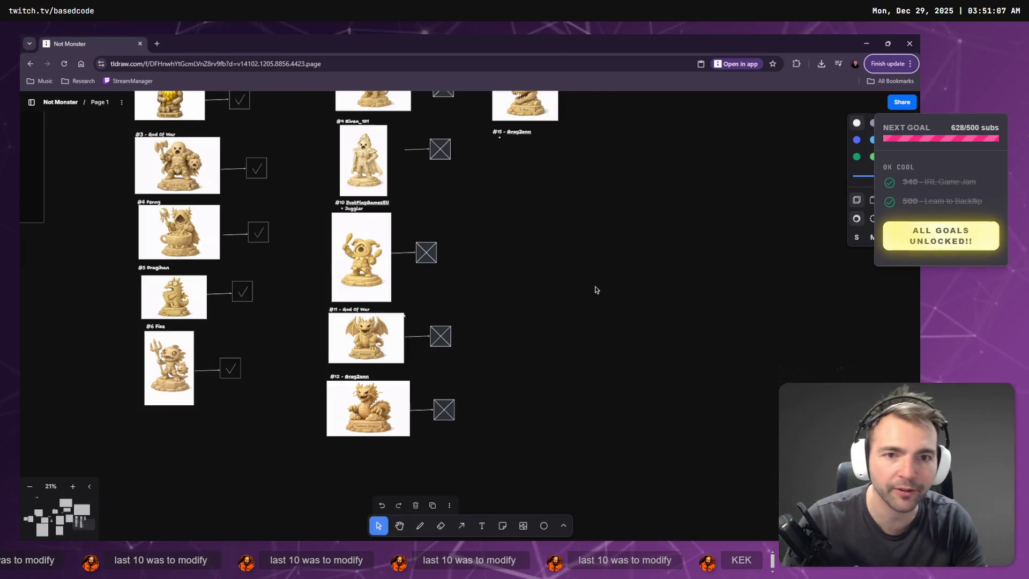
# Look over the #12 Gray2onn dragon image, then open ChatGPT's Not Monsters statue chat.
pyautogui.scroll(3, 596, 290)
pyautogui.scroll(-5, 531, 206)
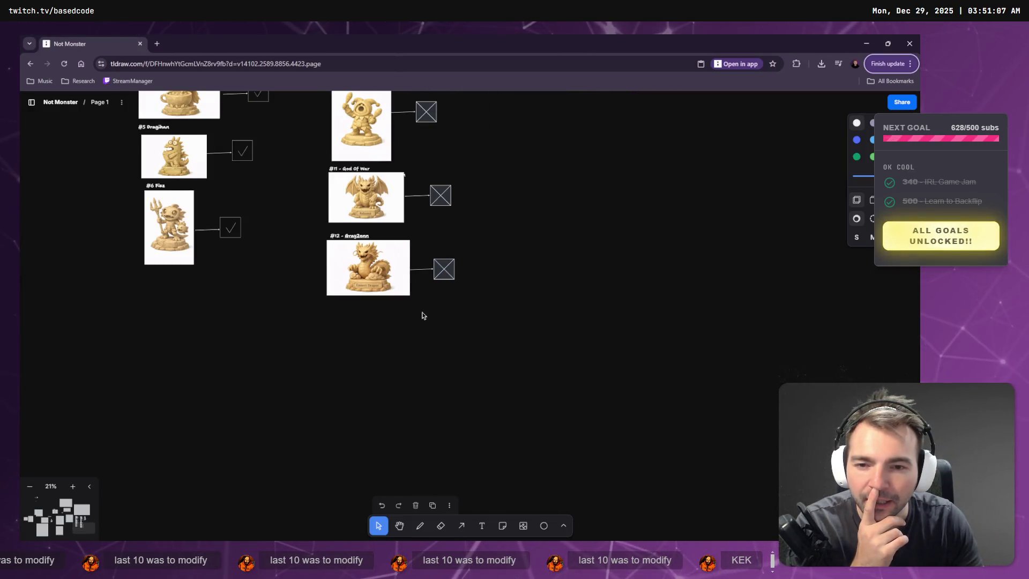
pyautogui.click(375, 261)
pyautogui.scroll(4, 573, 309)
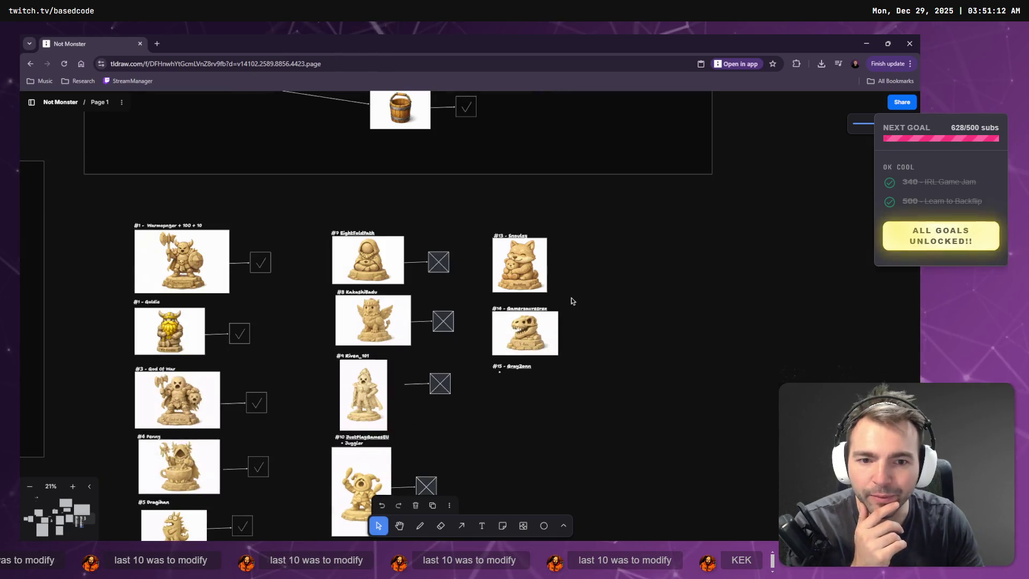
pyautogui.scroll(-4, 336, 269)
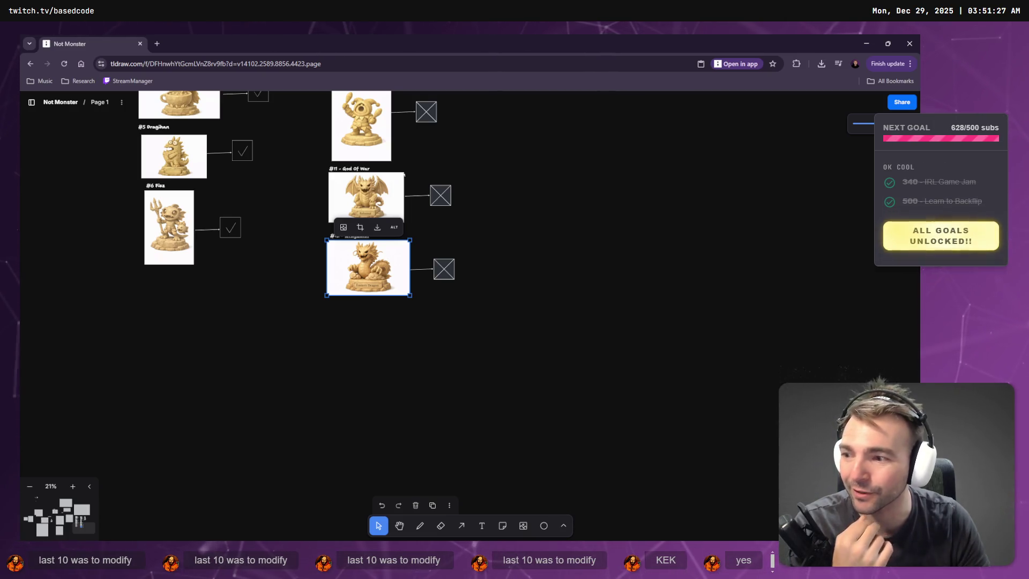
pyautogui.click(592, 188)
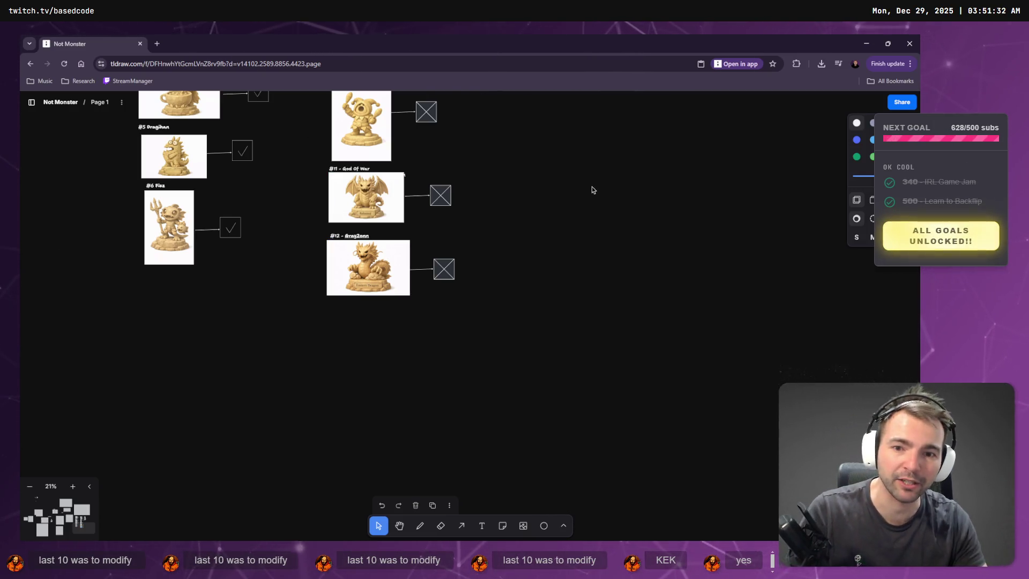
pyautogui.hotkey('alt', 'Tab')
pyautogui.click(183, 39)
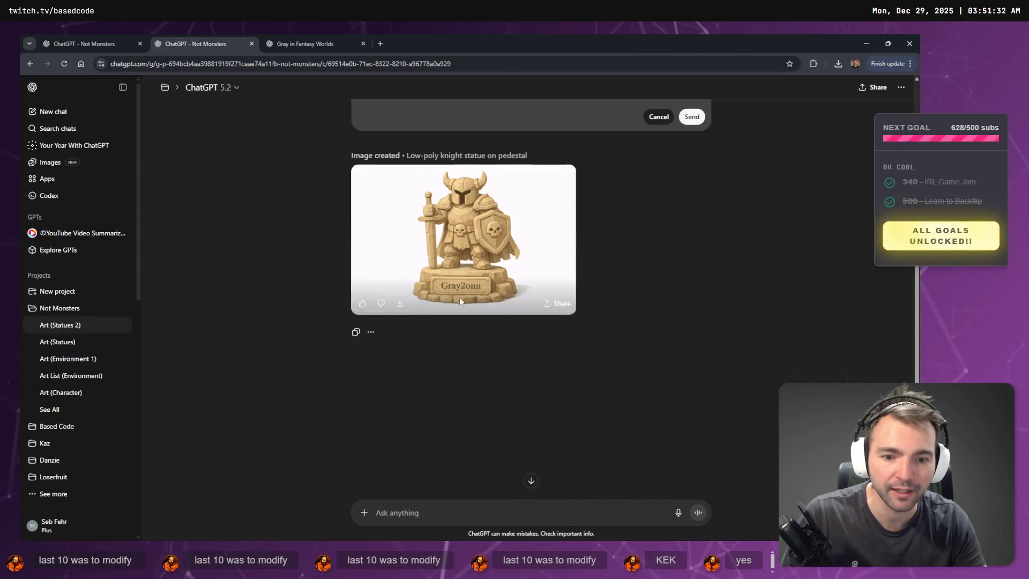
# Close the Gray2onn prompt editor and step back to the first response version.
pyautogui.scroll(1, 557, 295)
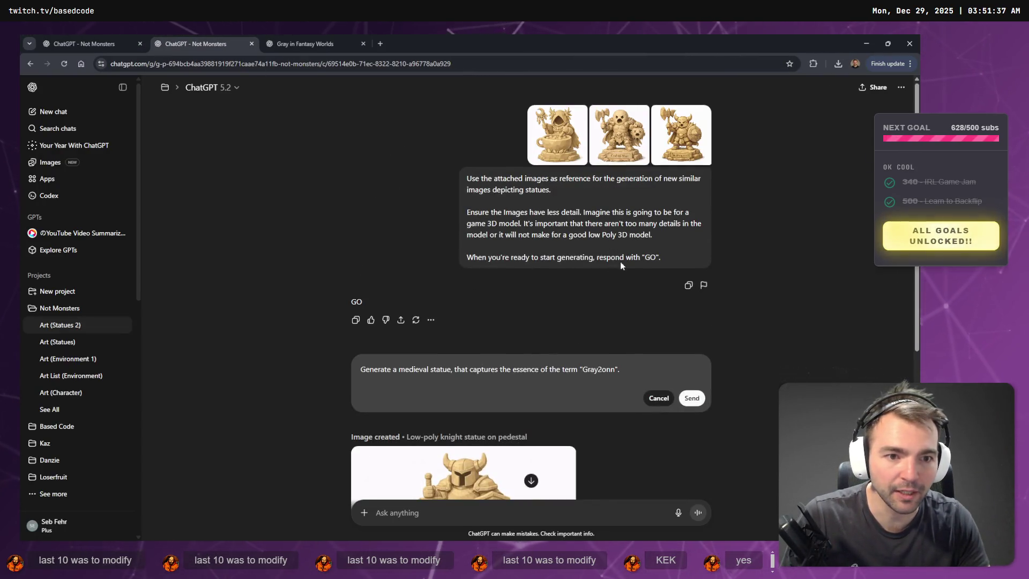
pyautogui.scroll(-1, 558, 229)
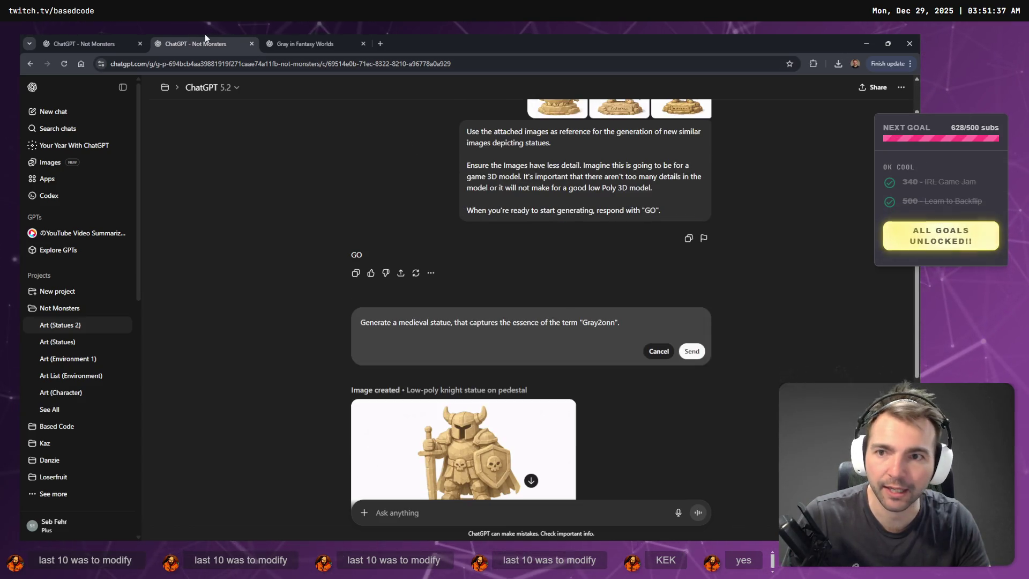
pyautogui.scroll(-5, 664, 323)
pyautogui.scroll(3, 664, 290)
pyautogui.click(658, 223)
pyautogui.click(683, 225)
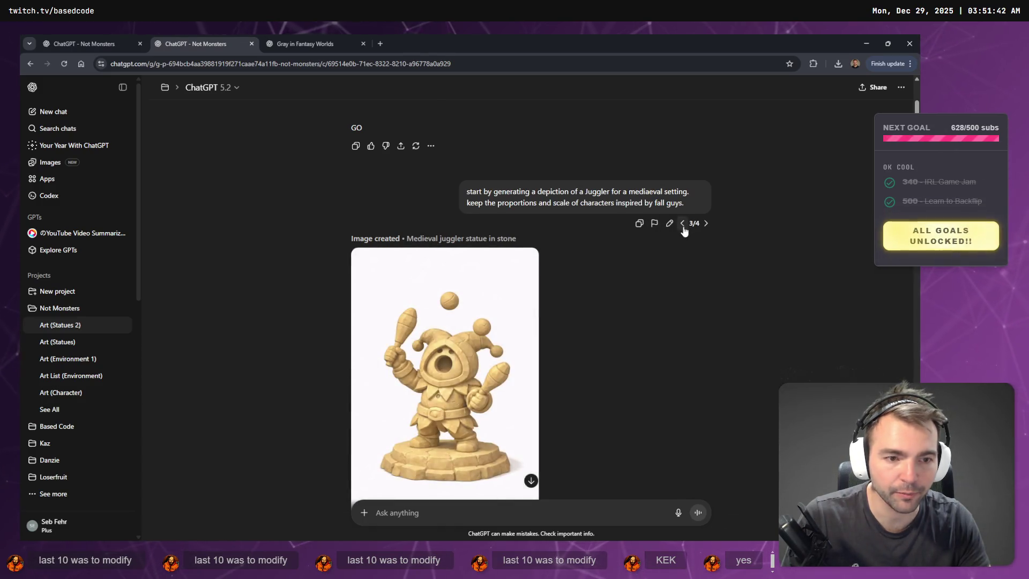
pyautogui.click(683, 228)
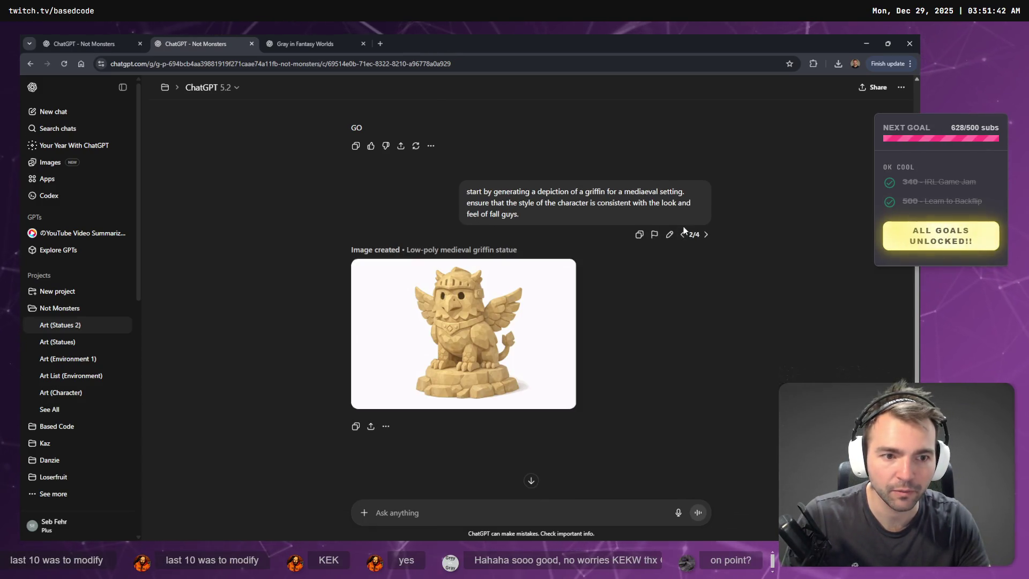
pyautogui.click(684, 234)
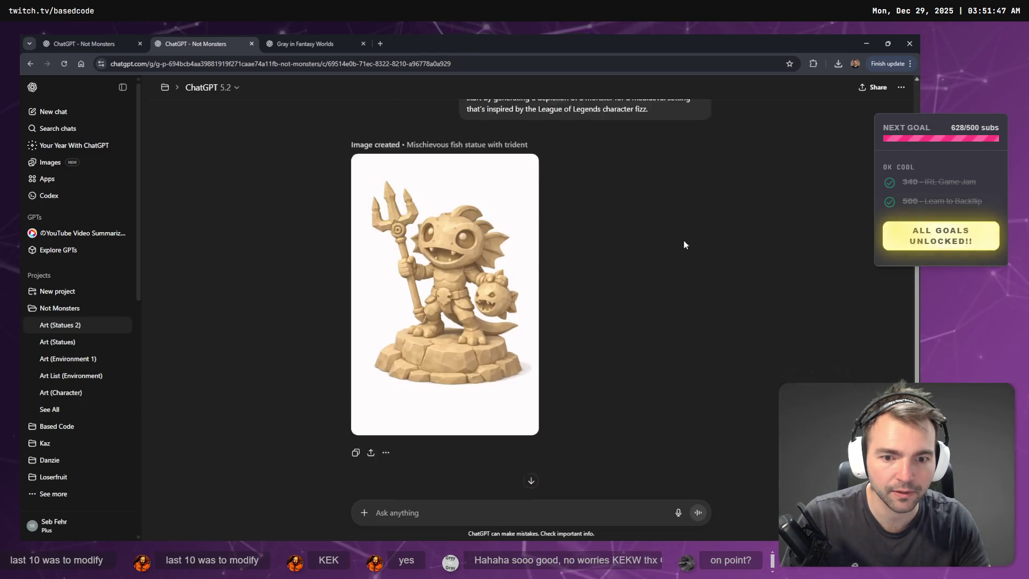
# In Art (Statues), return to the Bahamut dragon version and open the Eastern Dragon image full-size.
pyautogui.click(120, 42)
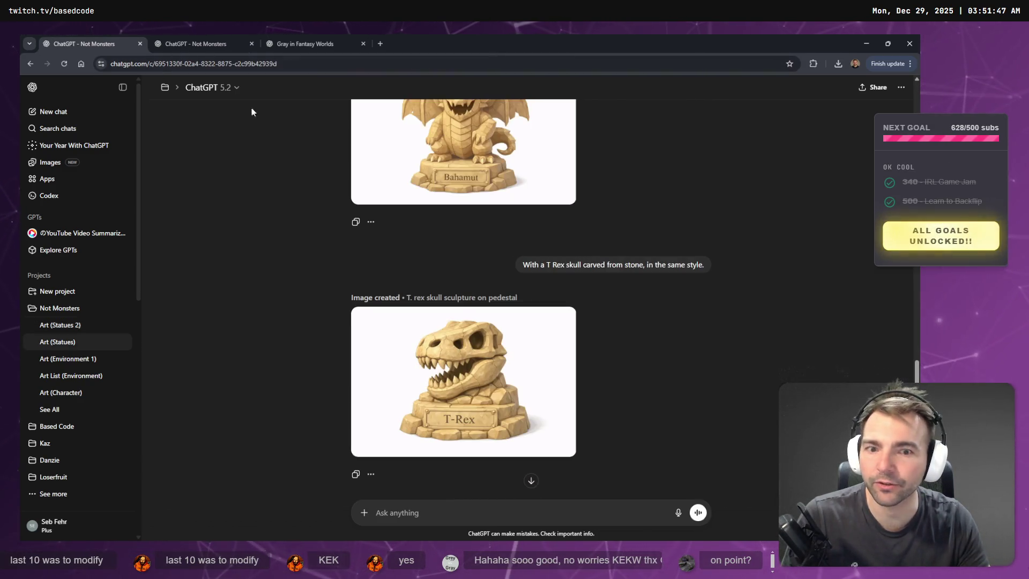
pyautogui.scroll(3, 488, 348)
pyautogui.scroll(-4, 590, 311)
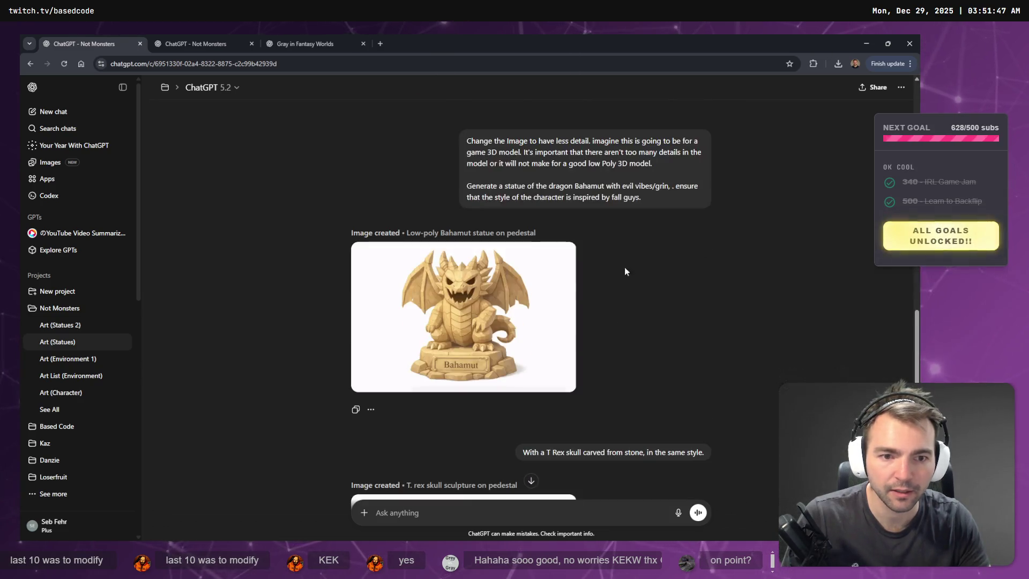
pyautogui.click(683, 217)
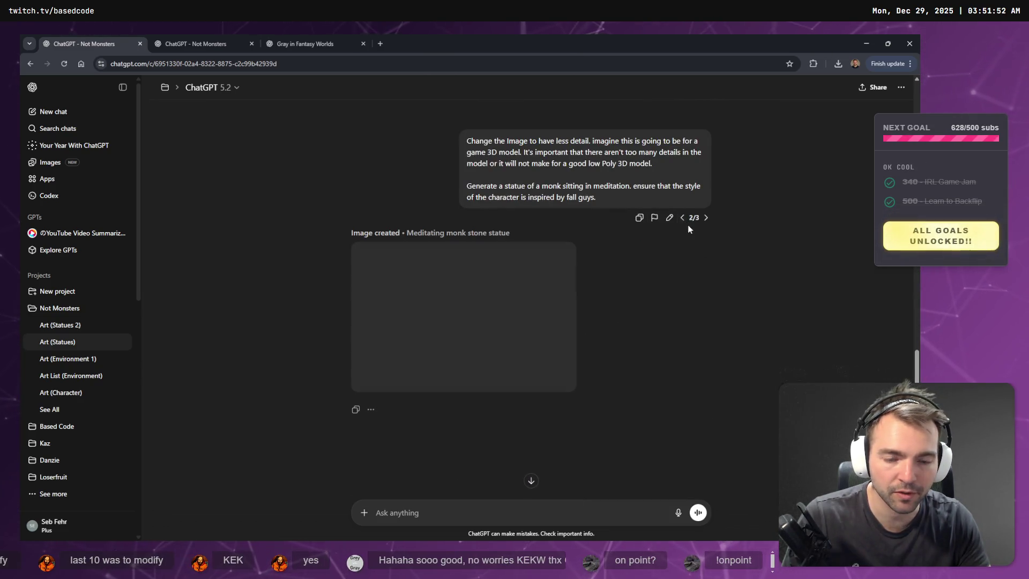
pyautogui.click(708, 217)
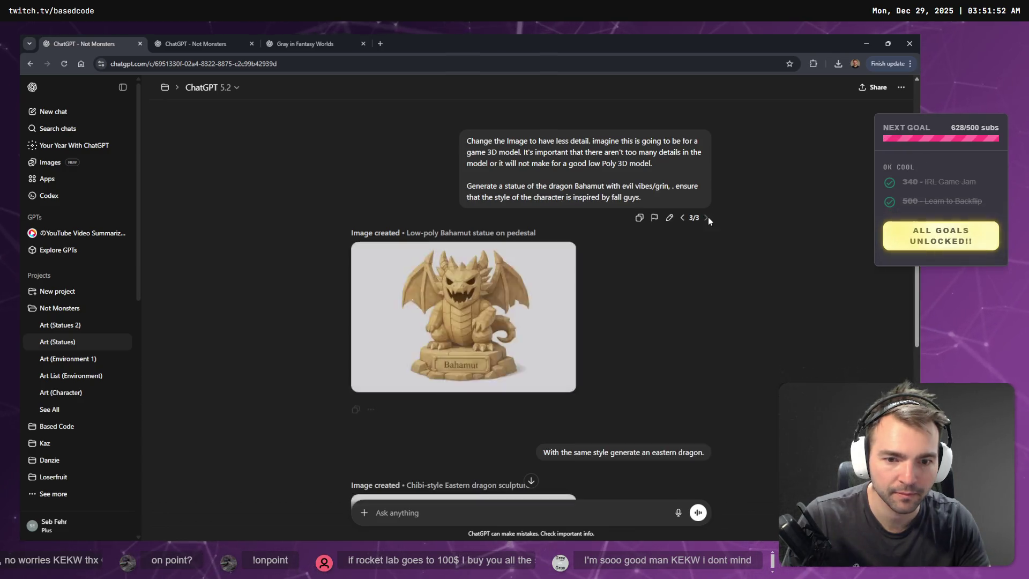
pyautogui.scroll(-5, 648, 231)
pyautogui.scroll(-10, 545, 288)
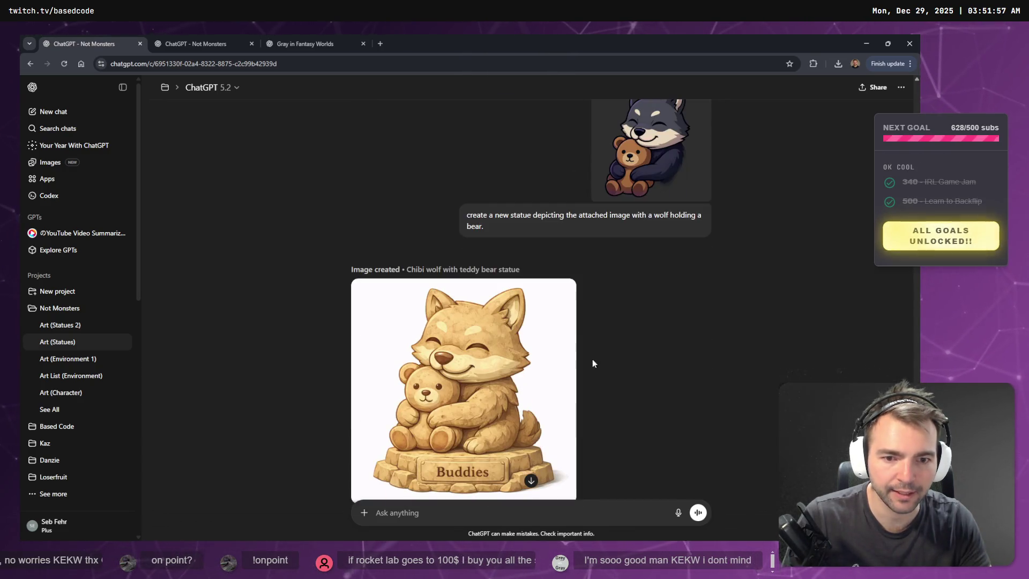
pyautogui.scroll(7, 485, 302)
pyautogui.click(485, 302)
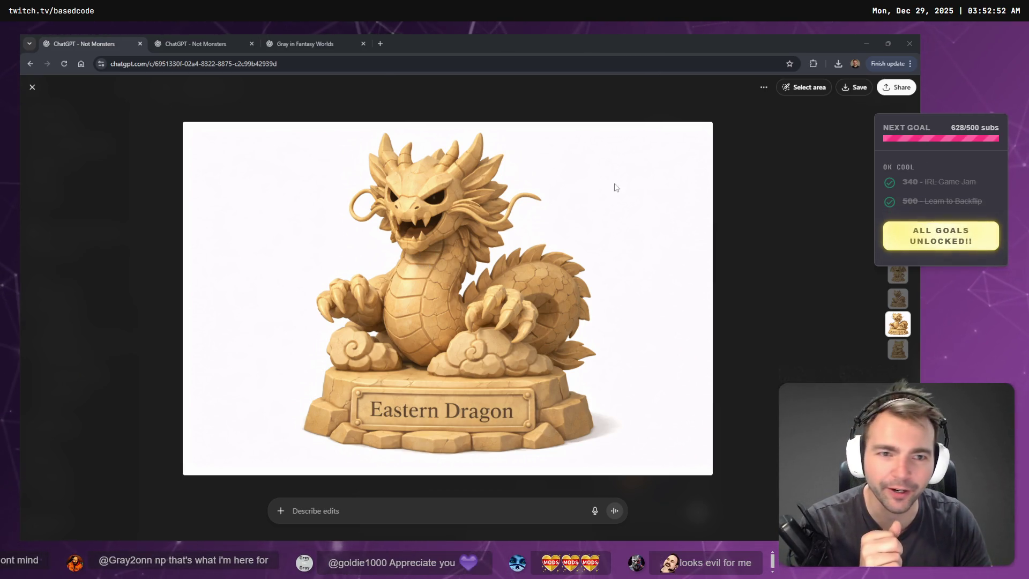
# Mark the Eastern Dragon's face and jaw for editing and dictate the edit prompt.
pyautogui.click(805, 88)
pyautogui.moveTo(440, 176); pyautogui.dragTo(399, 236)
pyautogui.moveTo(386, 183)
pyautogui.mouseDown()
pyautogui.moveTo(434, 233)
pyautogui.moveTo(405, 250)
pyautogui.mouseUp()
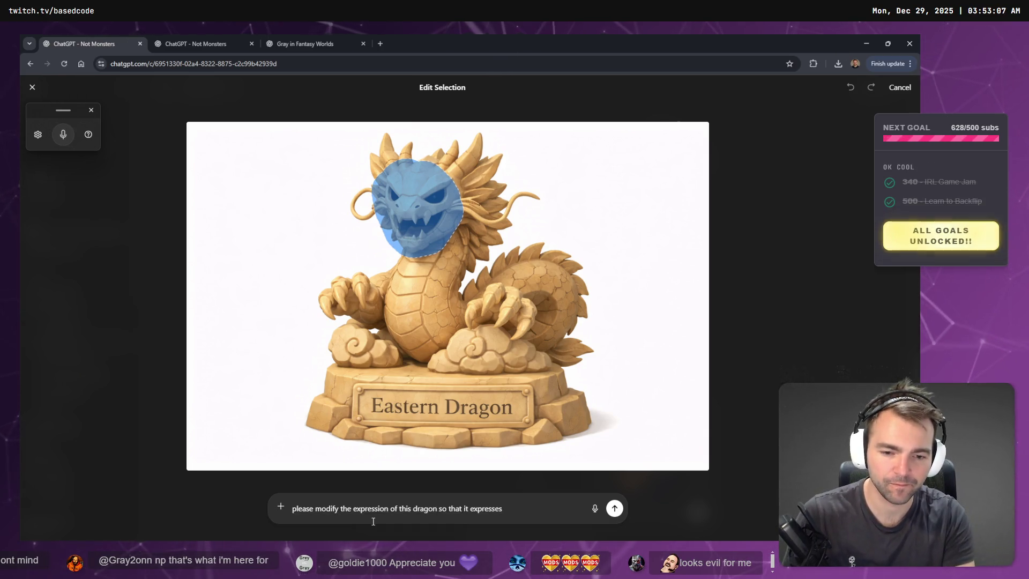
pyautogui.press('super+h')
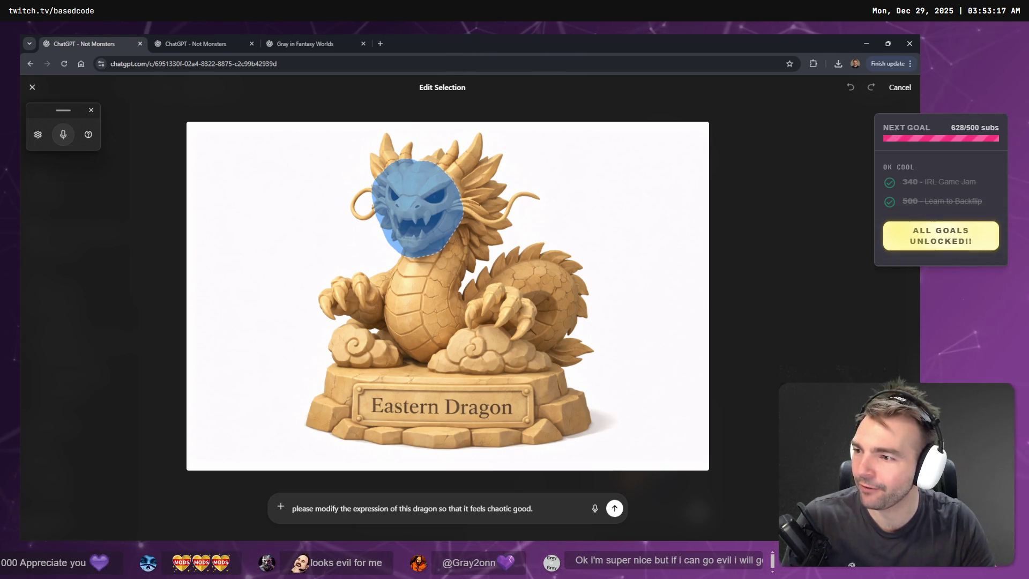
pyautogui.hotkey('ctrl', 'a')
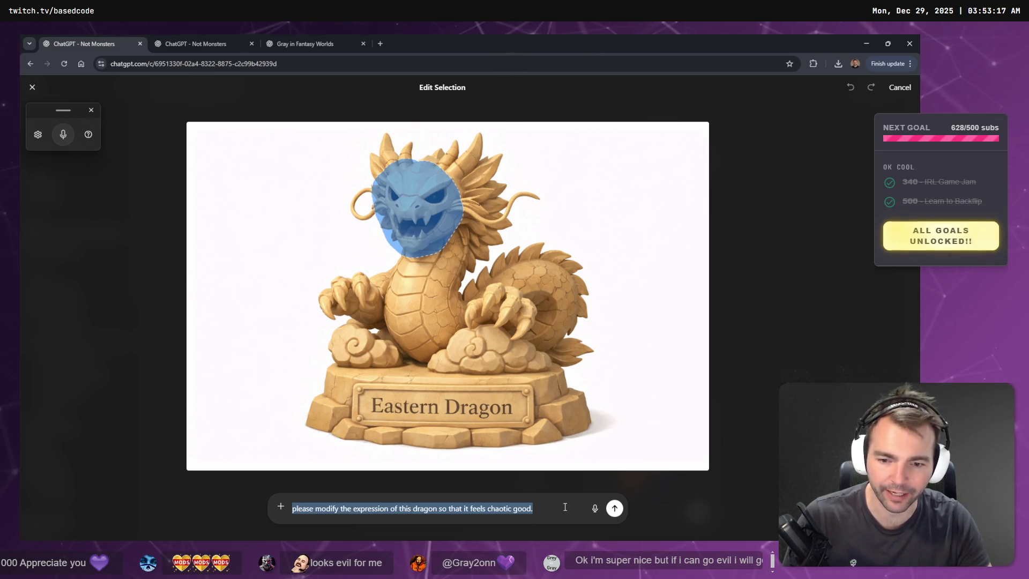
pyautogui.press('BackSpace')
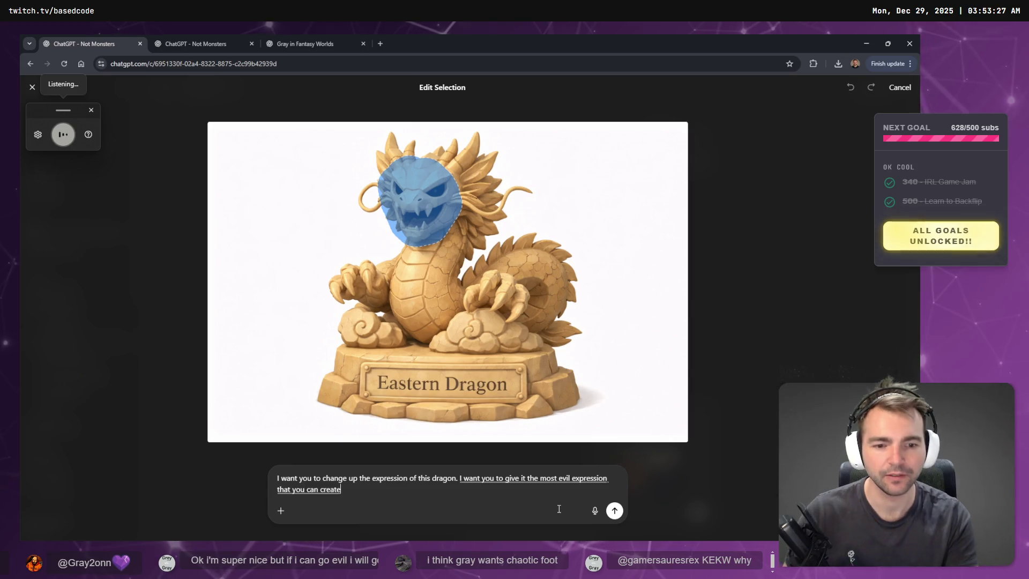
# Change the prompt's final word to 'imagine', send the evil-expression edit, then check the dragon model.
pyautogui.hotkey('ctrl', 'shift', 'Left')
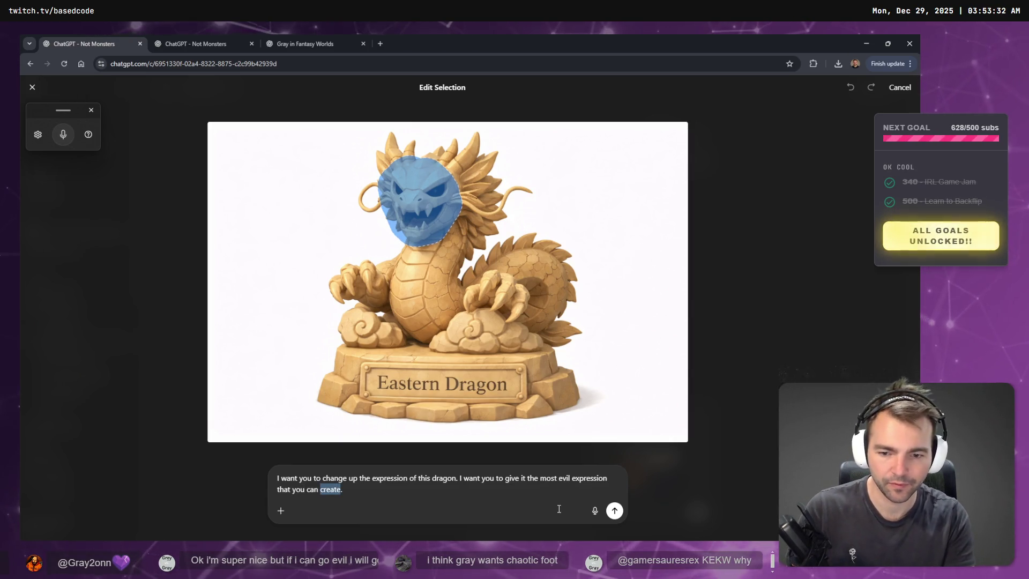
pyautogui.write('o')
pyautogui.press('BackSpace')
pyautogui.write('imagine')
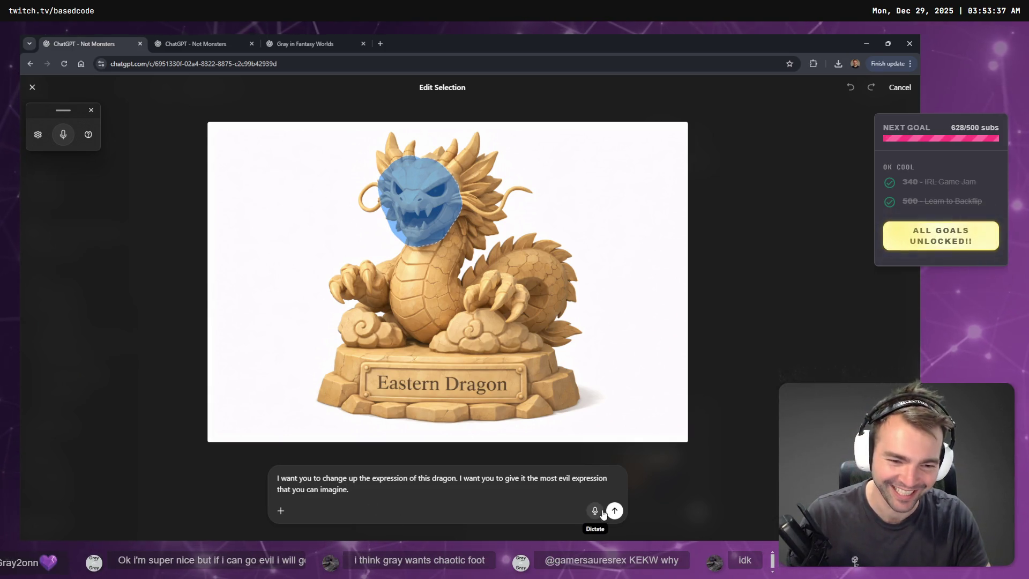
pyautogui.click(620, 512)
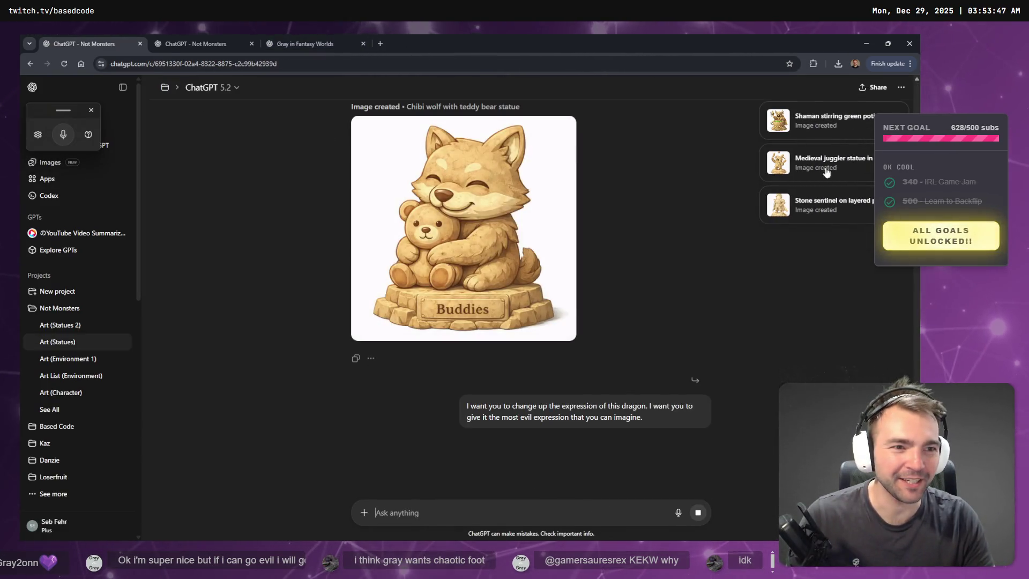
pyautogui.click(298, 39)
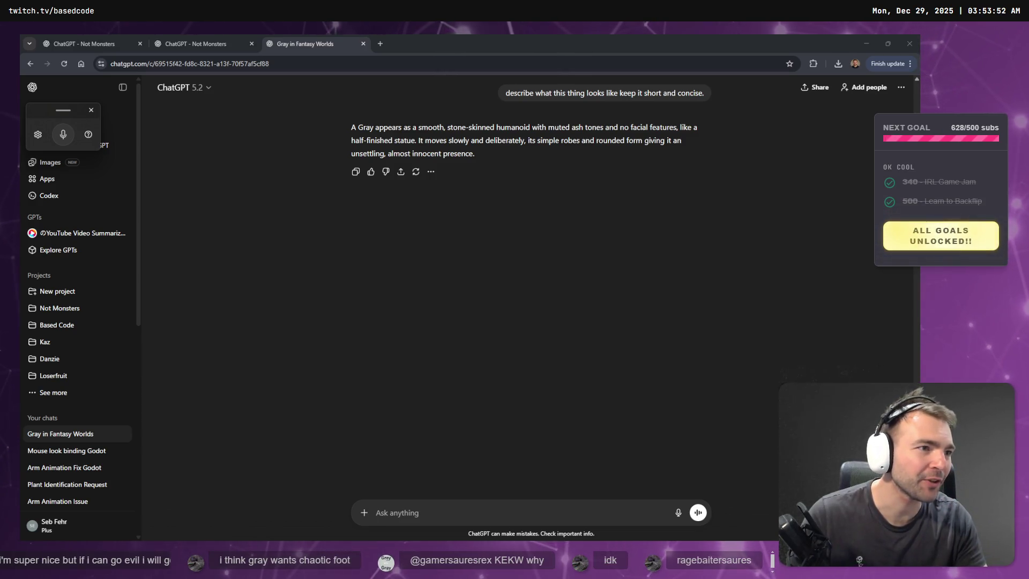
pyautogui.moveTo(480, 138)
pyautogui.mouseDown()
pyautogui.moveTo(540, 374)
pyautogui.moveTo(499, 358)
pyautogui.moveTo(436, 373)
pyautogui.mouseUp()
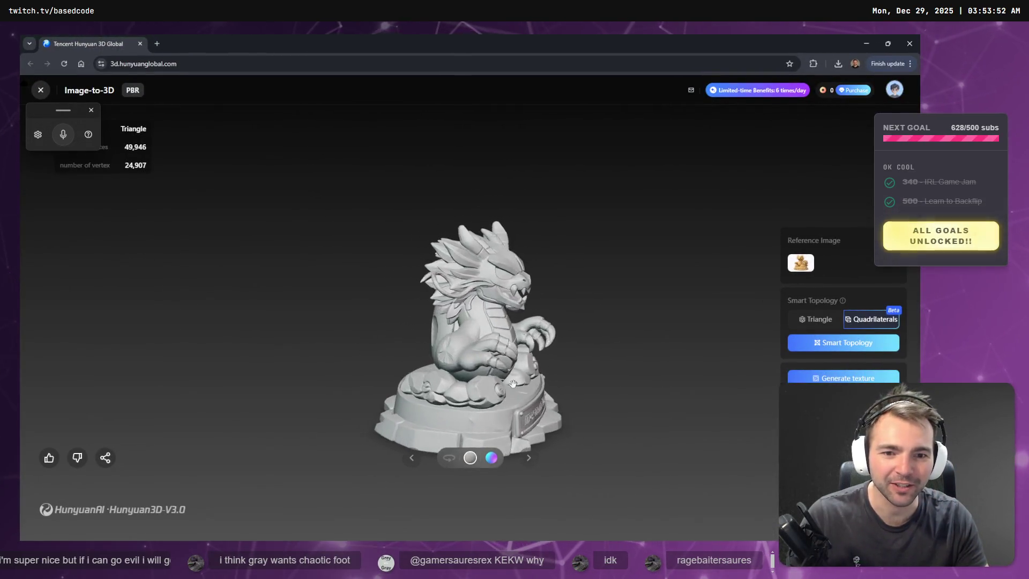
# Orbit and zoom the Hunyuan 3D dragon model to inspect all sides, then close the viewer.
pyautogui.scroll(5, 684, 406)
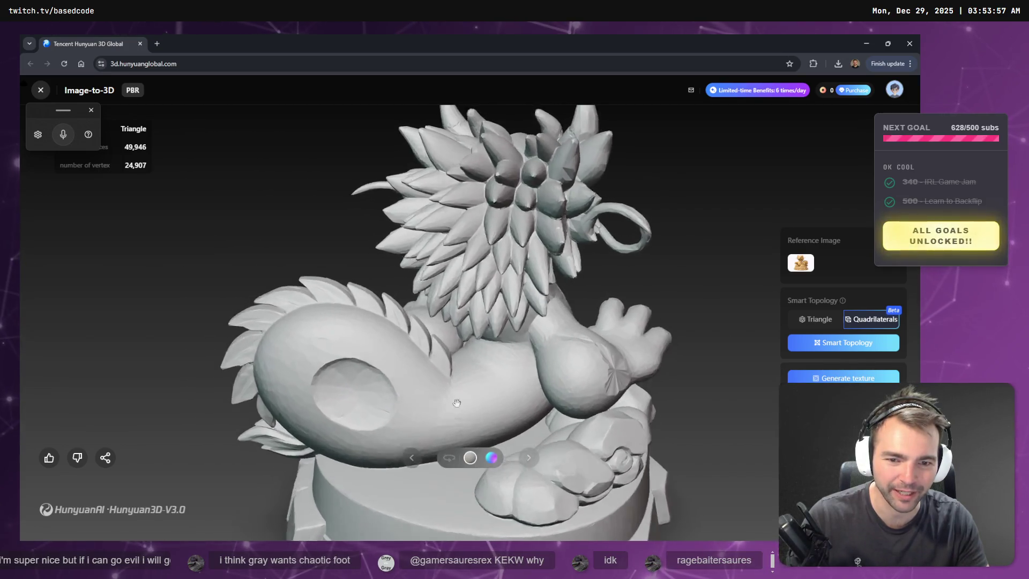
pyautogui.moveTo(683, 406)
pyautogui.mouseDown()
pyautogui.moveTo(464, 371)
pyautogui.moveTo(497, 342)
pyautogui.moveTo(542, 361)
pyautogui.mouseUp()
pyautogui.scroll(-3, 527, 354)
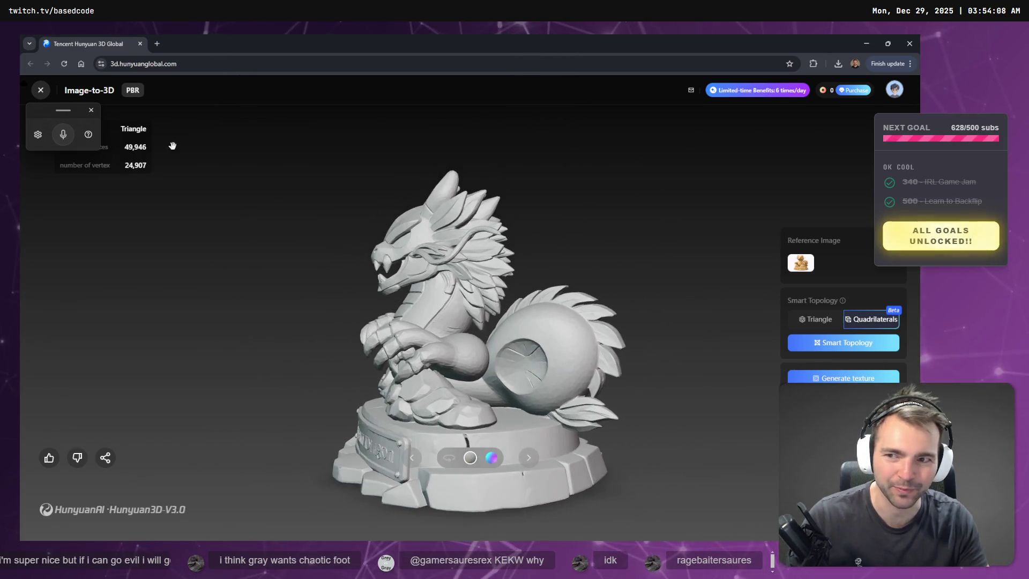
pyautogui.click(40, 90)
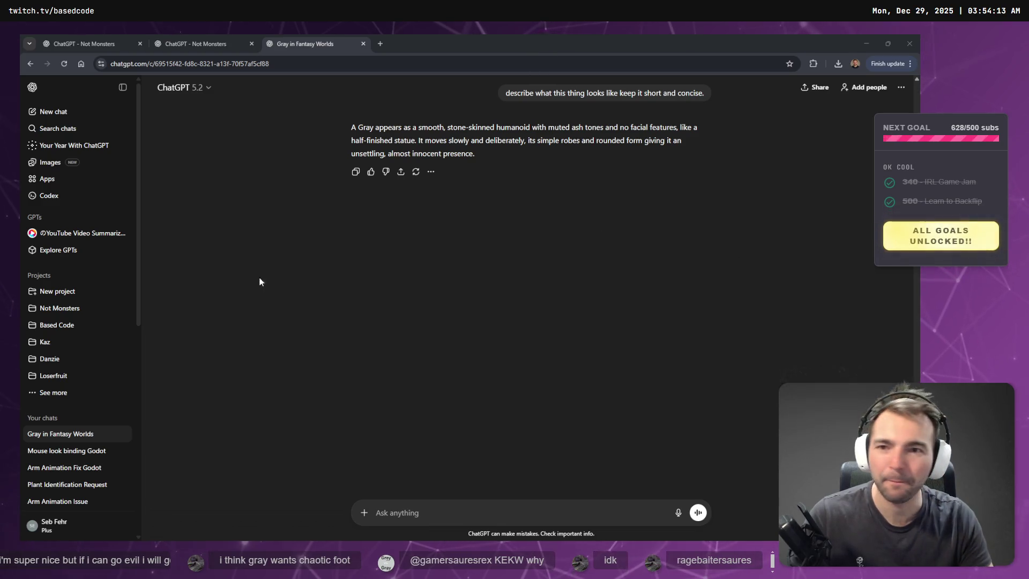
# Close the Gray in Fantasy Worlds tab and watch the evil dragon edit generate in Art (Statues).
pyautogui.click(175, 35)
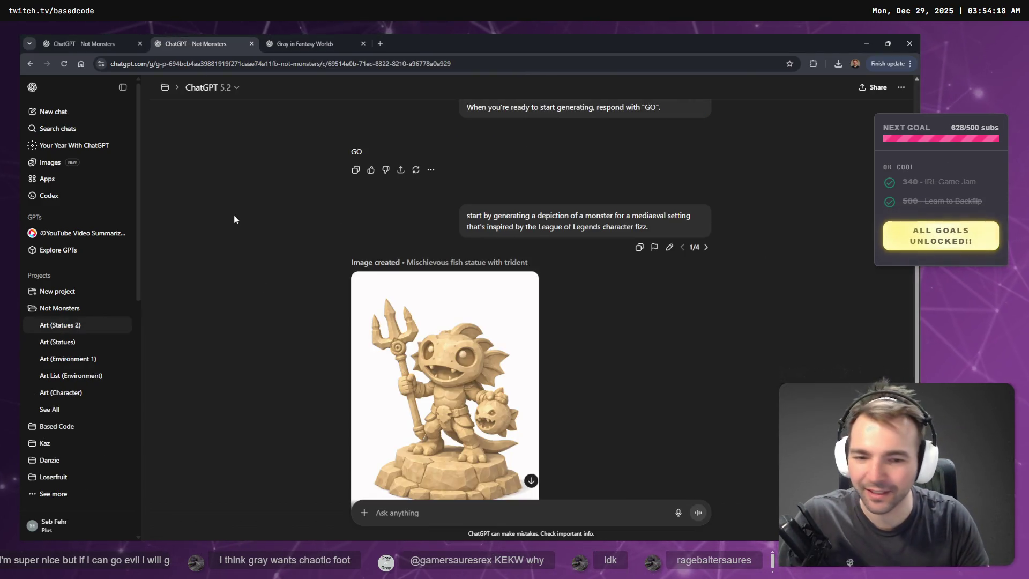
pyautogui.click(273, 37)
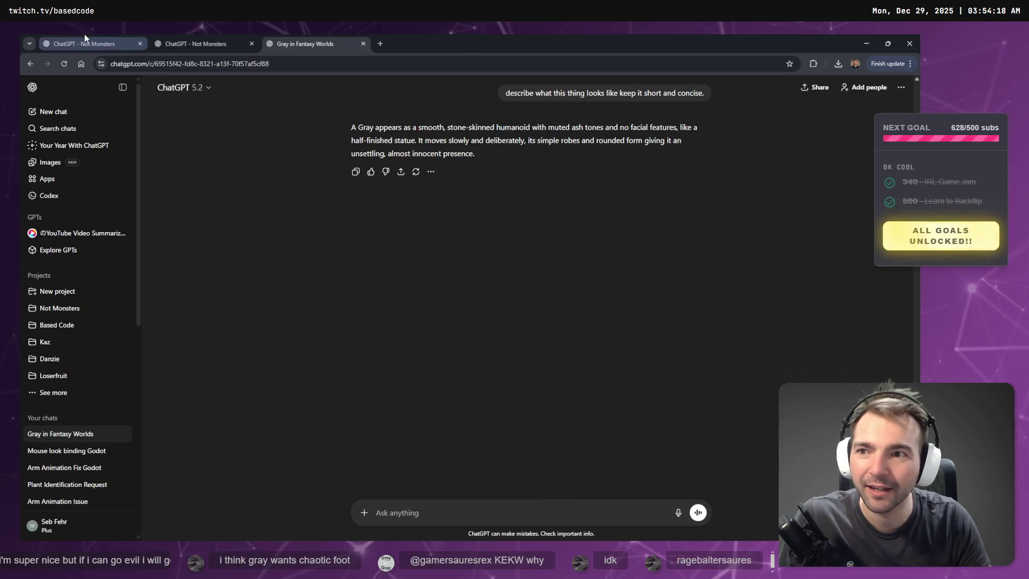
pyautogui.click(85, 36)
pyautogui.click(330, 37)
pyautogui.hotkey('ctrl', 'w')
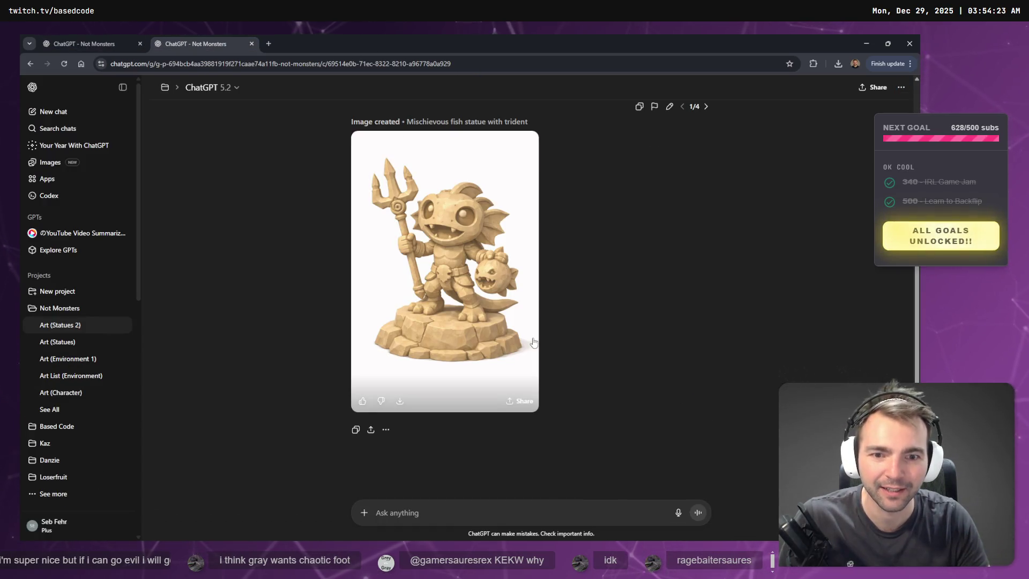
pyautogui.click(85, 39)
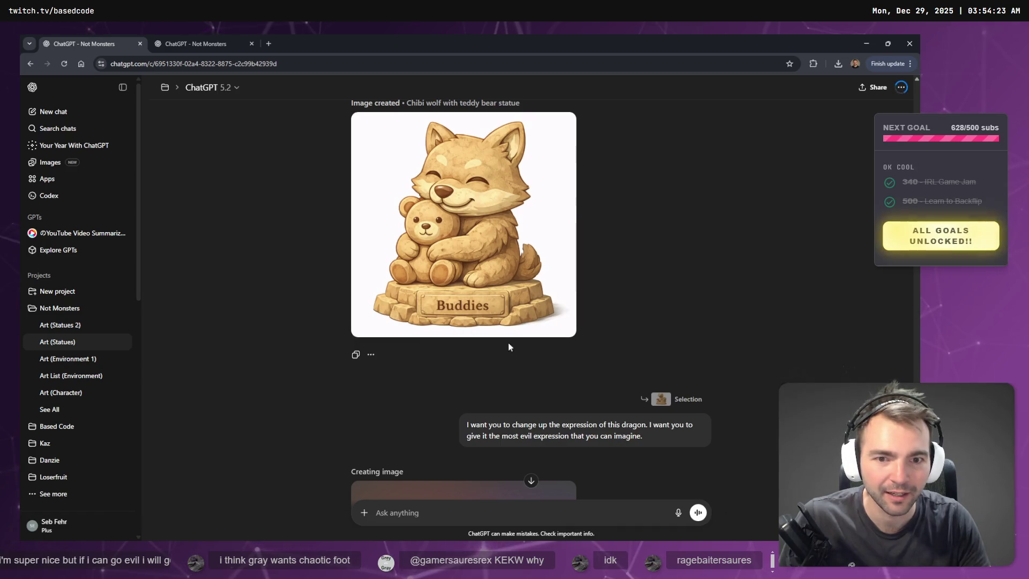
pyautogui.scroll(-5, 504, 327)
pyautogui.scroll(3, 604, 331)
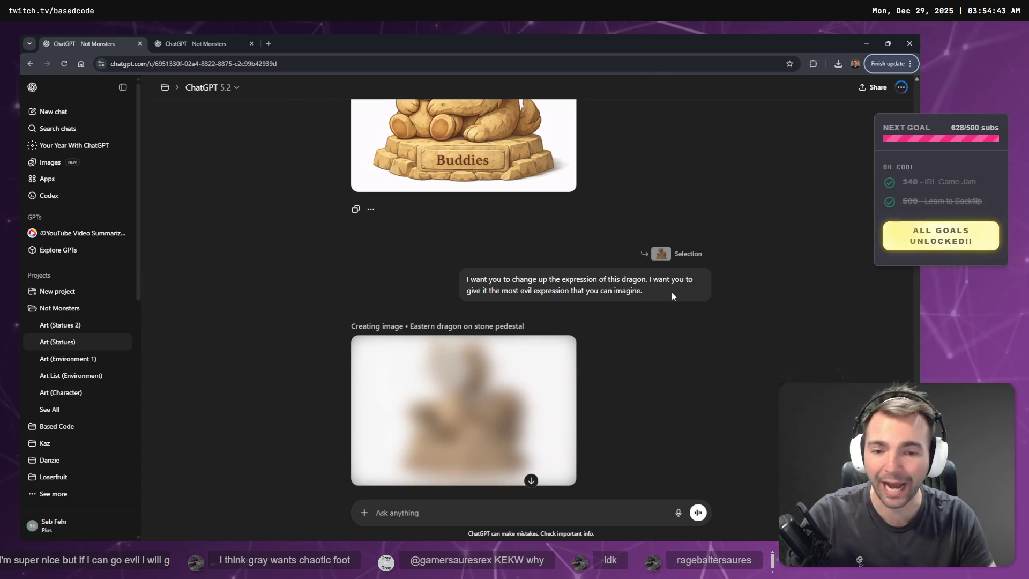
pyautogui.scroll(-2, 668, 301)
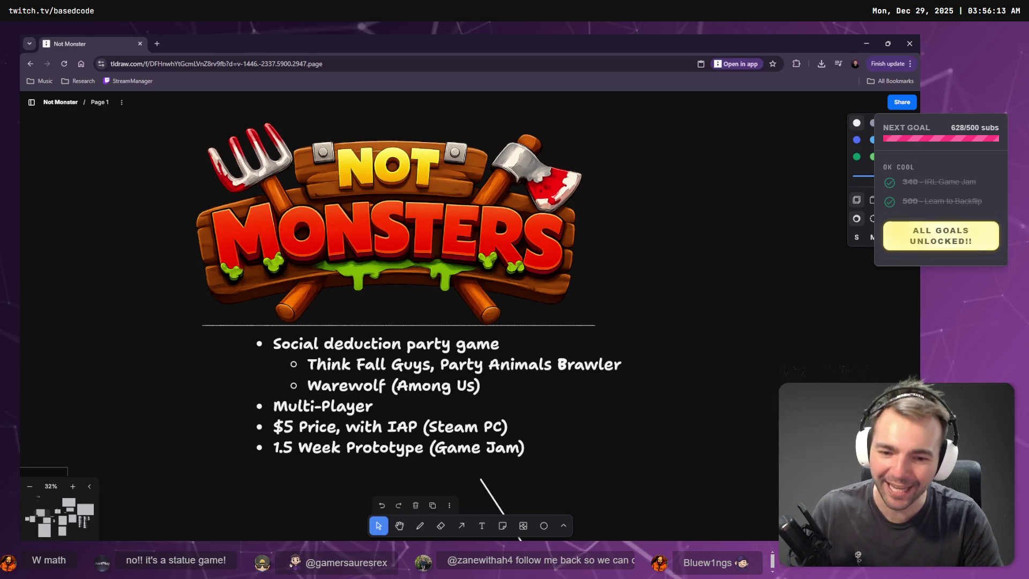
pyautogui.scroll(10, 481, 336)
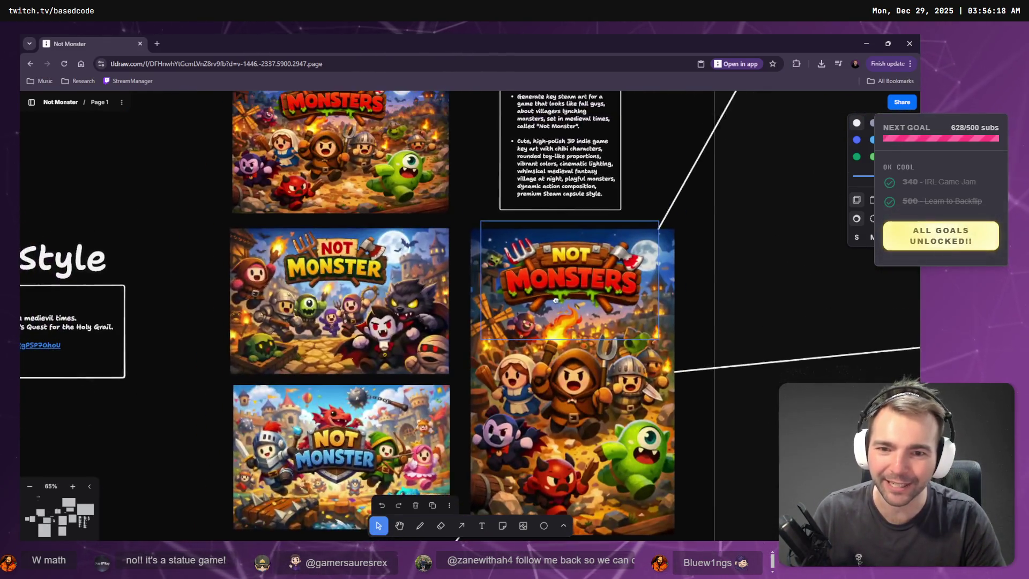
pyautogui.click(324, 288)
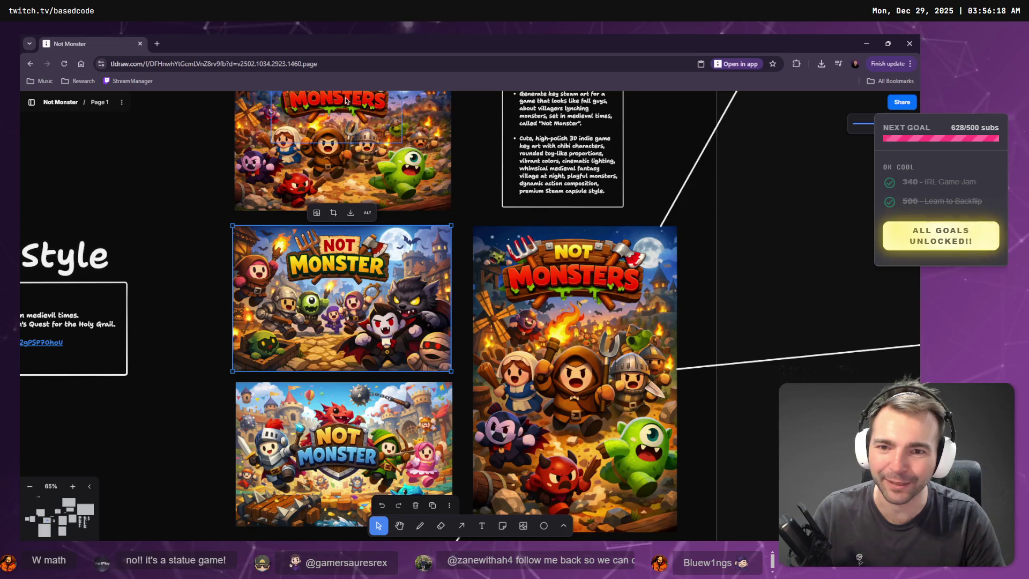
pyautogui.scroll(8, 400, 293)
pyautogui.scroll(-1, 400, 294)
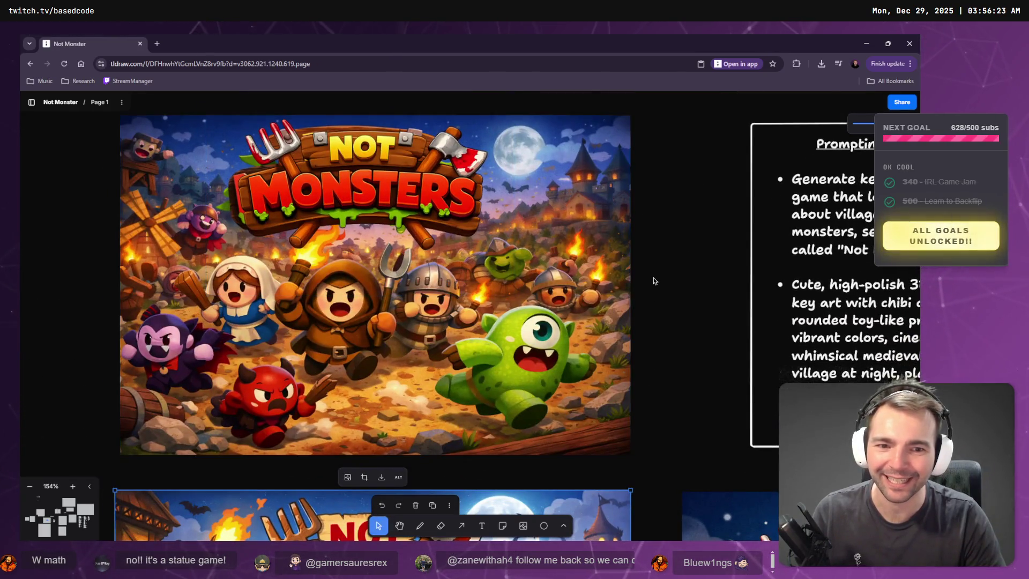
pyautogui.click(392, 284)
pyautogui.scroll(-8, 391, 284)
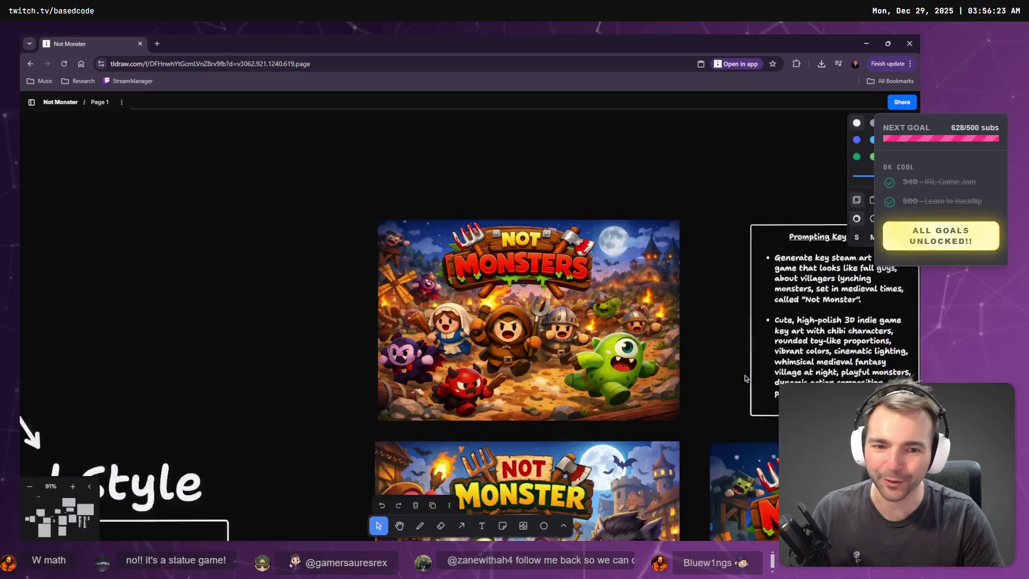
pyautogui.scroll(-3, 538, 319)
pyautogui.scroll(-10, 539, 319)
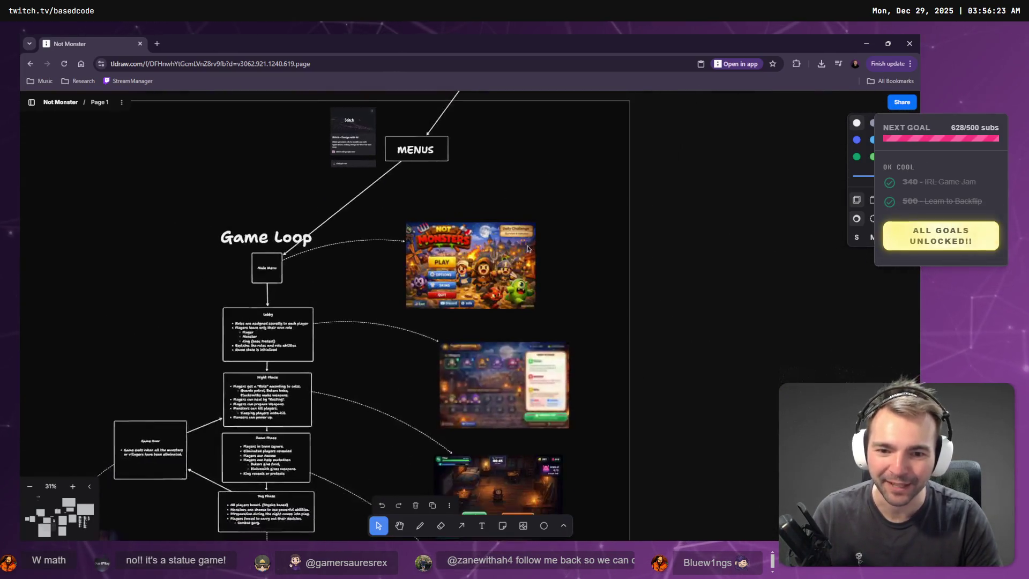
pyautogui.scroll(3, 532, 268)
pyautogui.scroll(-3, 533, 268)
pyautogui.scroll(-3, 511, 130)
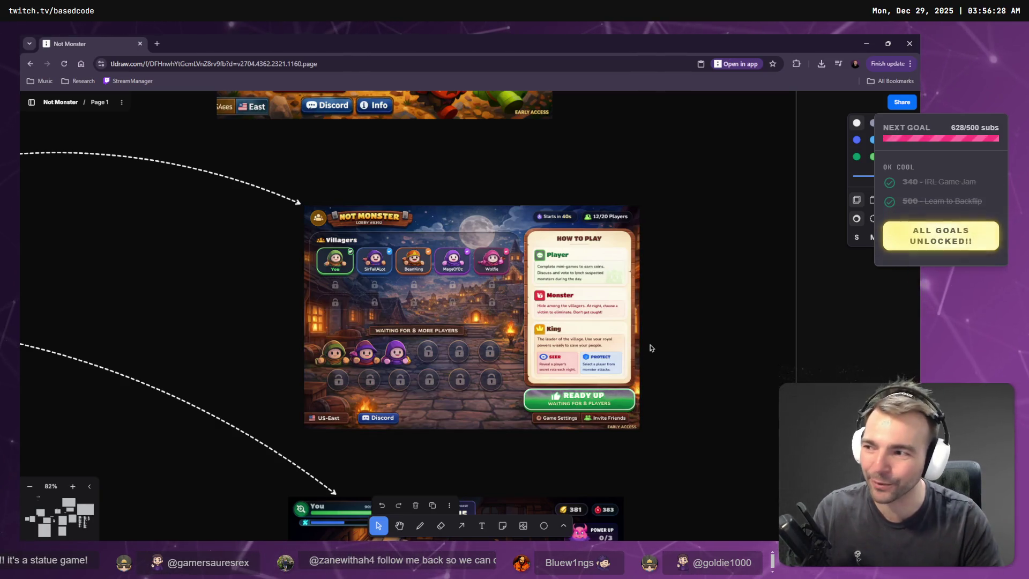
pyautogui.scroll(-10, 621, 365)
pyautogui.scroll(5, 551, 274)
pyautogui.scroll(2, 608, 265)
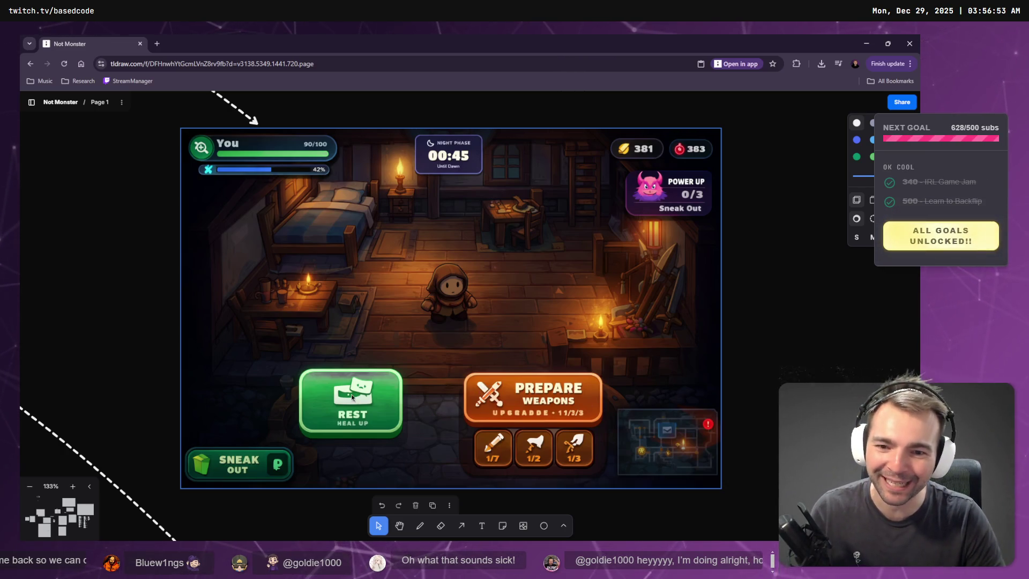
pyautogui.moveTo(354, 410); pyautogui.dragTo(367, 341)
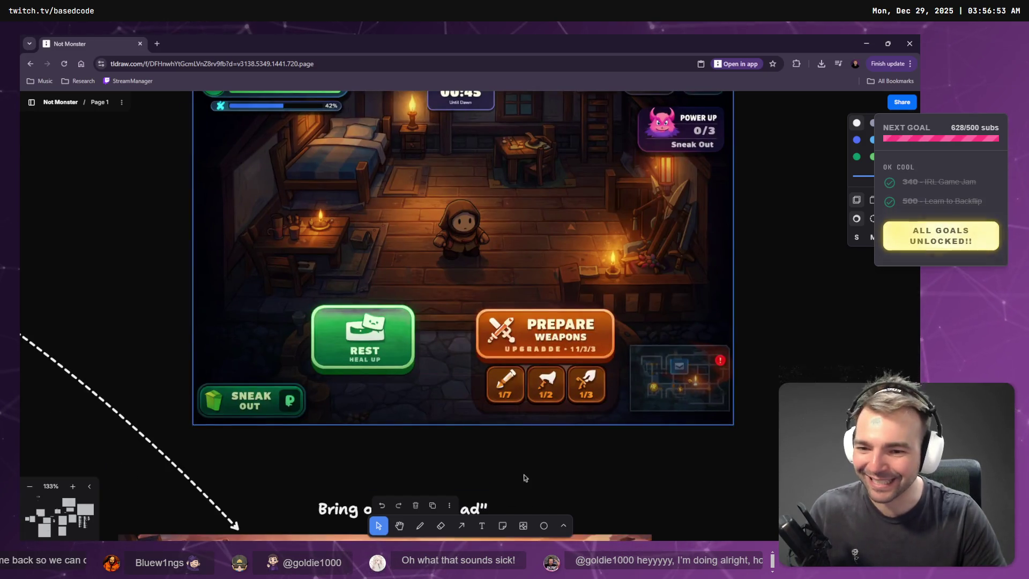
pyautogui.scroll(-10, 606, 306)
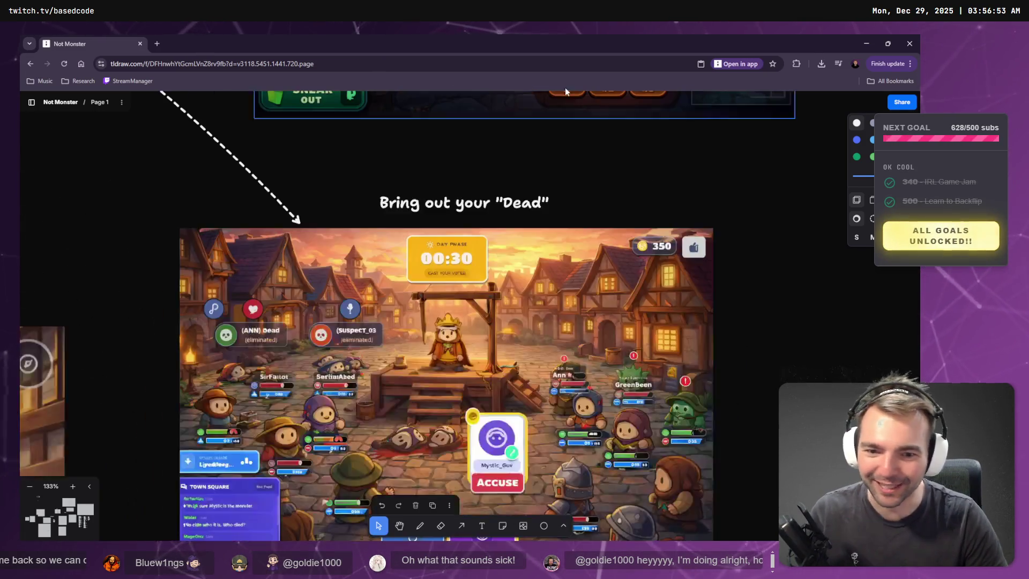
pyautogui.scroll(2, 529, 295)
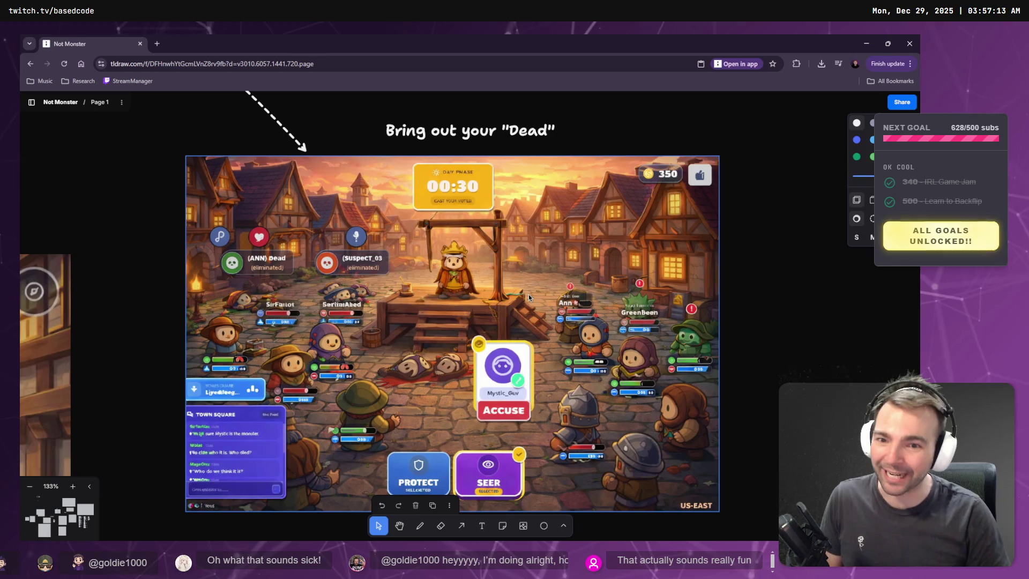
pyautogui.scroll(-10, 528, 294)
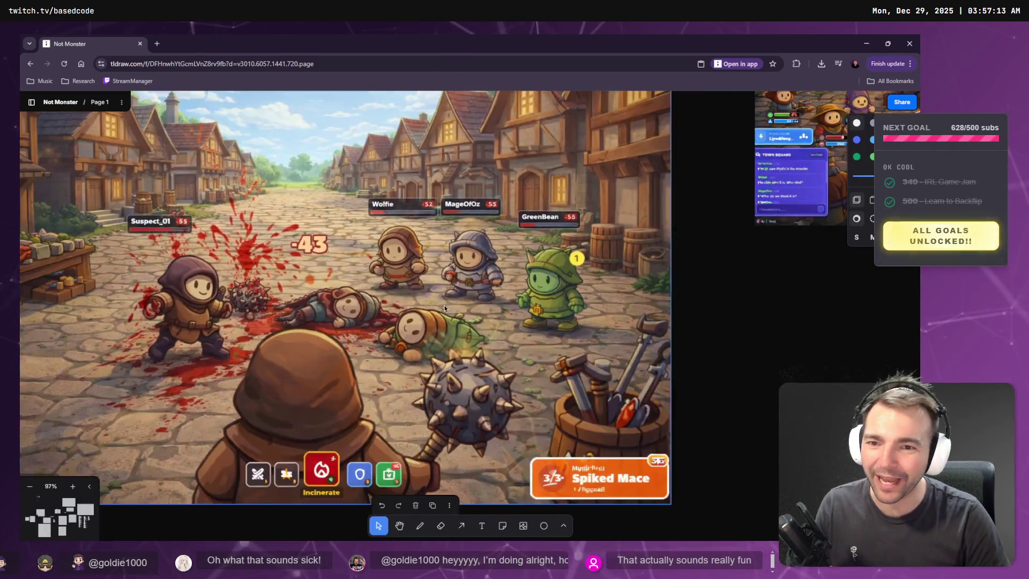
pyautogui.moveTo(443, 308); pyautogui.dragTo(580, 316)
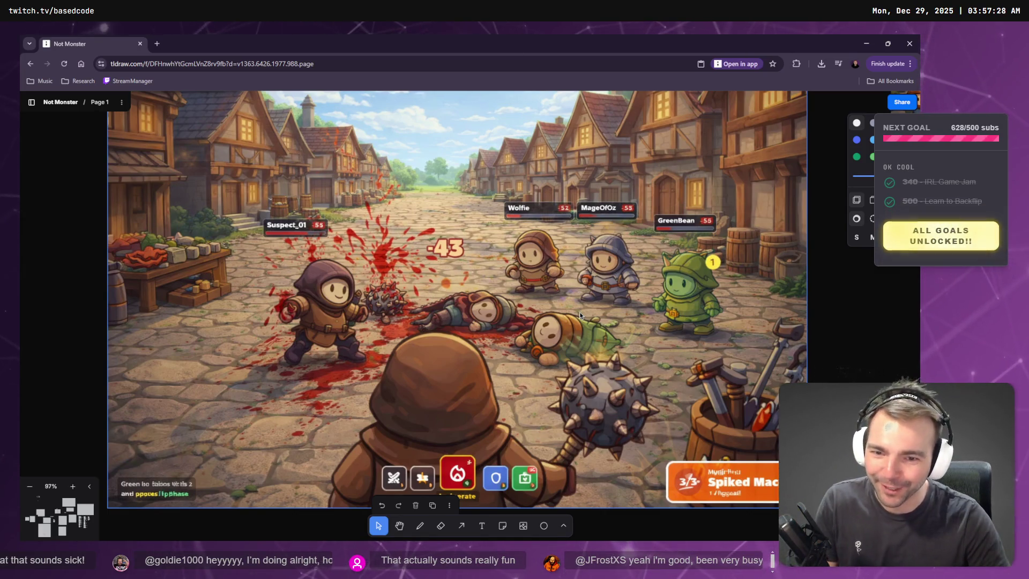
pyautogui.scroll(-5, 288, 274)
pyautogui.moveTo(288, 274); pyautogui.dragTo(447, 314)
pyautogui.scroll(5, 447, 315)
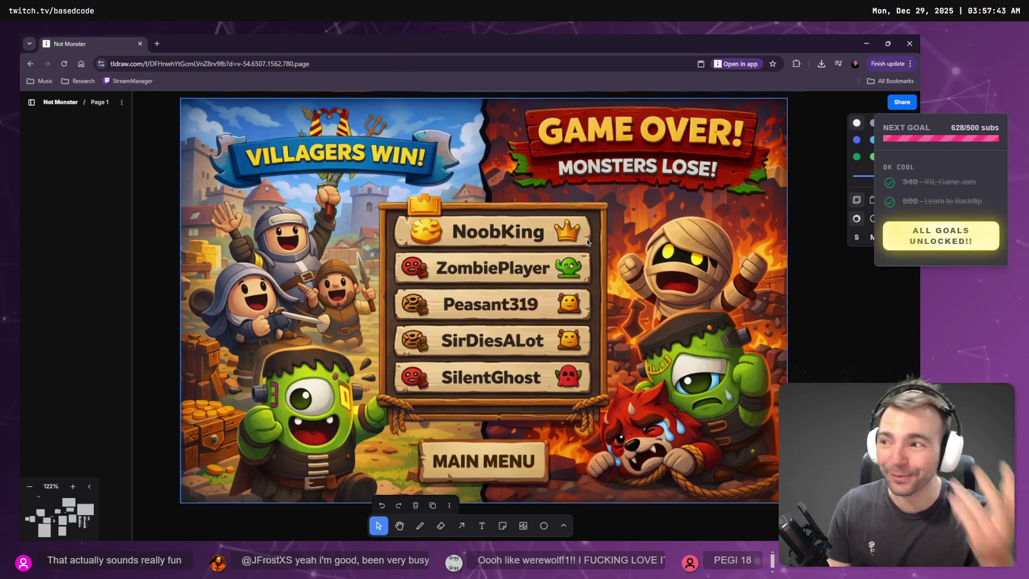
pyautogui.scroll(-6, 553, 237)
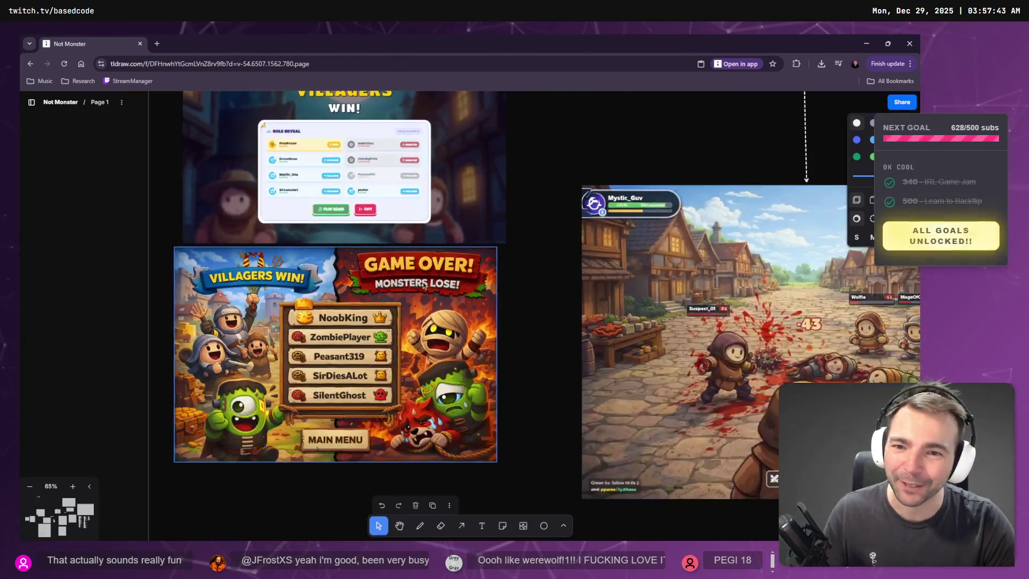
pyautogui.scroll(-5, 626, 264)
pyautogui.scroll(3, 525, 202)
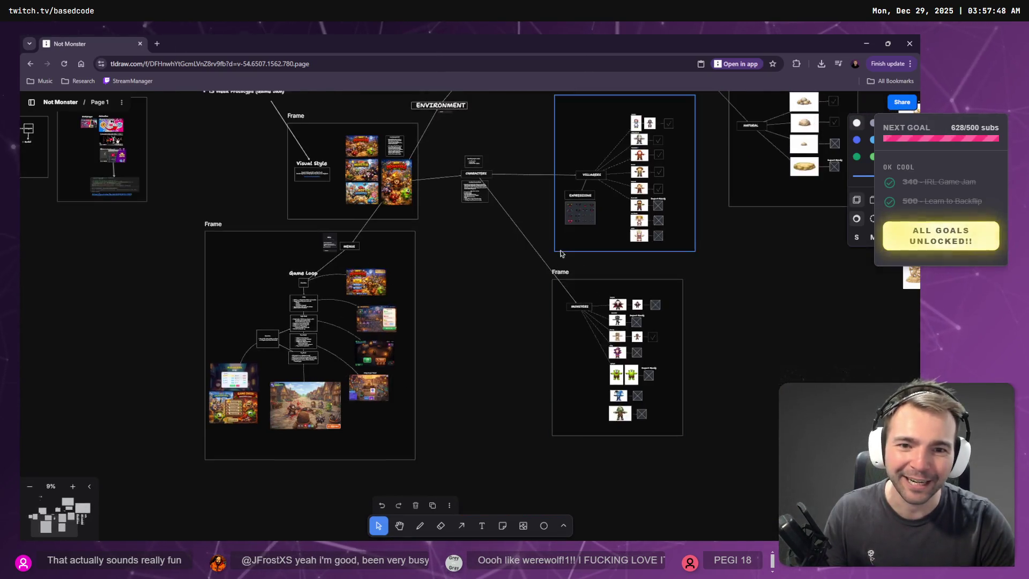
# Pan across the Architecture, Ground, Props, Natural and statue checklist frames, then switch to Godot.
pyautogui.scroll(5, 515, 268)
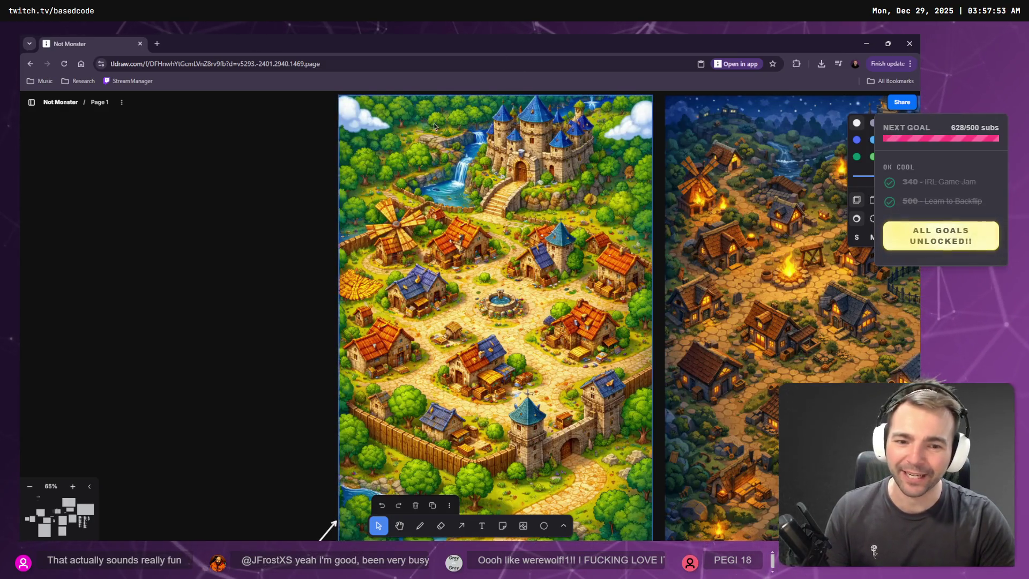
pyautogui.scroll(-5, 619, 288)
pyautogui.scroll(-5, 619, 288)
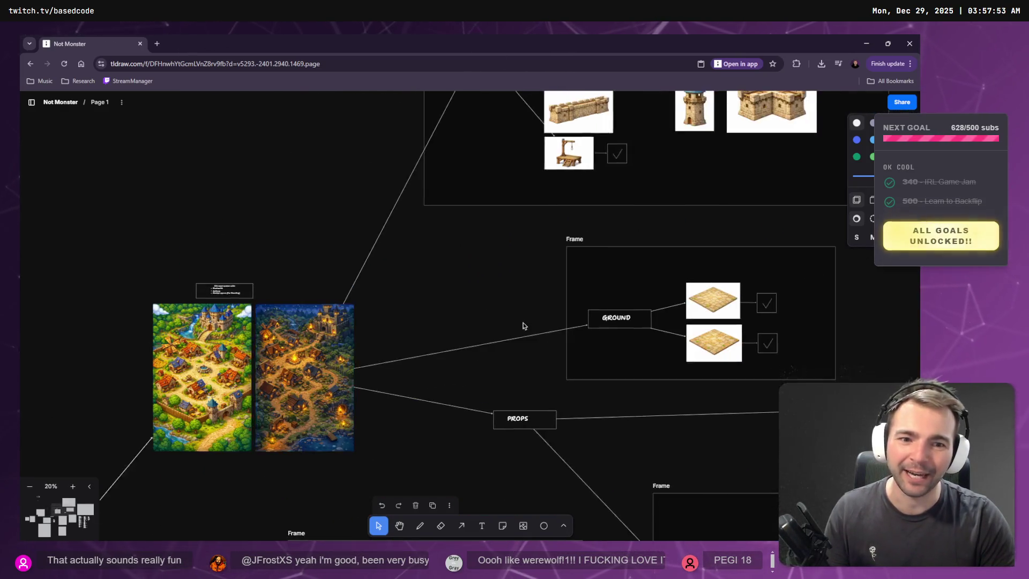
pyautogui.scroll(6, 507, 290)
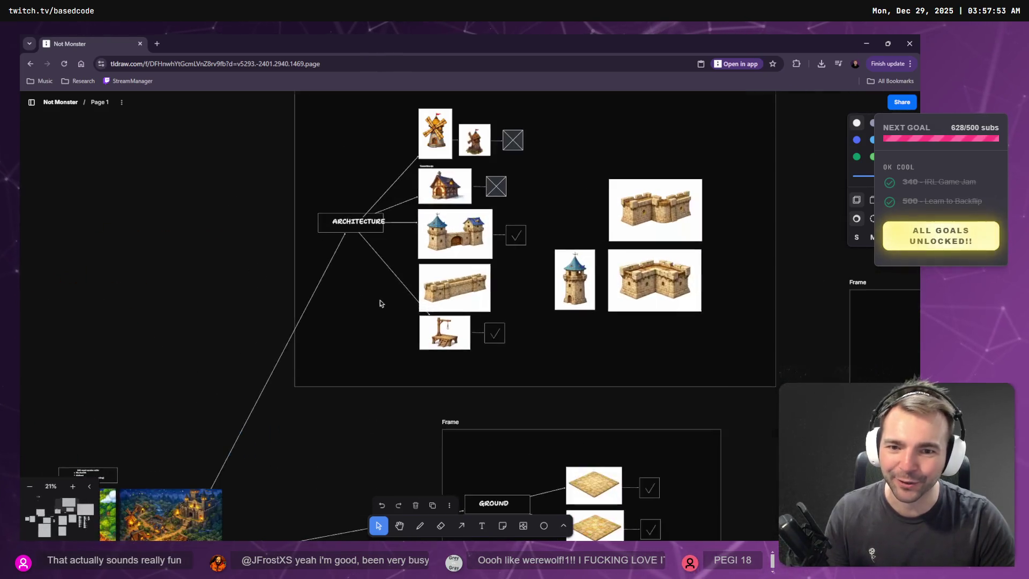
pyautogui.scroll(-10, 424, 309)
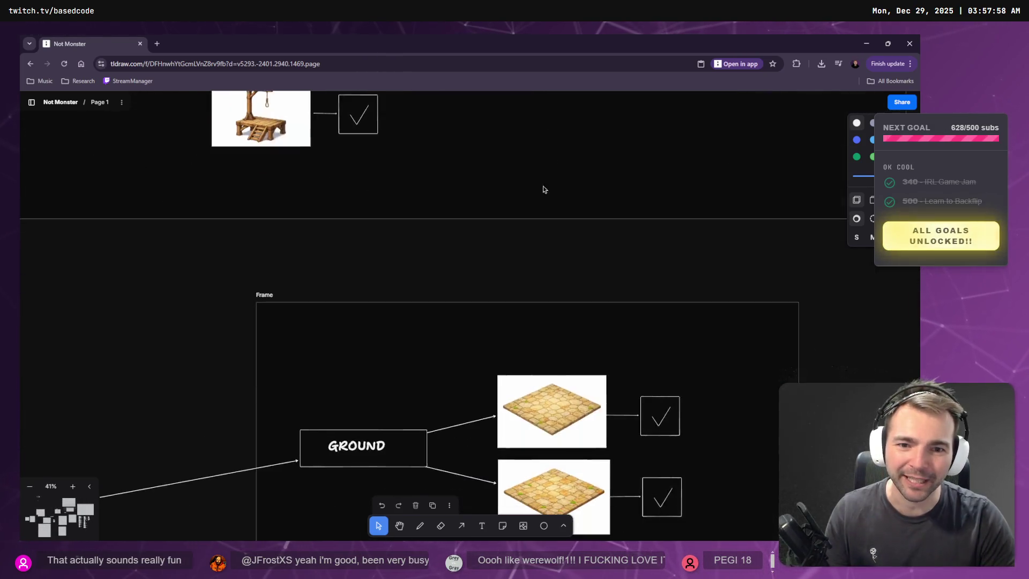
pyautogui.hscroll(5, 480, 340)
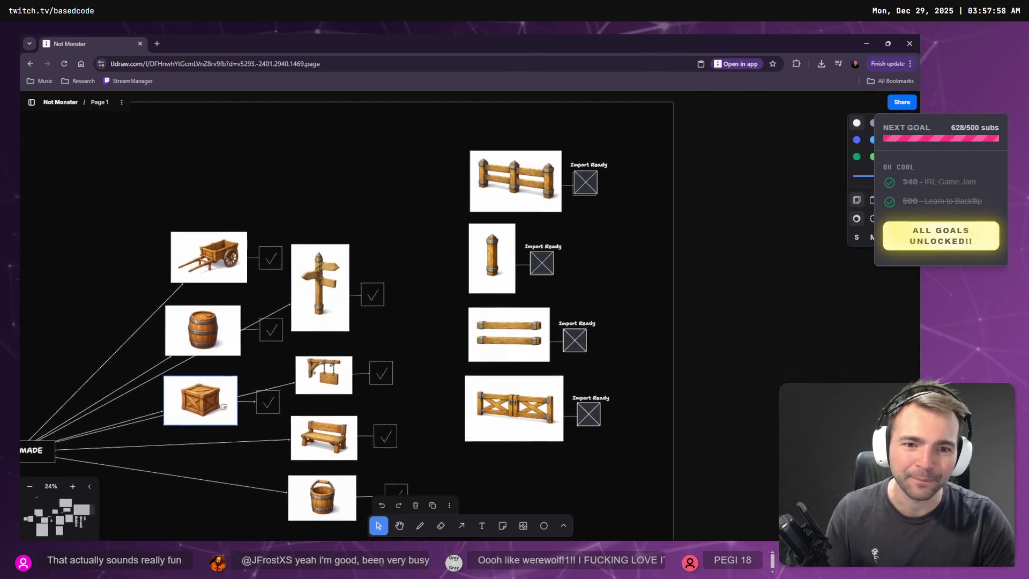
pyautogui.scroll(-10, 480, 341)
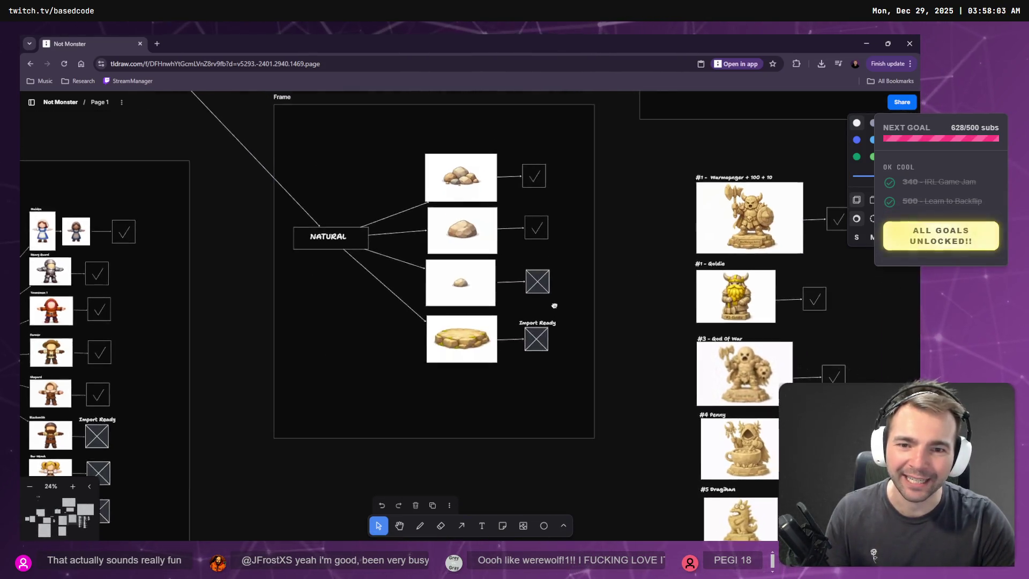
pyautogui.hscroll(-6, 536, 300)
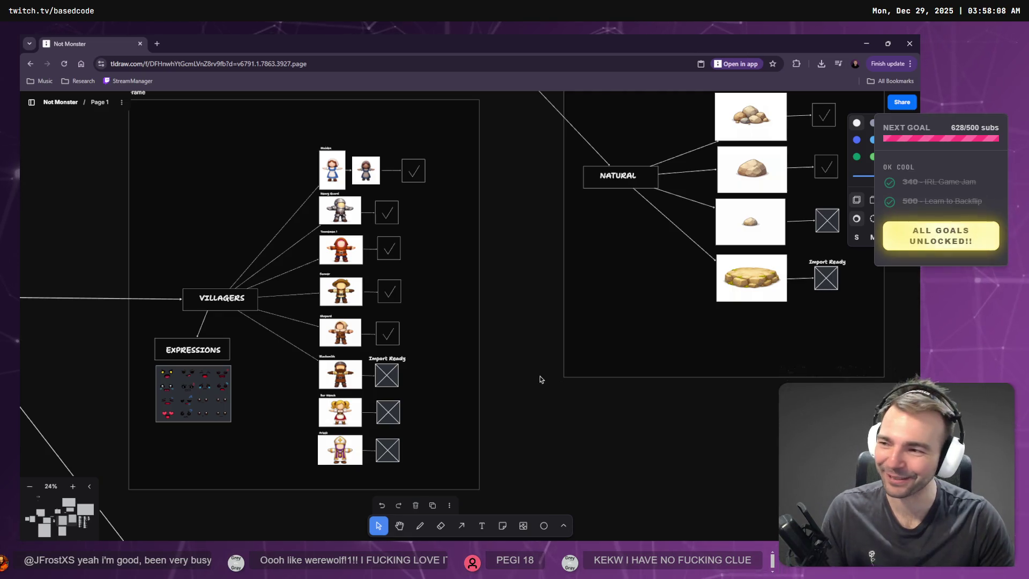
pyautogui.hscroll(5, 616, 400)
pyautogui.scroll(5, 533, 372)
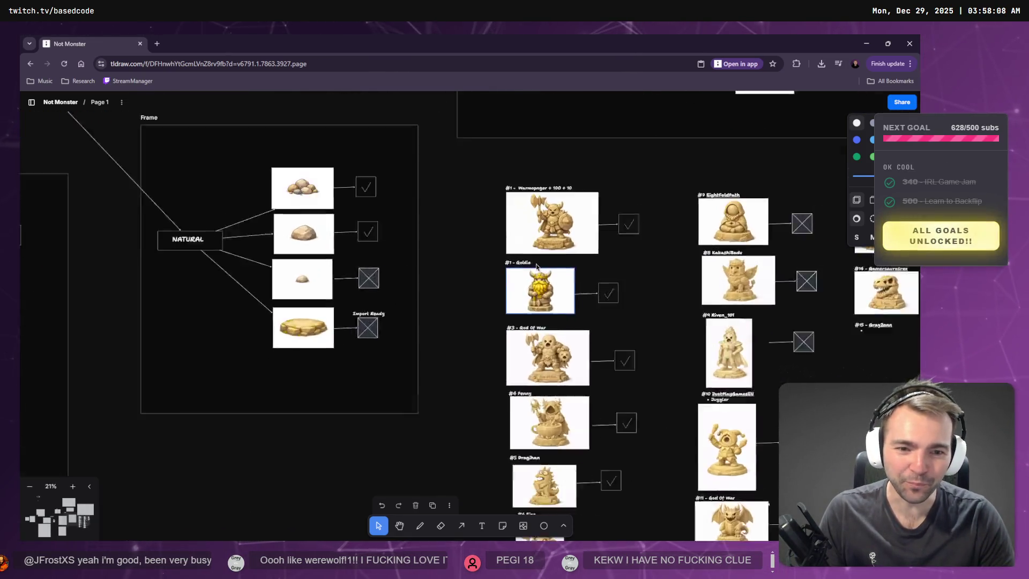
pyautogui.scroll(1, 429, 252)
pyautogui.hscroll(2, 374, 279)
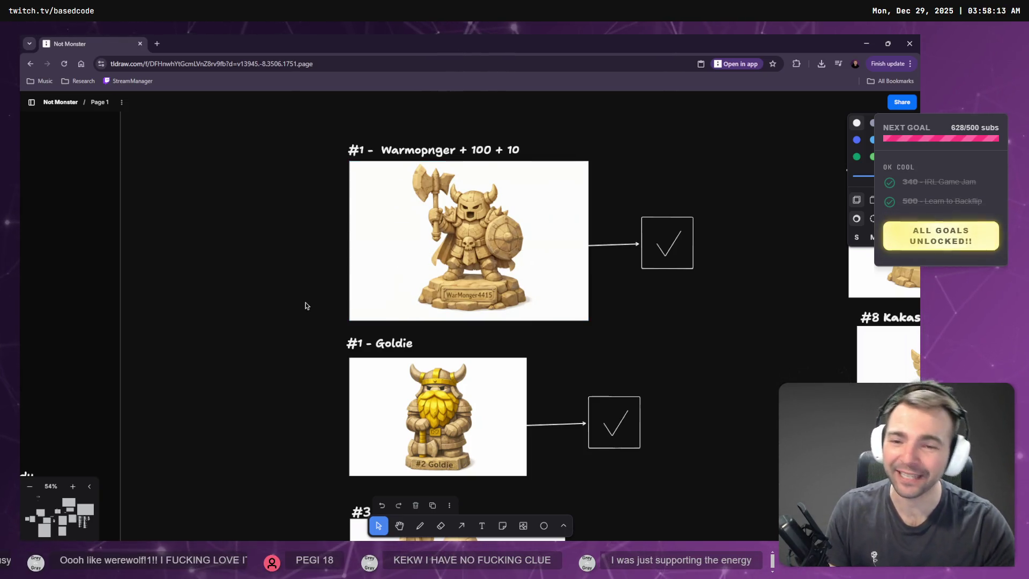
pyautogui.scroll(-5, 440, 342)
pyautogui.scroll(2, 359, 175)
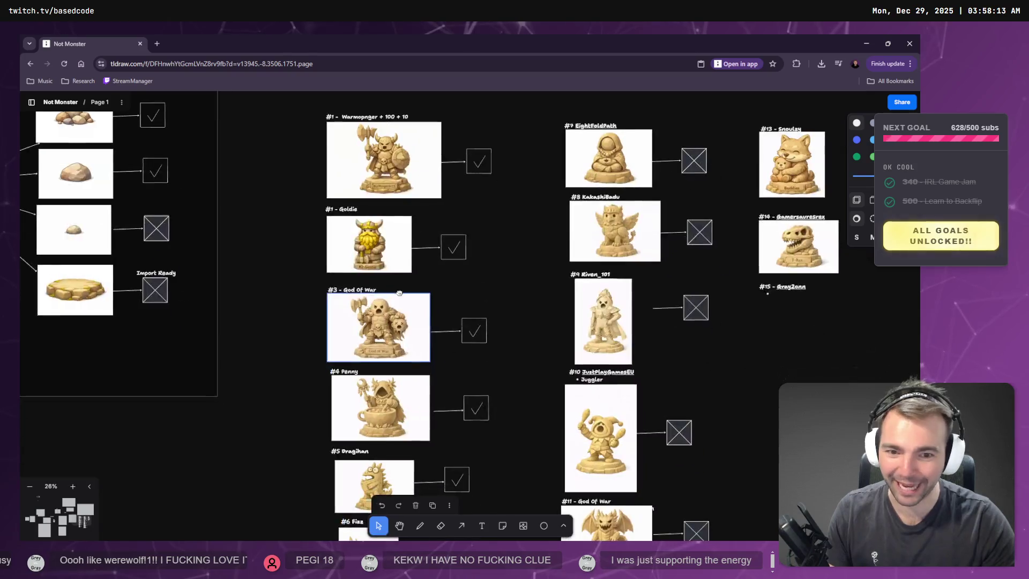
pyautogui.scroll(-3, 359, 175)
pyautogui.scroll(5, 392, 241)
pyautogui.hscroll(2, 392, 241)
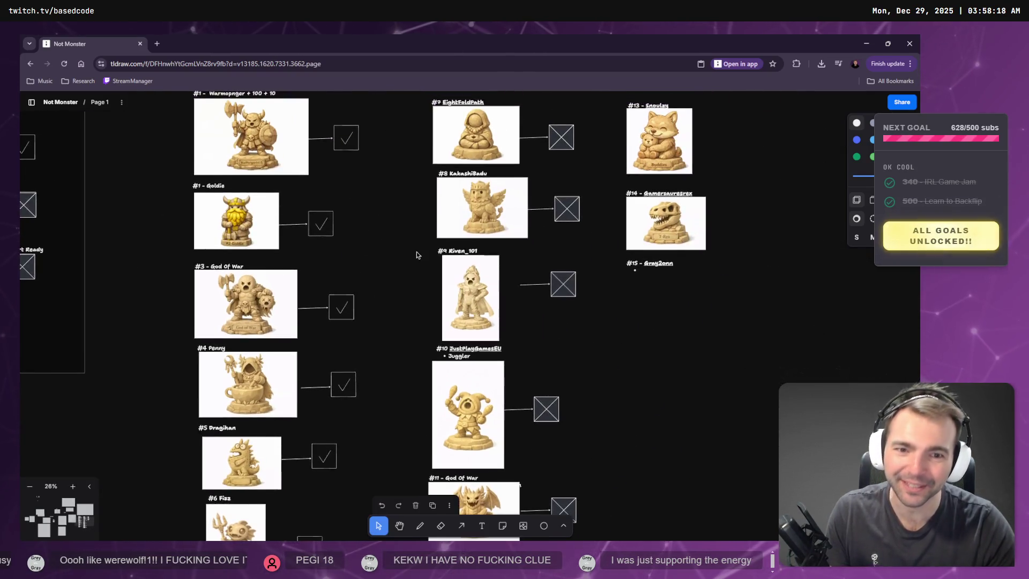
pyautogui.scroll(-1, 402, 306)
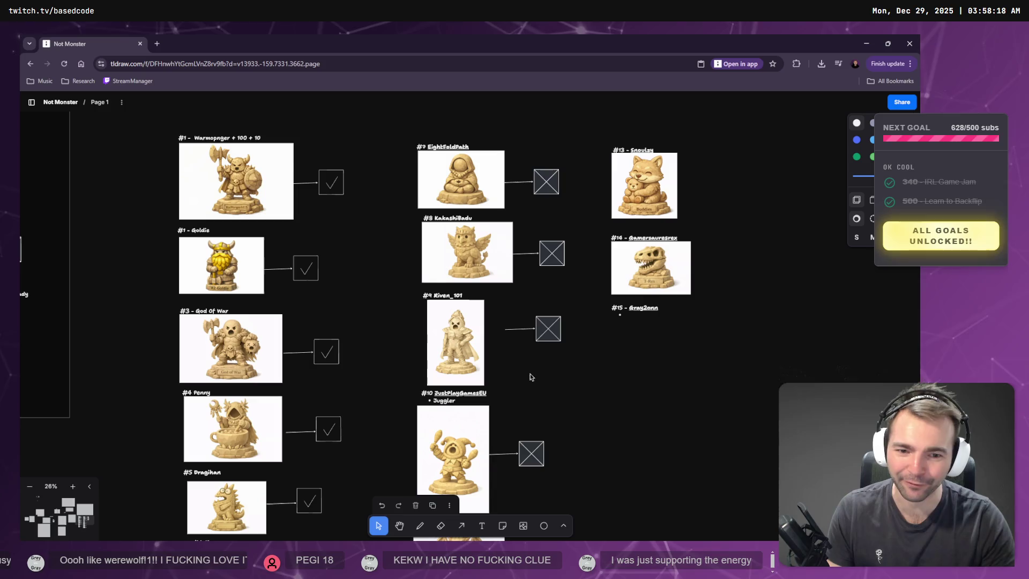
pyautogui.scroll(-10, 519, 427)
pyautogui.scroll(8, 609, 311)
pyautogui.hscroll(4, 609, 311)
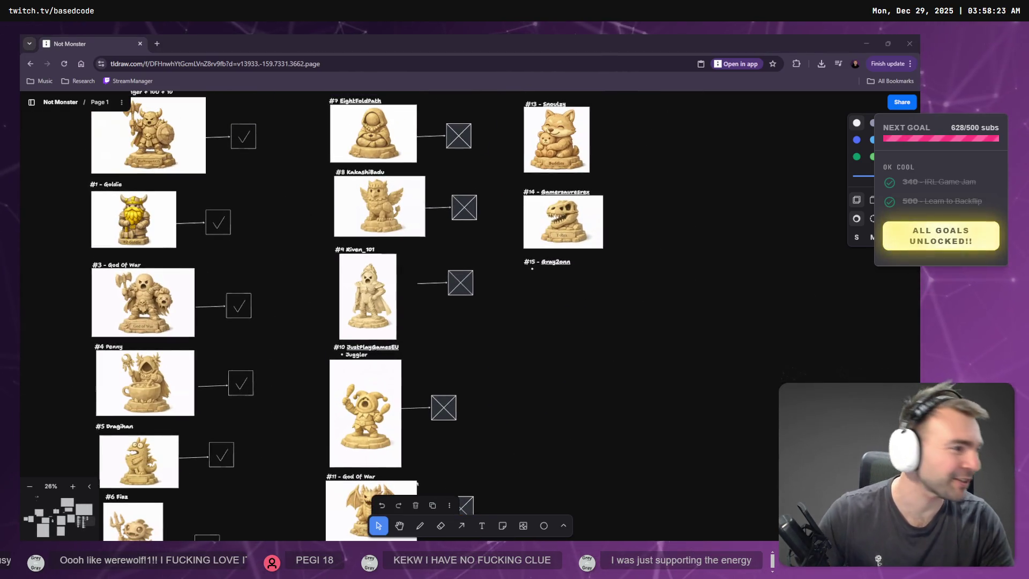
pyautogui.hotkey('alt', 'Tab')
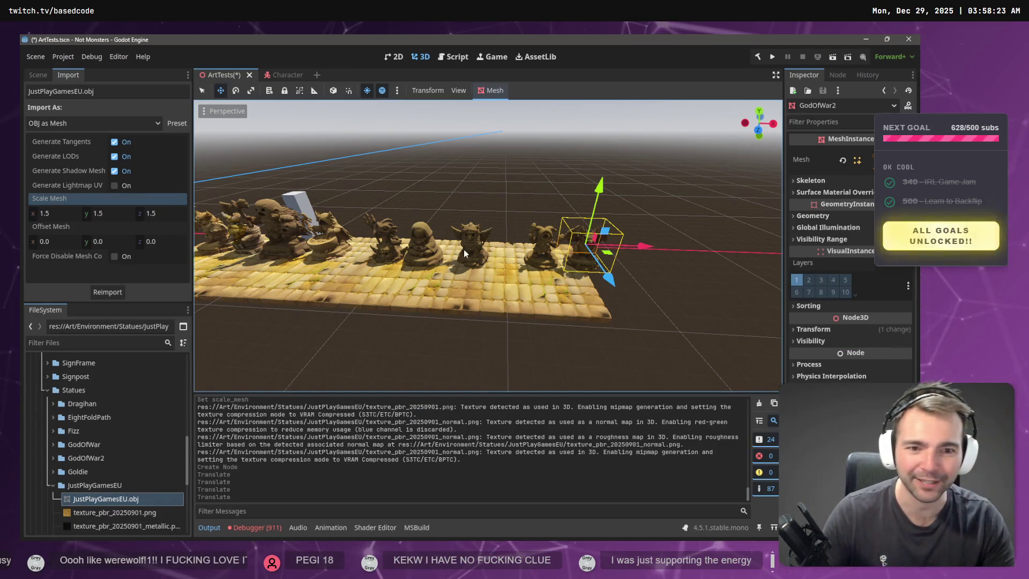
# Orbit the view along the statue row and collapse the JustPlayGamesEU folder.
pyautogui.moveTo(724, 231); pyautogui.dragTo(603, 227)
pyautogui.moveTo(465, 262)
pyautogui.mouseDown()
pyautogui.moveTo(395, 243)
pyautogui.moveTo(325, 195)
pyautogui.moveTo(468, 204)
pyautogui.moveTo(590, 189)
pyautogui.moveTo(628, 210)
pyautogui.mouseUp()
pyautogui.scroll(-3, 487, 245)
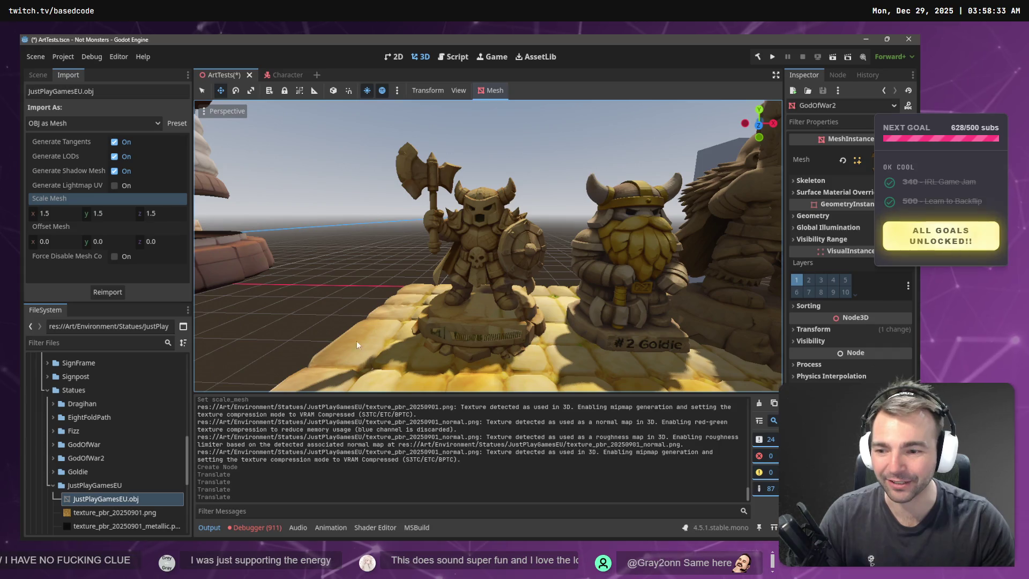
pyautogui.click(54, 486)
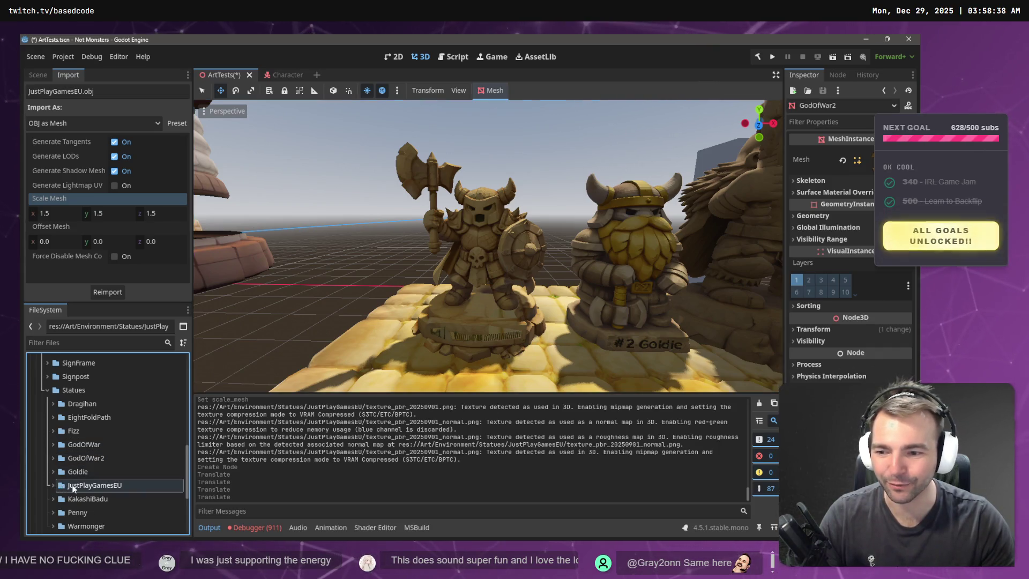
# Fly past the God of War, teacup and eagle statues toward the path, house and tower.
pyautogui.press('d')
pyautogui.press('w')
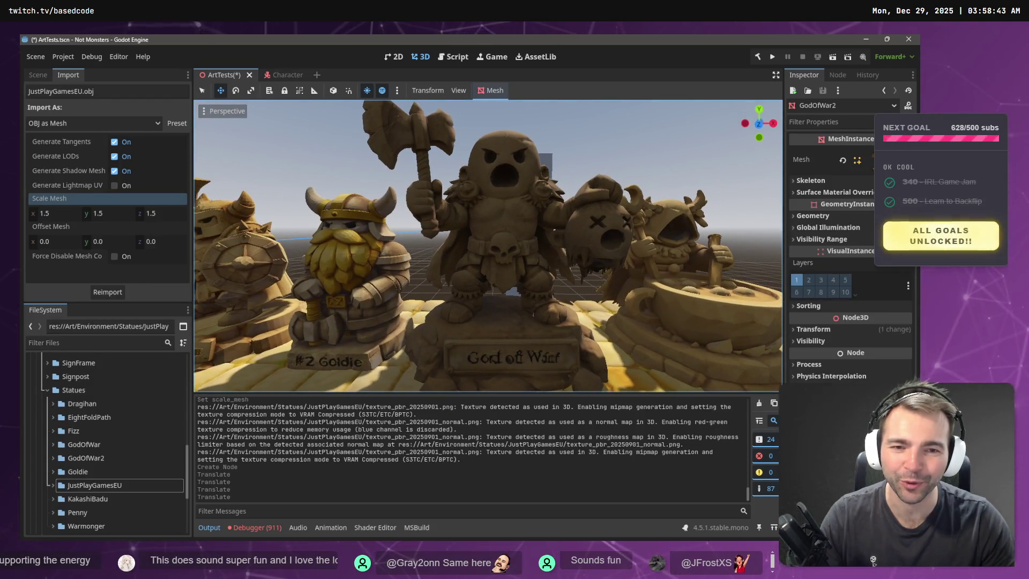
pyautogui.press('d')
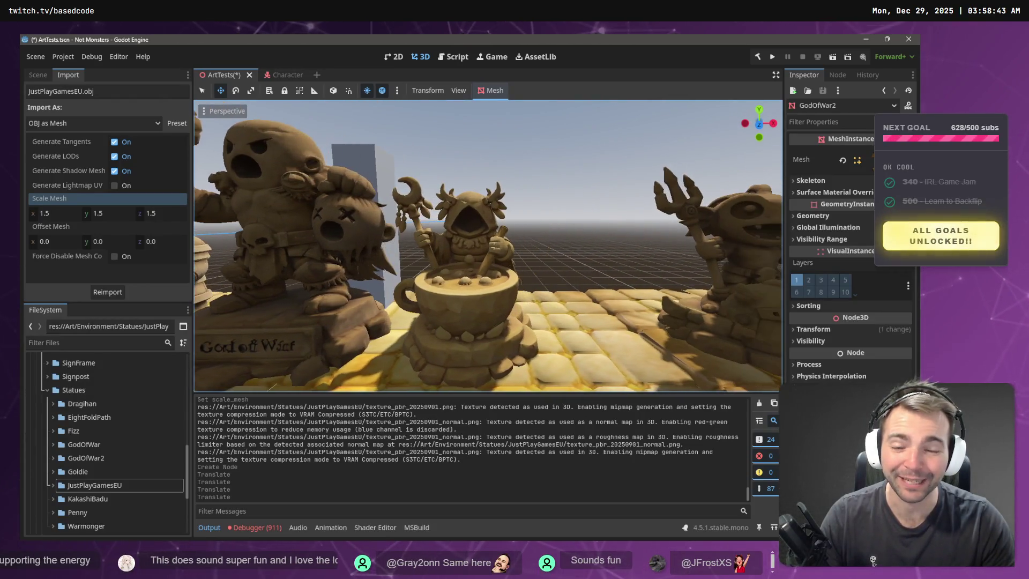
pyautogui.press('w')
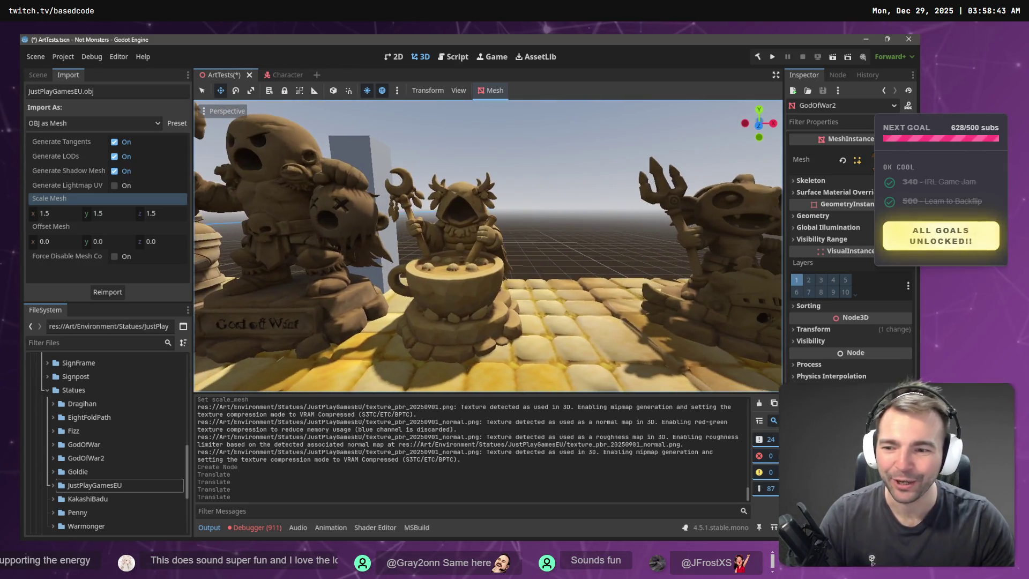
pyautogui.press('d')
pyautogui.press('w')
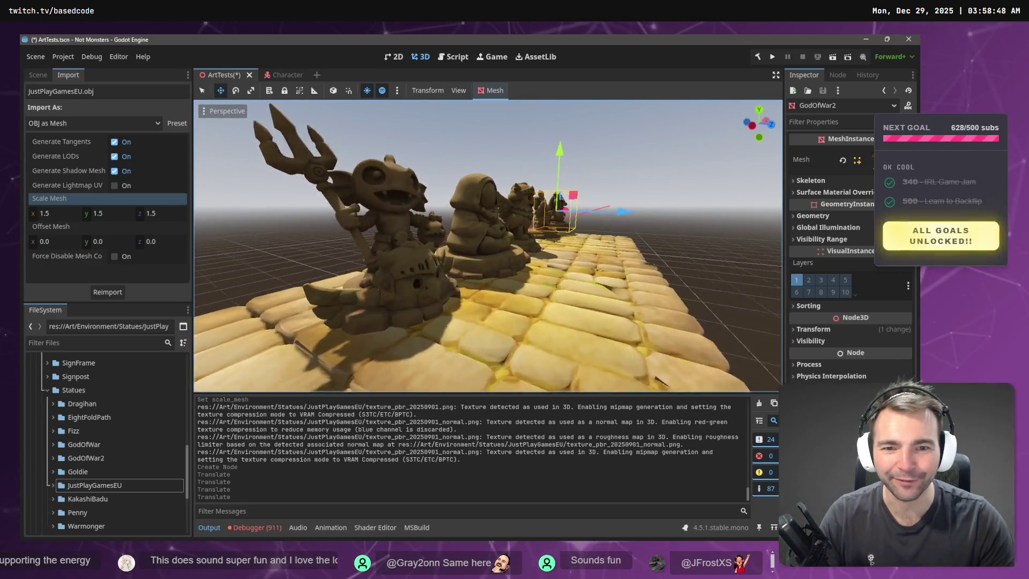
pyautogui.press('w')
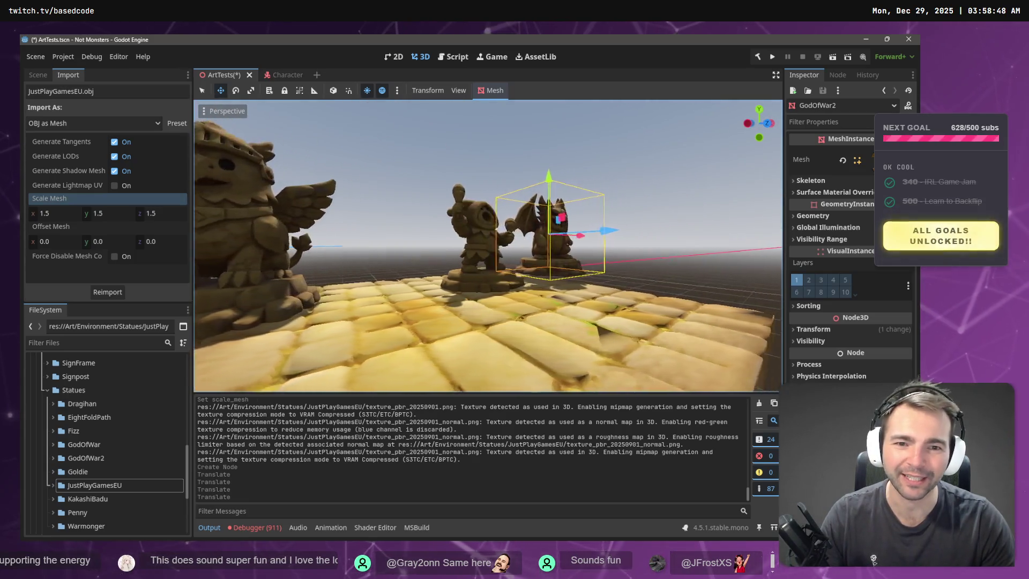
pyautogui.moveTo(488, 246); pyautogui.dragTo(408, 245)
pyautogui.press('w')
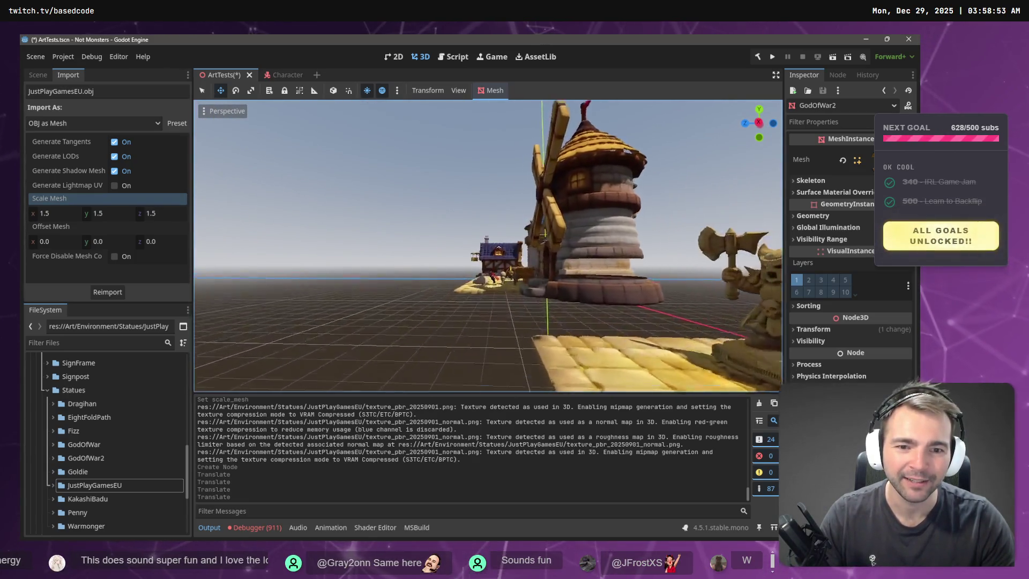
pyautogui.moveTo(487, 245)
pyautogui.mouseDown()
pyautogui.moveTo(435, 245)
pyautogui.moveTo(483, 246)
pyautogui.mouseUp()
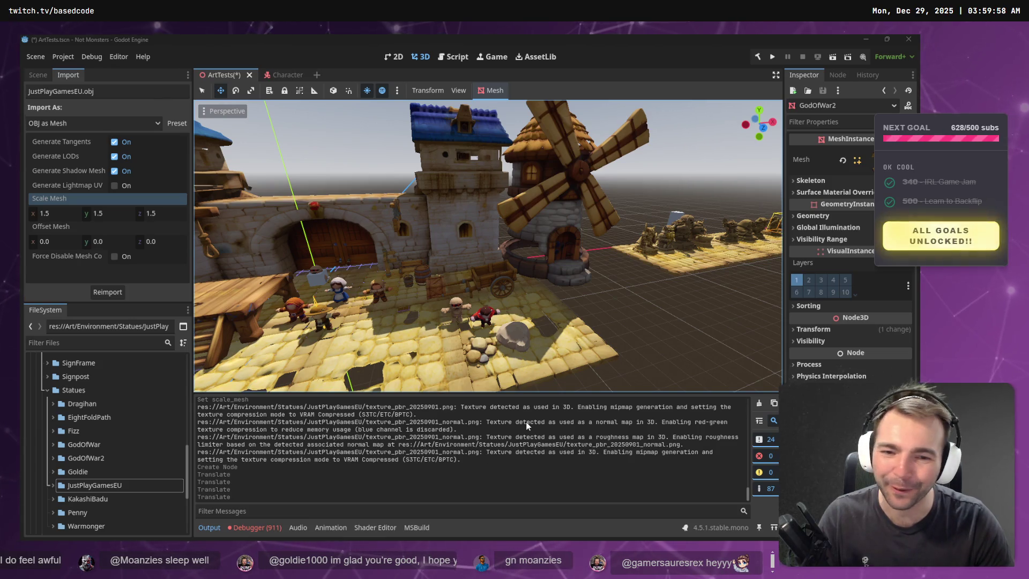
# Orbit the scene from the windmill to the stone wall, then return to the tldraw board.
pyautogui.moveTo(601, 296)
pyautogui.mouseDown()
pyautogui.moveTo(343, 293)
pyautogui.moveTo(629, 287)
pyautogui.mouseUp()
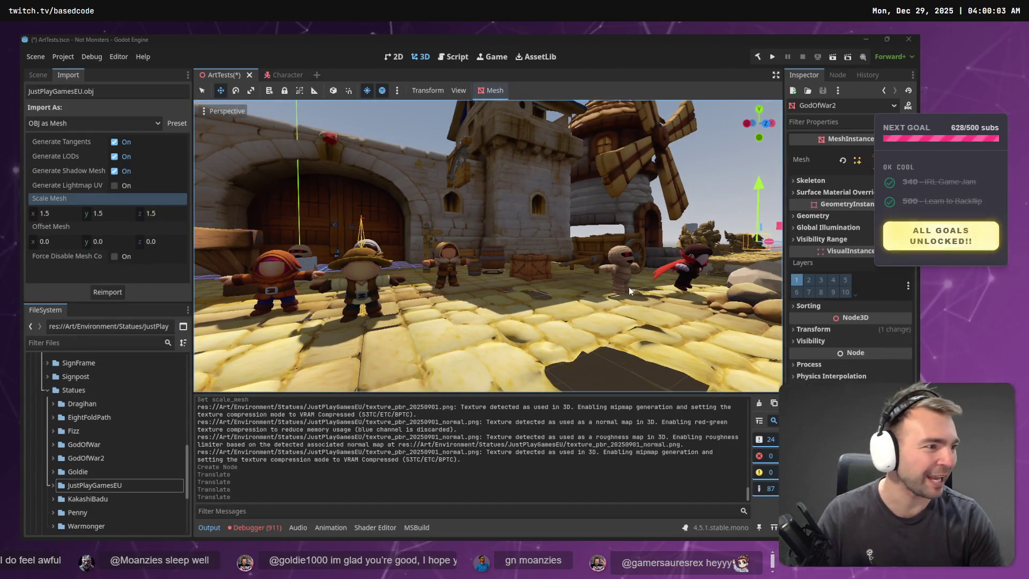
pyautogui.hotkey('alt', 'Tab')
pyautogui.scroll(-5, 283, 276)
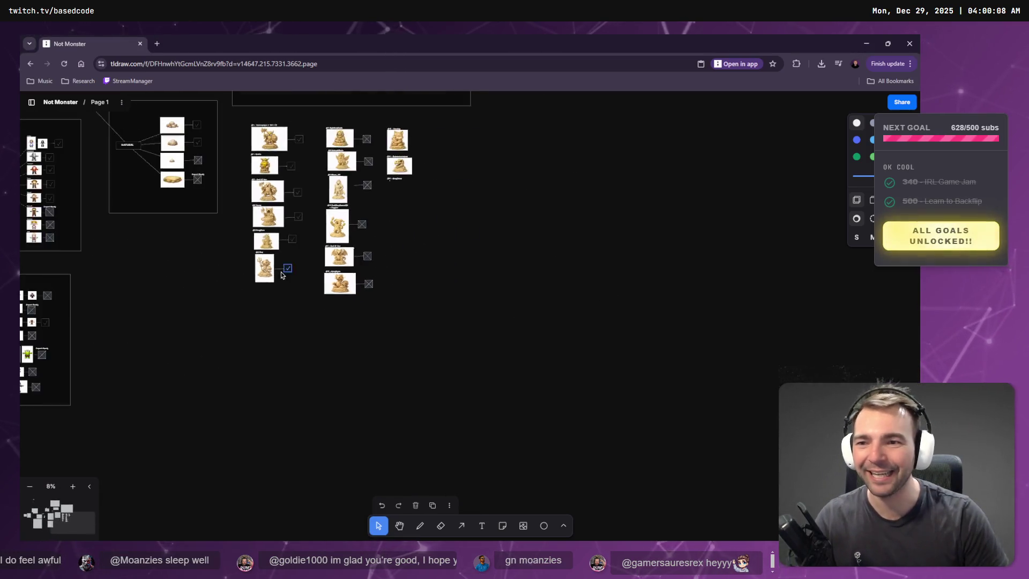
# Zoom out over the Not Monster board, pan to the props and statue boards, then go back to Godot.
pyautogui.scroll(10, 283, 276)
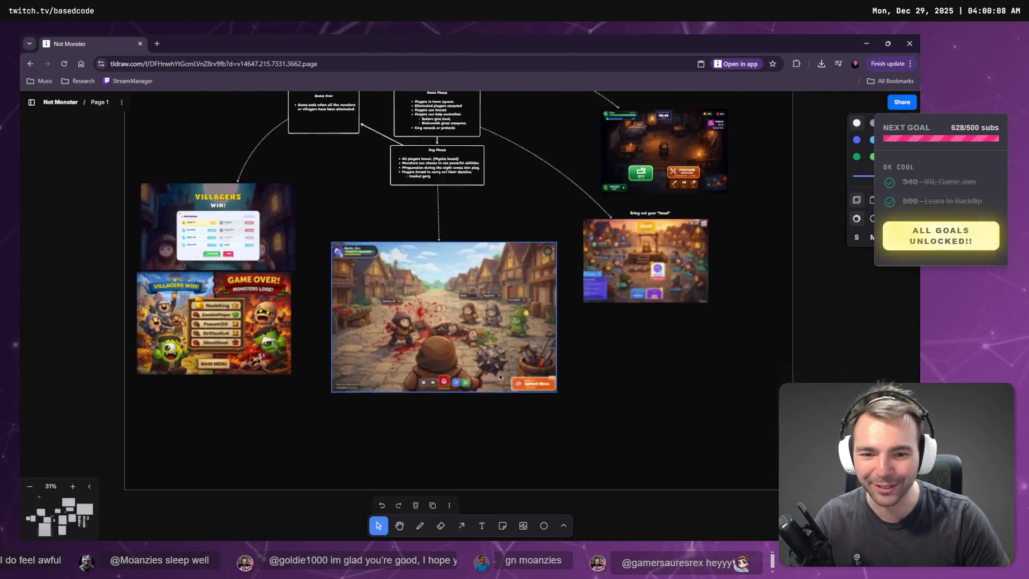
pyautogui.scroll(8, 464, 342)
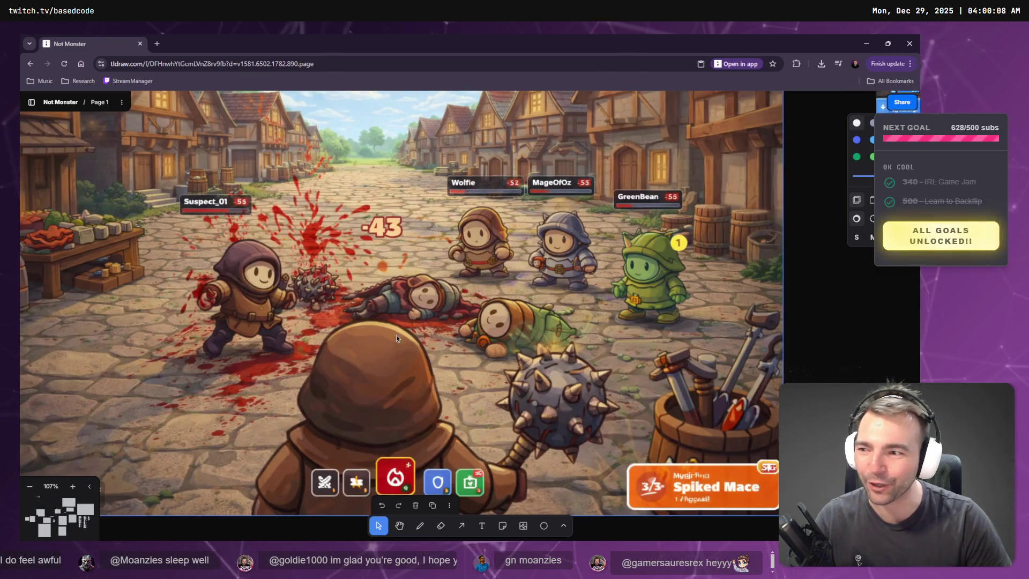
pyautogui.scroll(-8, 409, 318)
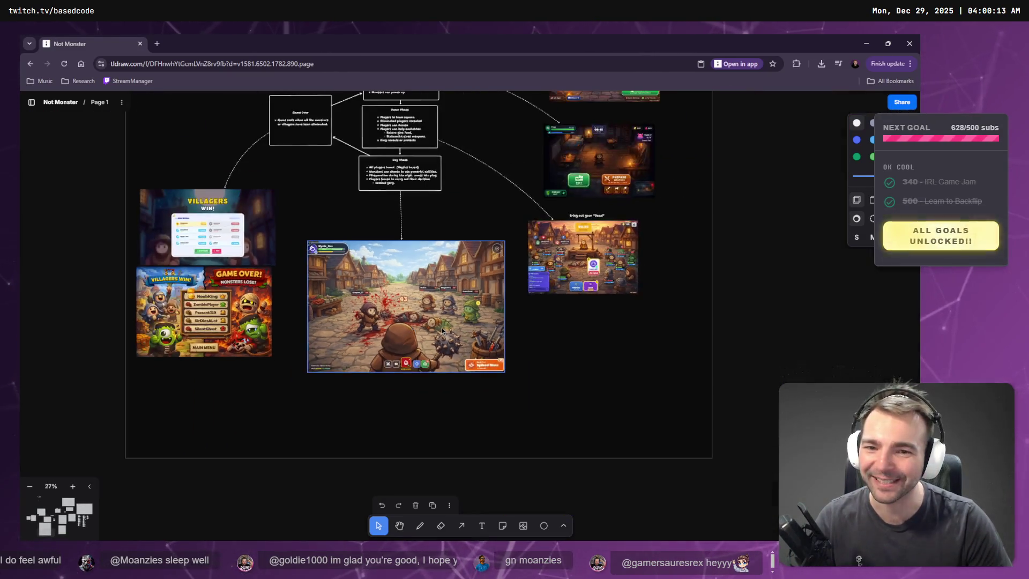
pyautogui.scroll(4, 432, 332)
pyautogui.hscroll(10, 421, 406)
pyautogui.scroll(-5, 421, 406)
pyautogui.hscroll(5, 443, 402)
pyautogui.scroll(5, 443, 402)
pyautogui.hscroll(-8, 767, 328)
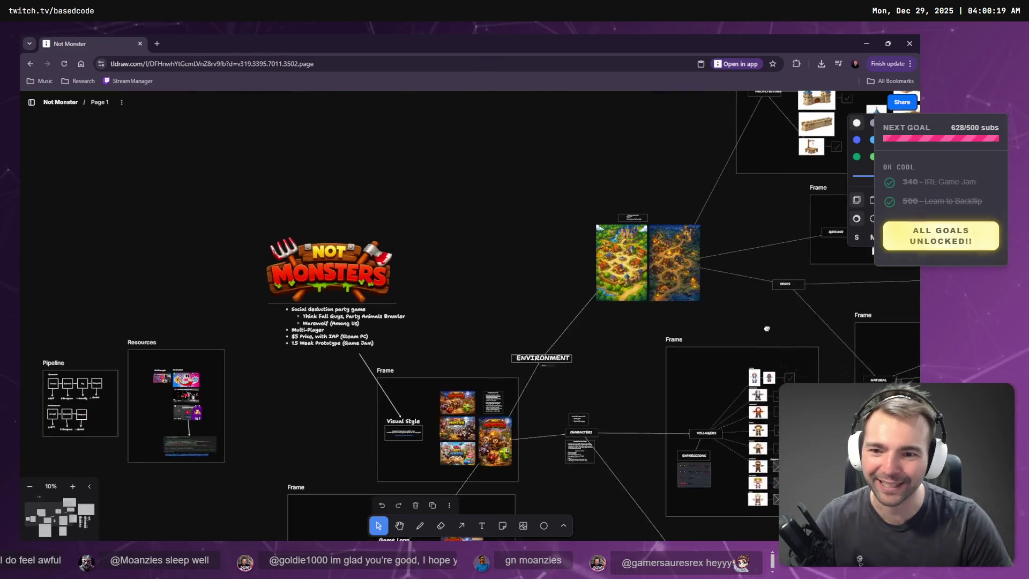
pyautogui.moveTo(767, 328)
pyautogui.mouseDown()
pyautogui.moveTo(484, 299)
pyautogui.moveTo(469, 286)
pyautogui.moveTo(273, 289)
pyautogui.mouseUp()
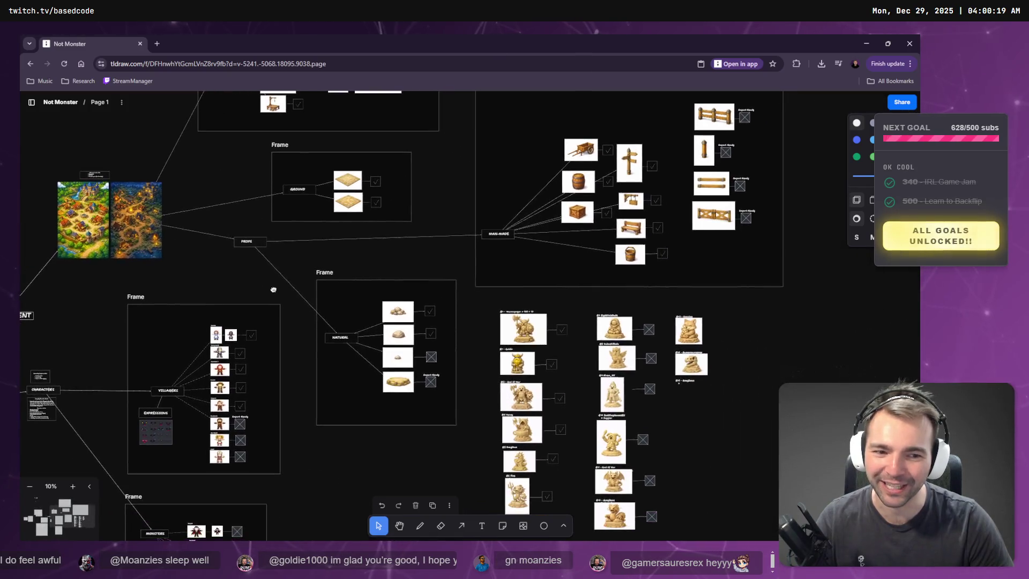
pyautogui.hotkey('alt', 'Tab')
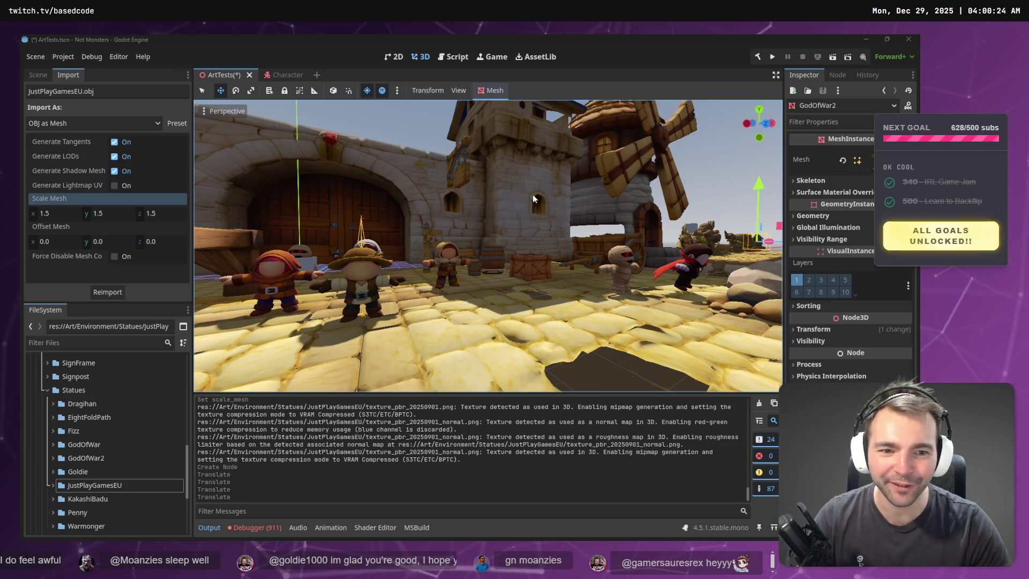
# Frame the GodOfWar2 statue and fly in close to the mummy and vampire before returning to tldraw.
pyautogui.press('f')
pyautogui.press('w')
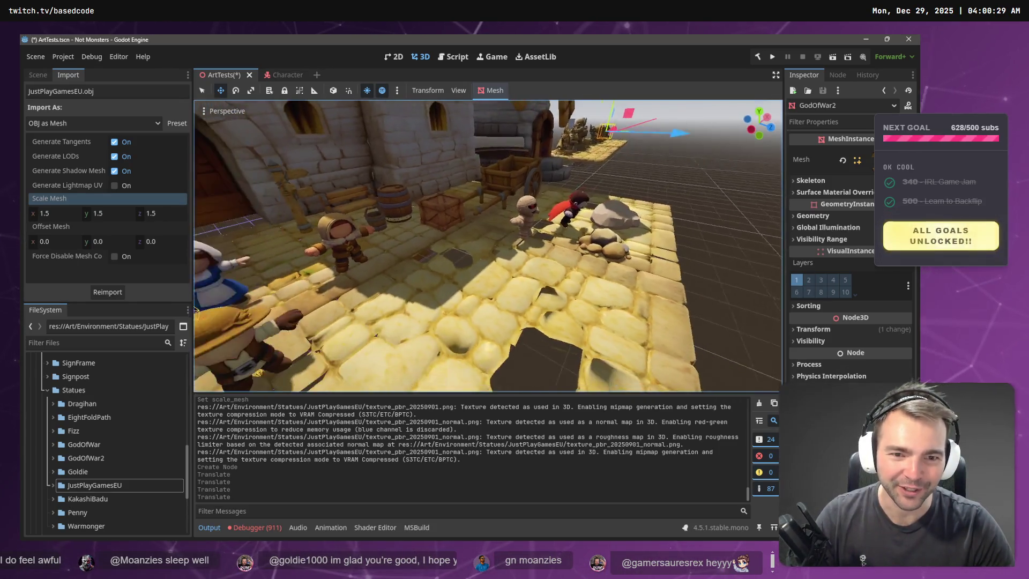
pyautogui.press('w')
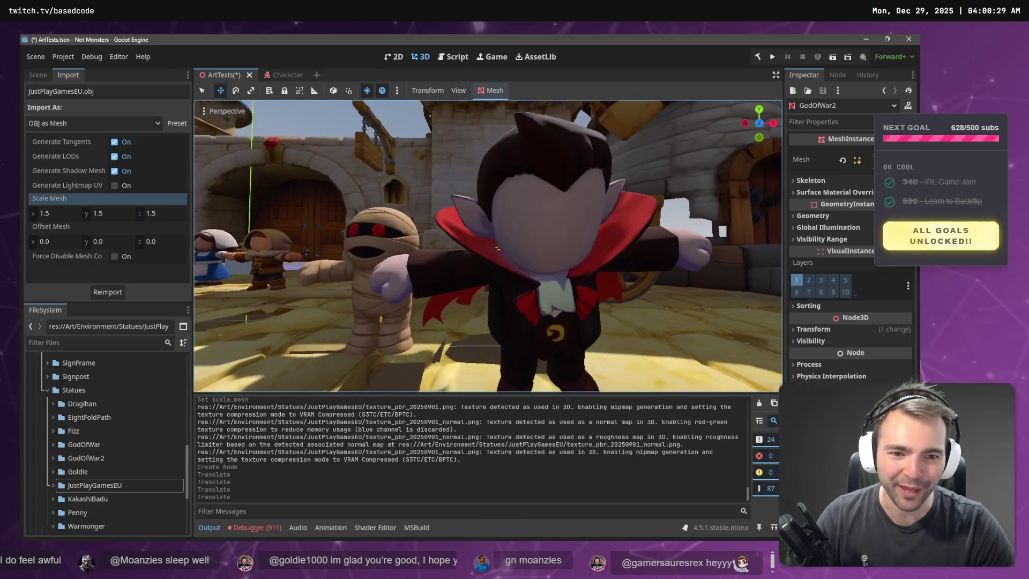
pyautogui.press('a')
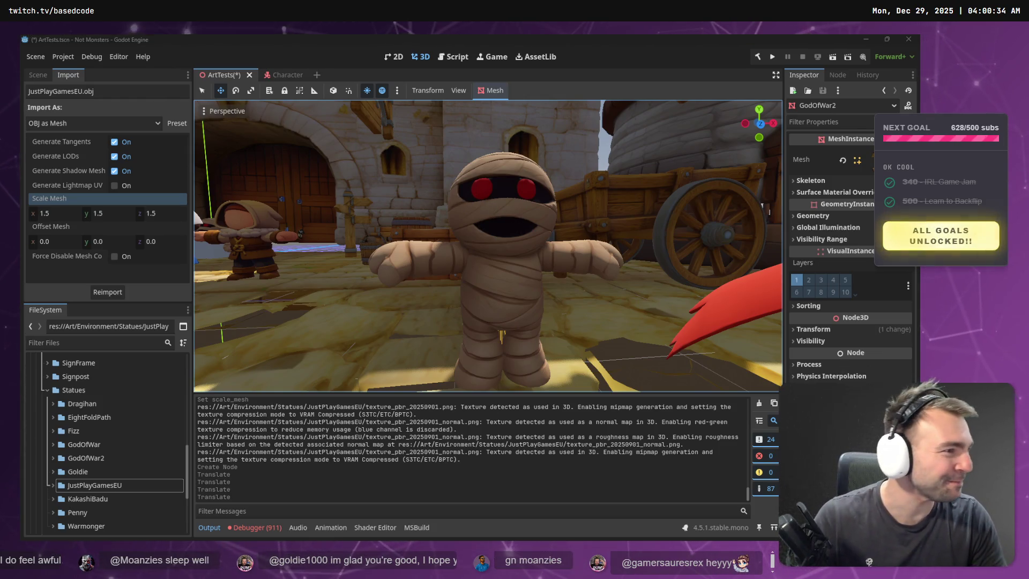
pyautogui.hotkey('alt', 'Tab')
pyautogui.scroll(-4, 544, 287)
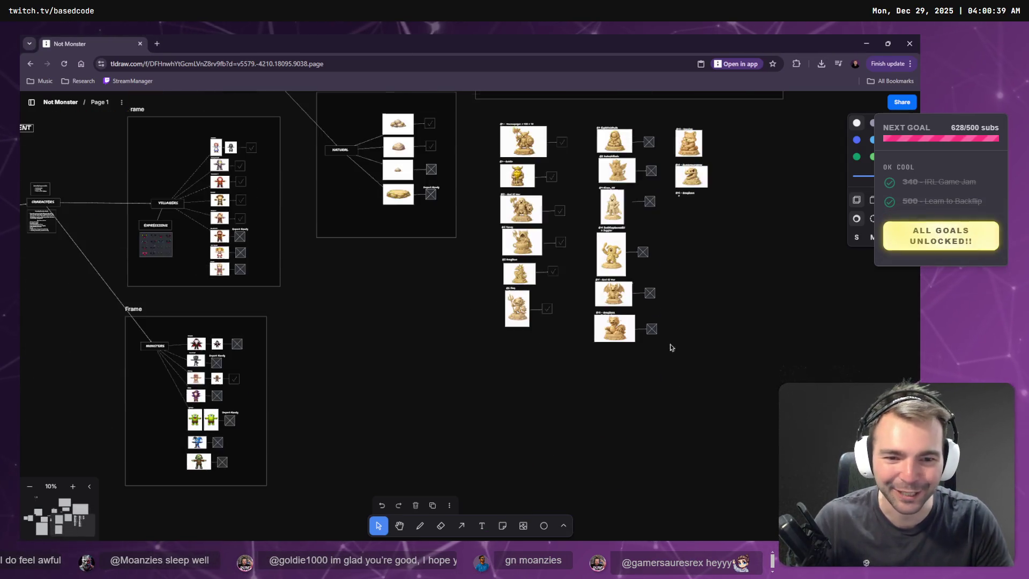
# Download the original #13 Snoulzy image, then turn the caped statue model on the Hunyuan 3D page.
pyautogui.scroll(2, 730, 230)
pyautogui.hscroll(5, 730, 230)
pyautogui.scroll(2, 597, 205)
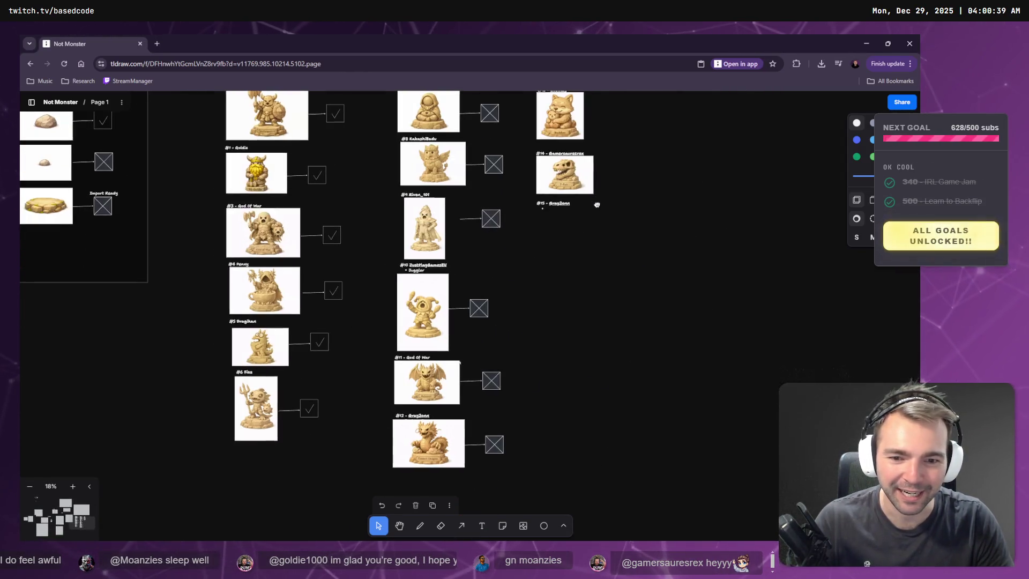
pyautogui.scroll(3, 524, 321)
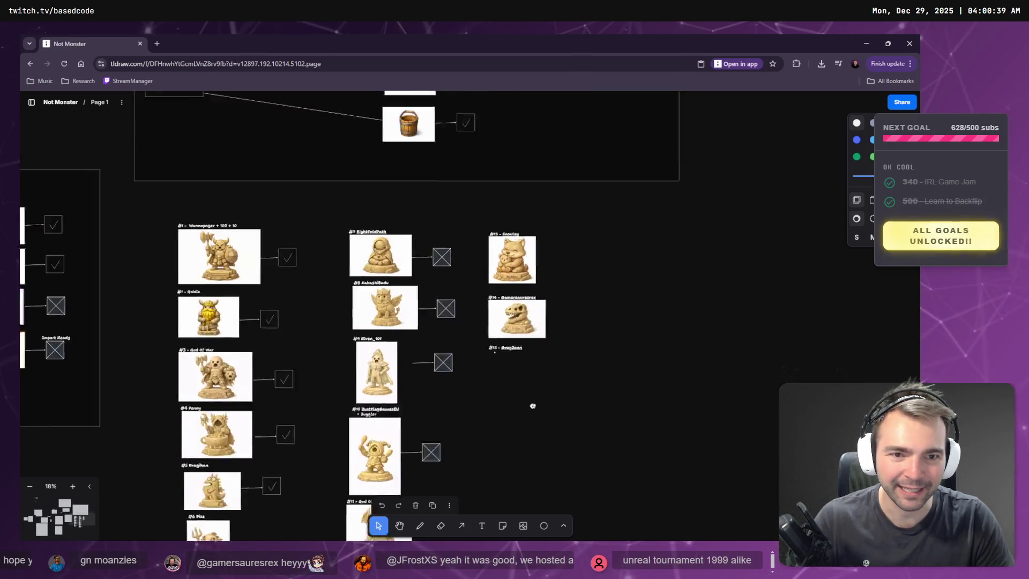
pyautogui.scroll(4, 524, 322)
pyautogui.rightClick(486, 264)
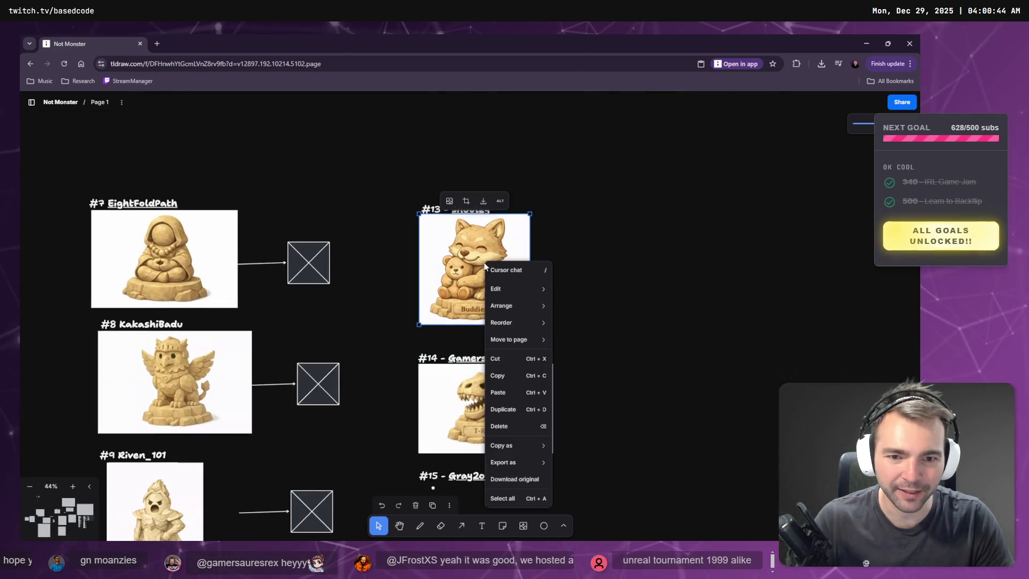
pyautogui.click(519, 478)
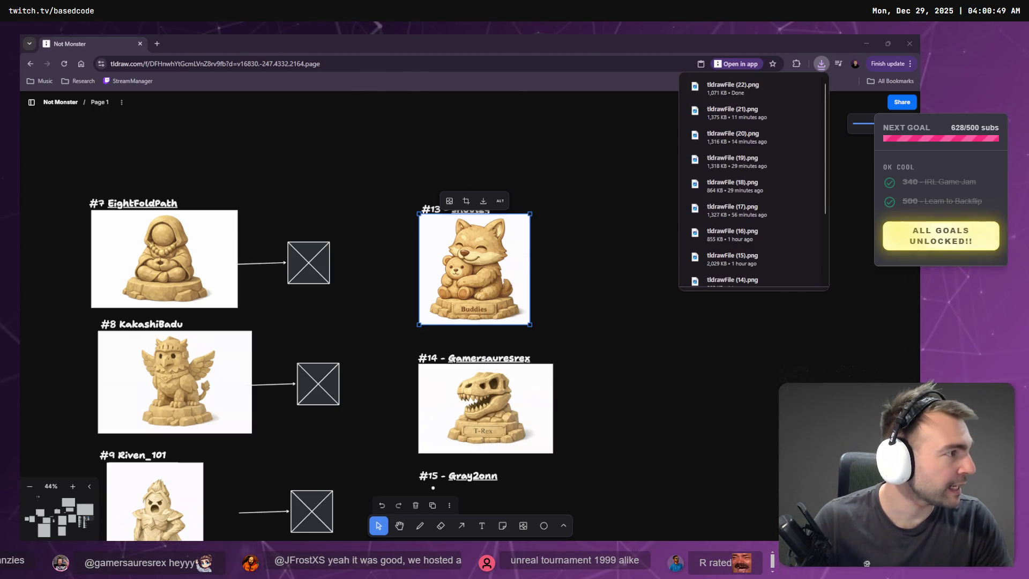
pyautogui.hotkey('alt', 'Tab')
pyautogui.moveTo(502, 327)
pyautogui.mouseDown()
pyautogui.moveTo(630, 314)
pyautogui.moveTo(404, 369)
pyautogui.mouseUp()
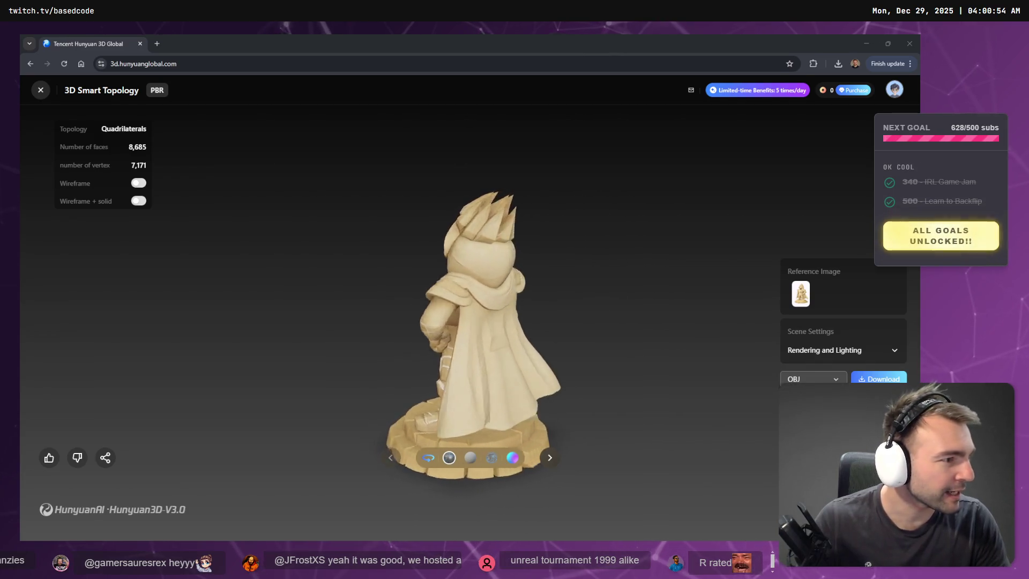
# Download the caped statue model from Hunyuan 3D in OBJ format, then switch back to tldraw.
pyautogui.hotkey('alt', 'Tab')
pyautogui.scroll(-7, 265, 337)
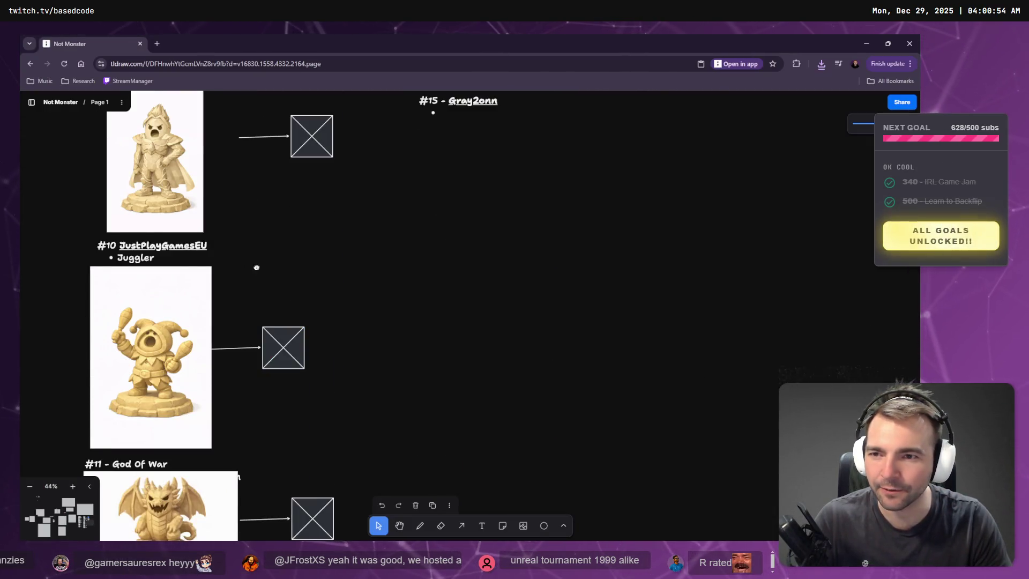
pyautogui.scroll(3, 247, 262)
pyautogui.hotkey('alt', 'Tab')
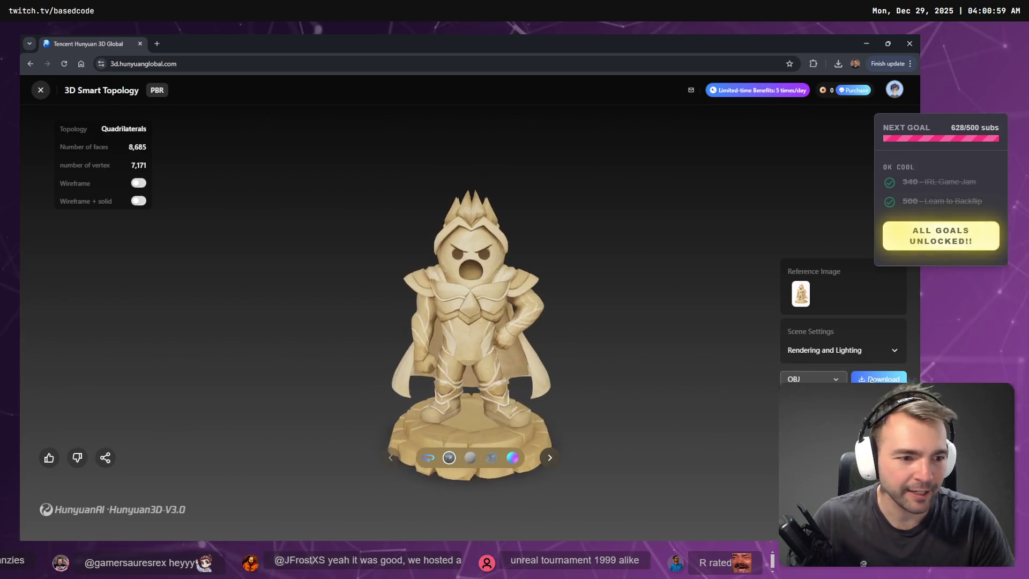
pyautogui.click(864, 380)
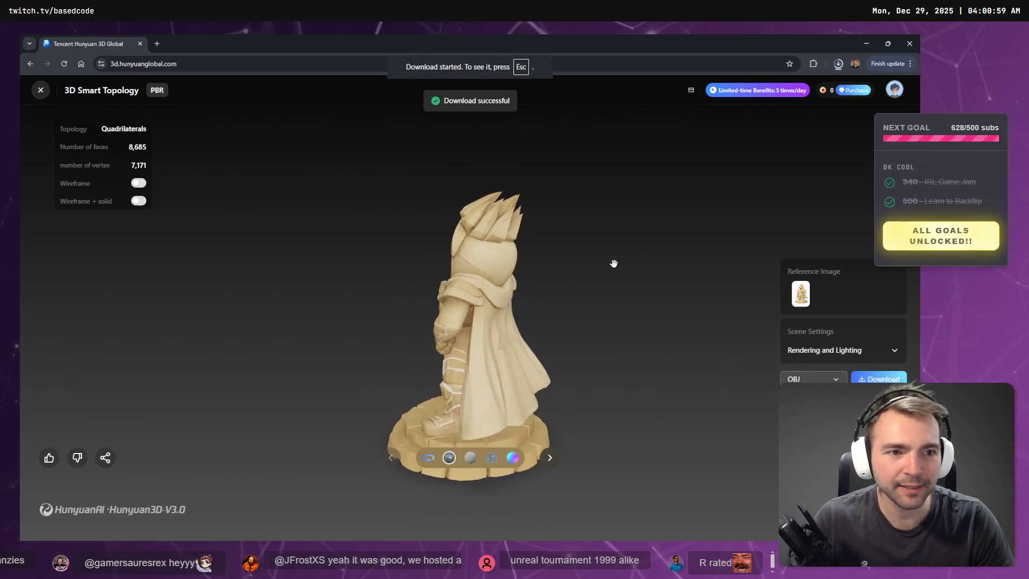
pyautogui.hotkey('alt', 'Tab')
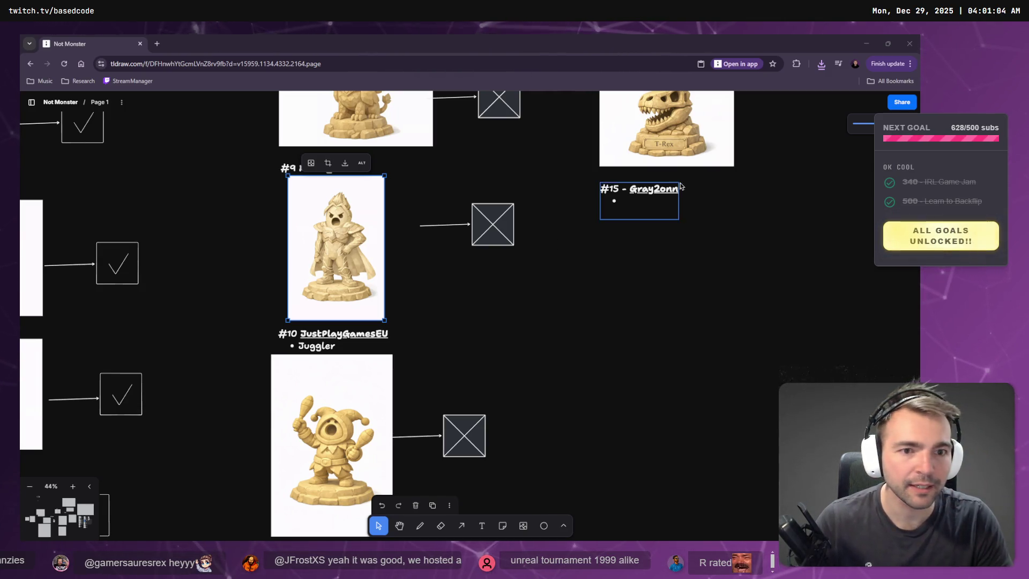
# Nudge the #13 Snoulzy image slightly down in the statue column, then switch to Godot.
pyautogui.scroll(-5, 422, 294)
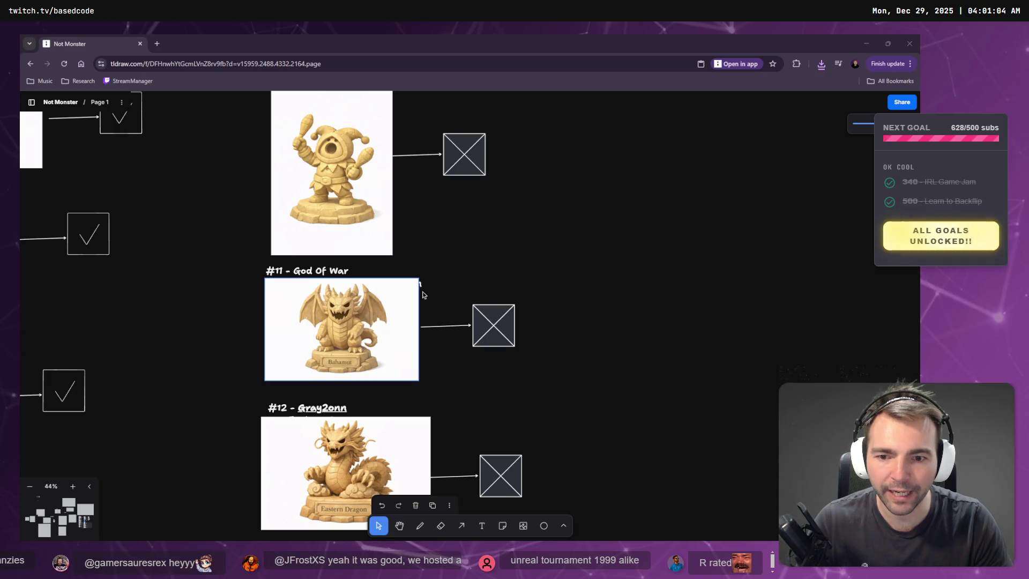
pyautogui.scroll(-2, 422, 294)
pyautogui.scroll(8, 574, 260)
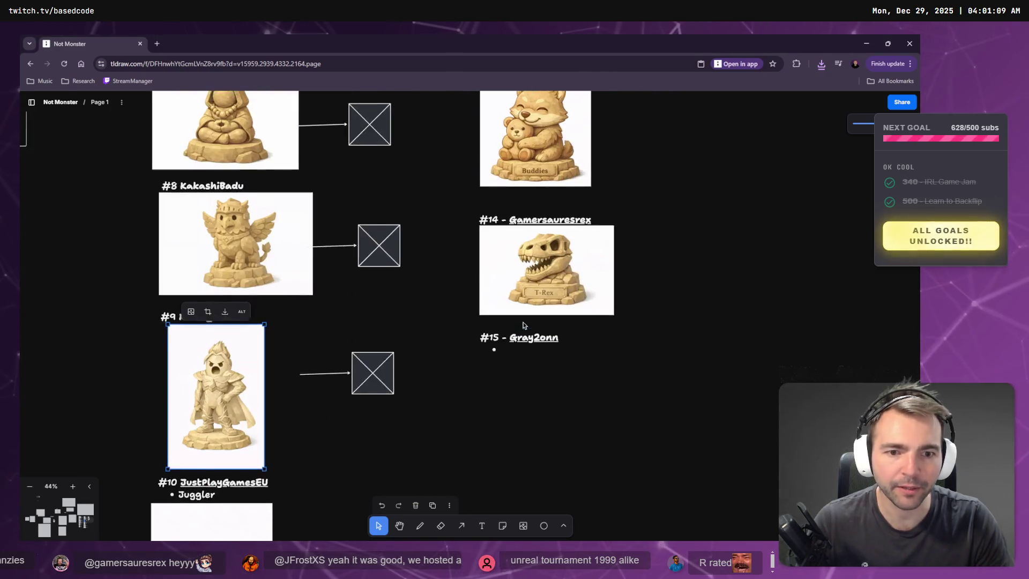
pyautogui.scroll(3, 524, 325)
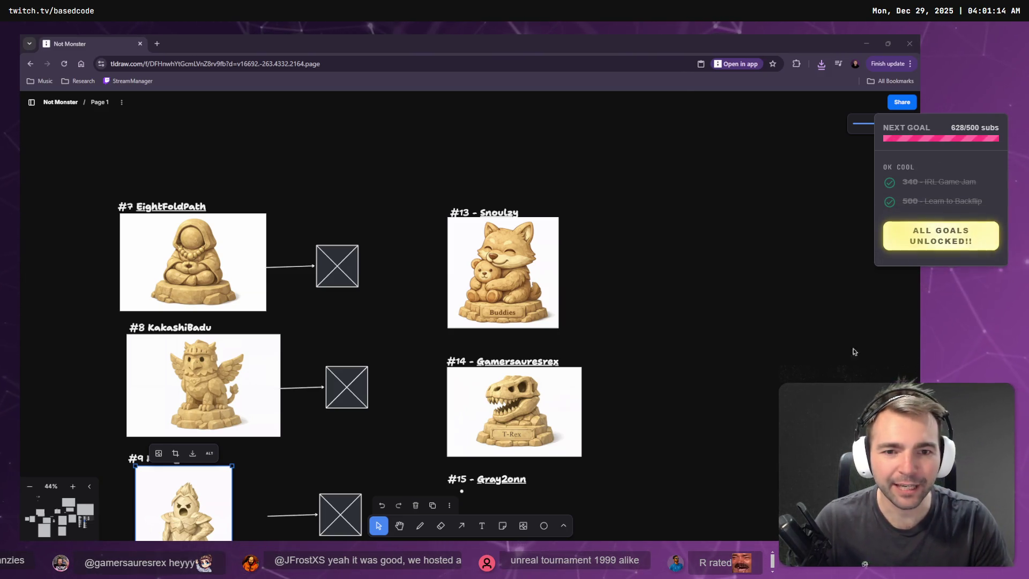
pyautogui.scroll(-1, 463, 353)
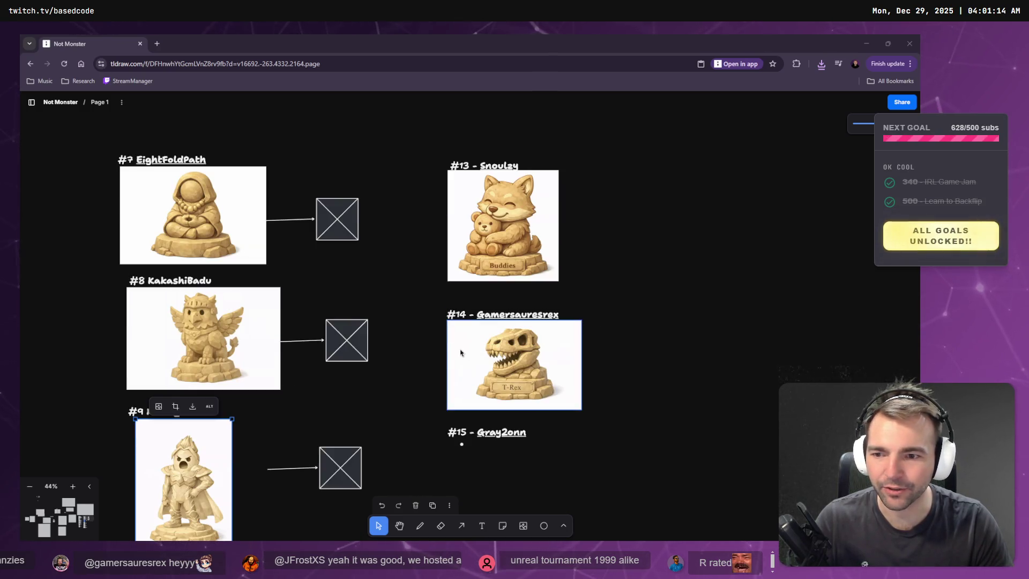
pyautogui.scroll(-3, 435, 350)
pyautogui.scroll(-5, 456, 311)
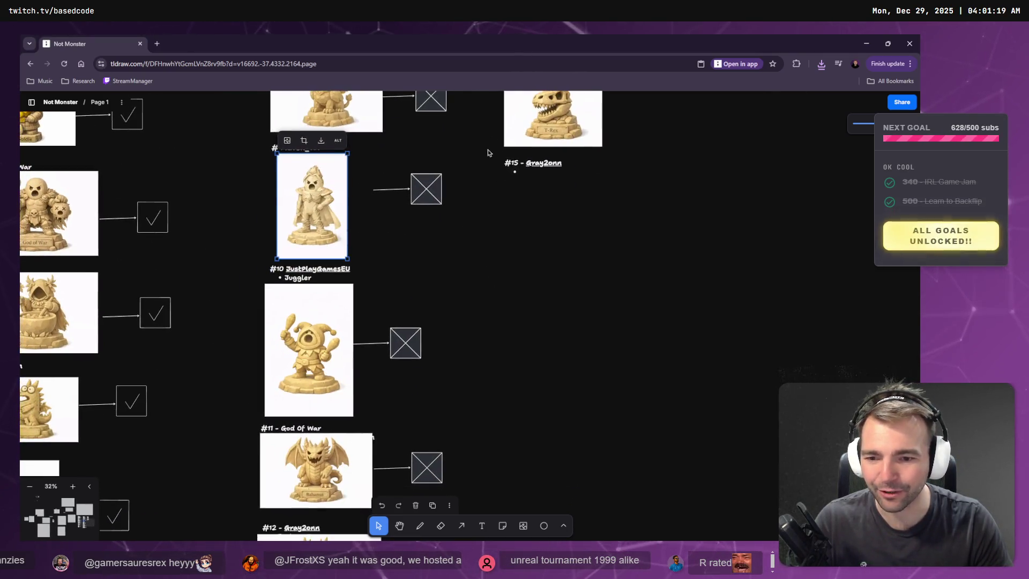
pyautogui.scroll(-2, 478, 269)
pyautogui.scroll(10, 472, 193)
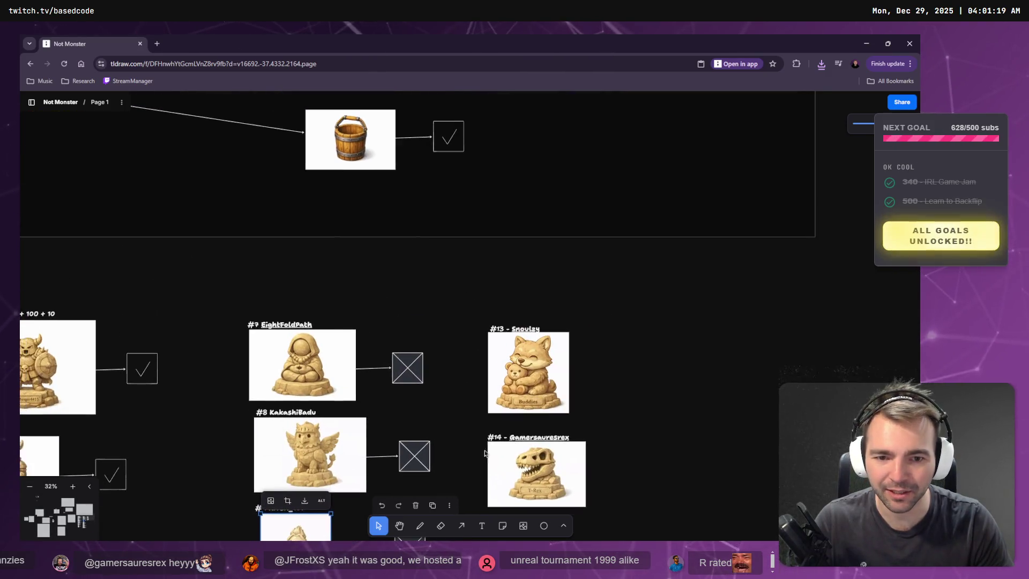
pyautogui.scroll(-2, 597, 394)
pyautogui.click(489, 307)
pyautogui.moveTo(489, 308); pyautogui.dragTo(490, 310)
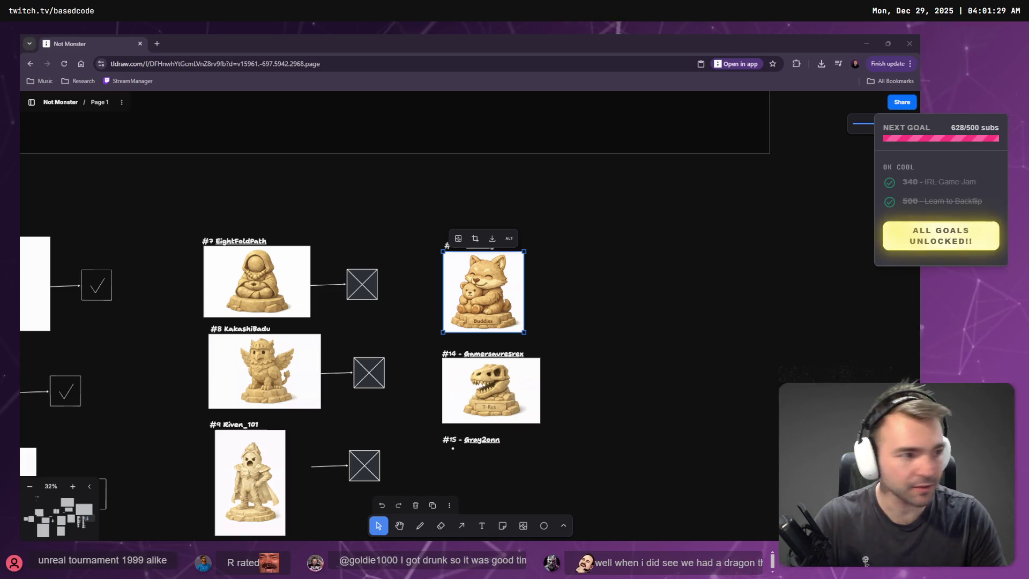
pyautogui.hotkey('alt', 'Tab')
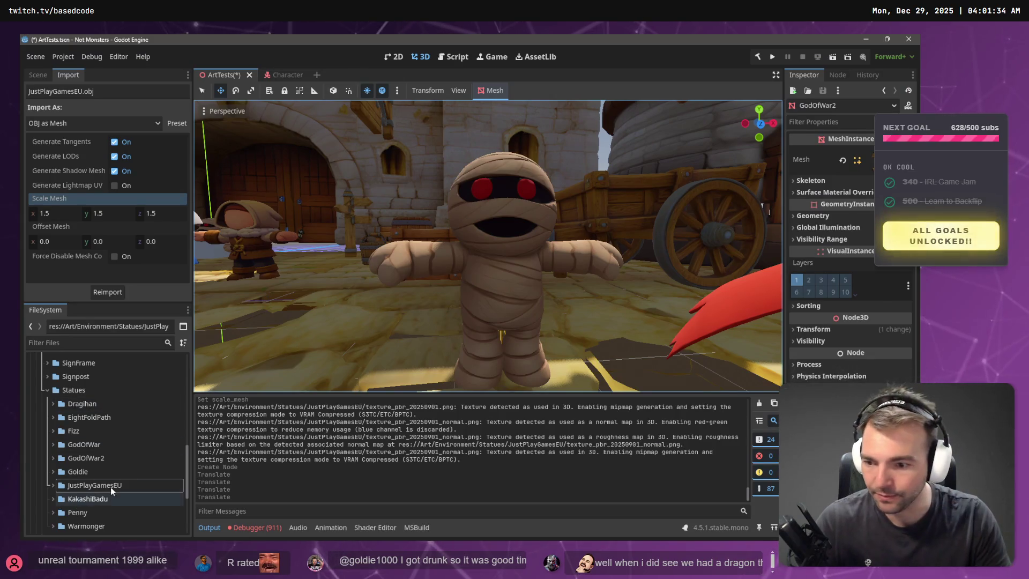
# Open the JustPlayGamesEU folder, go up to Statues and create a Snoulzy folder there.
pyautogui.rightClick(110, 487)
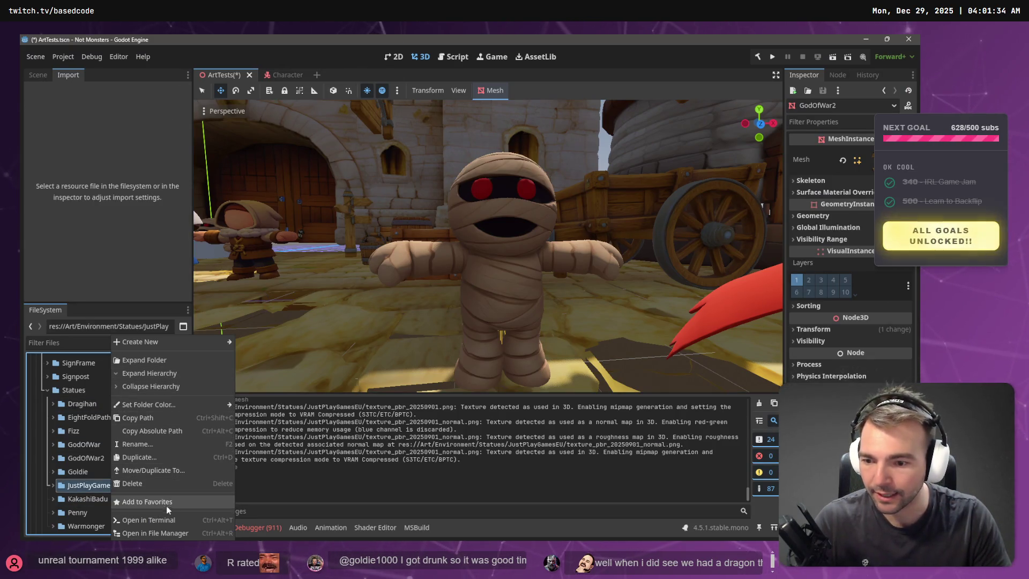
pyautogui.click(167, 533)
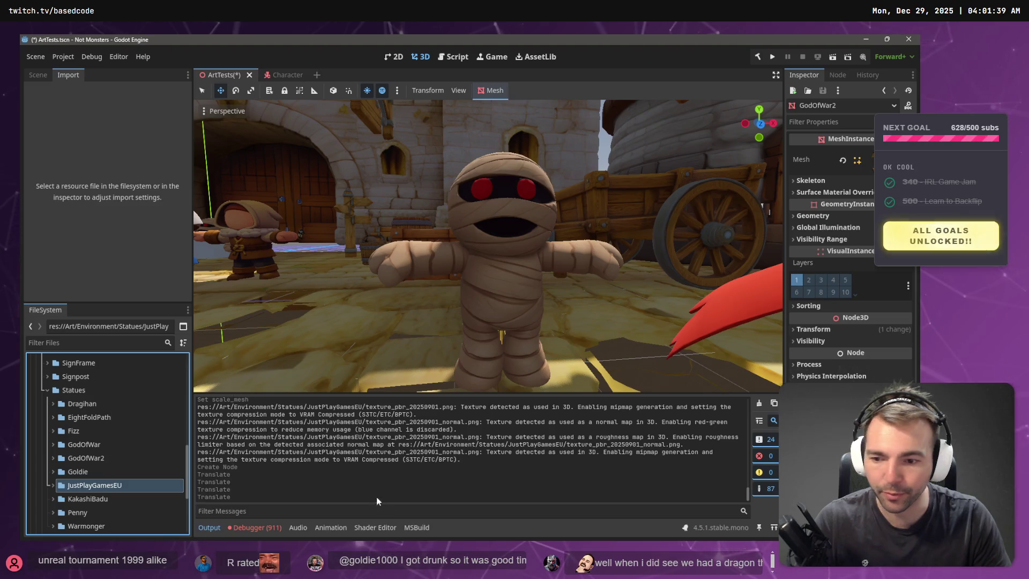
pyautogui.click(598, 192)
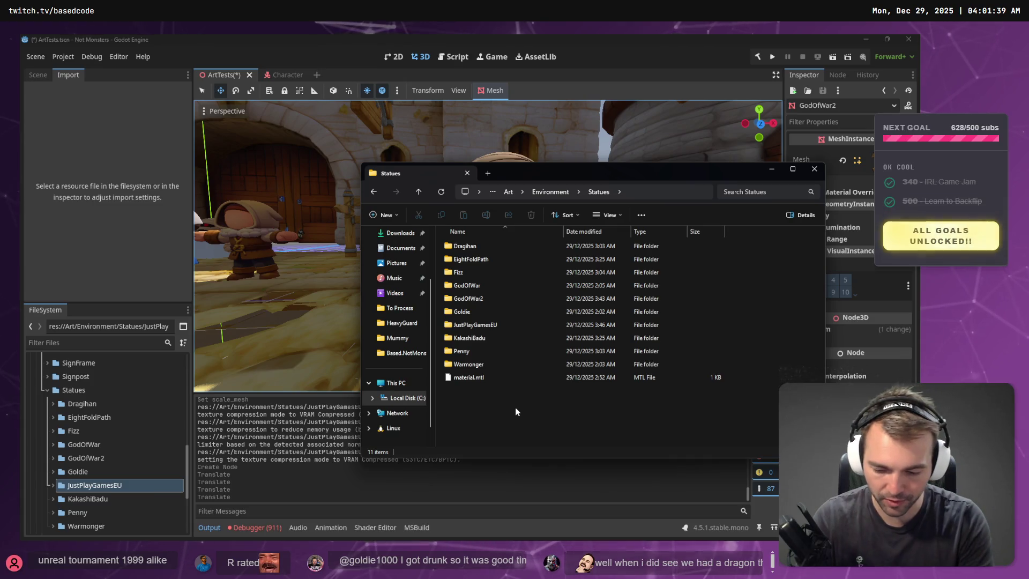
pyautogui.hotkey('ctrl', 'shift', 'n')
pyautogui.write('Sn')
pyautogui.press('Return')
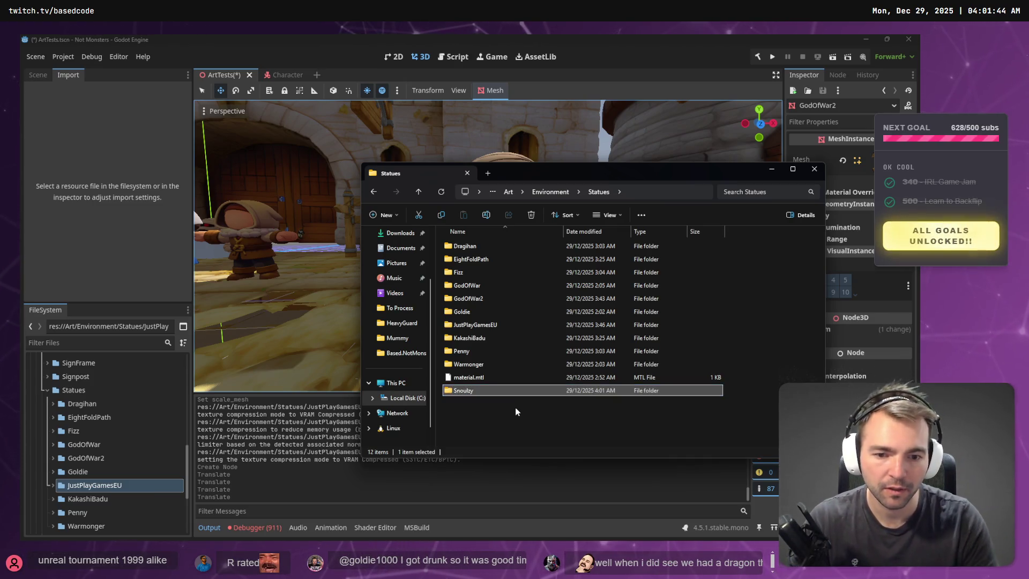
pyautogui.press('Return')
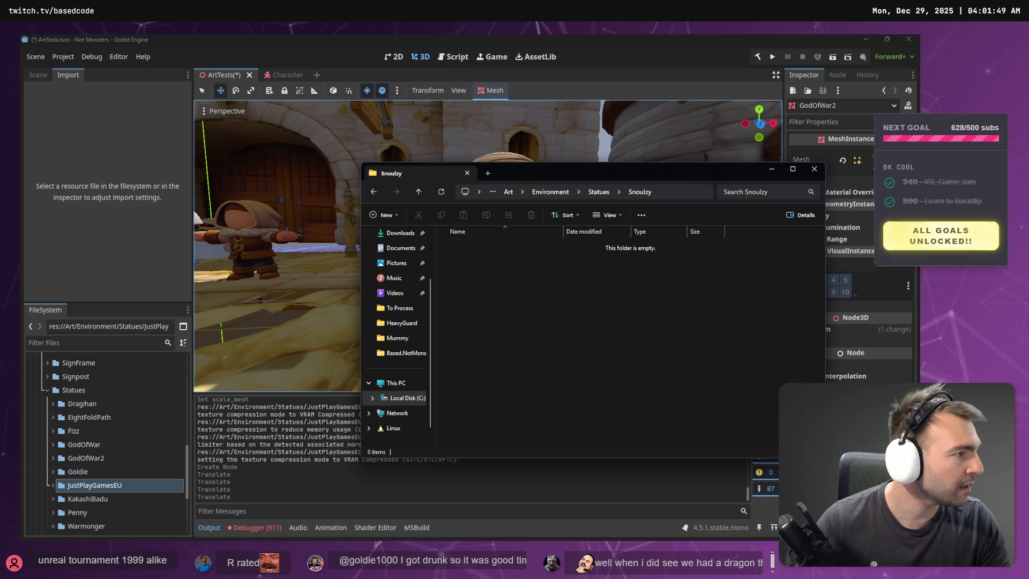
# Add a second folder in Statues named New folder, then bring up the tldraw board.
pyautogui.click(599, 192)
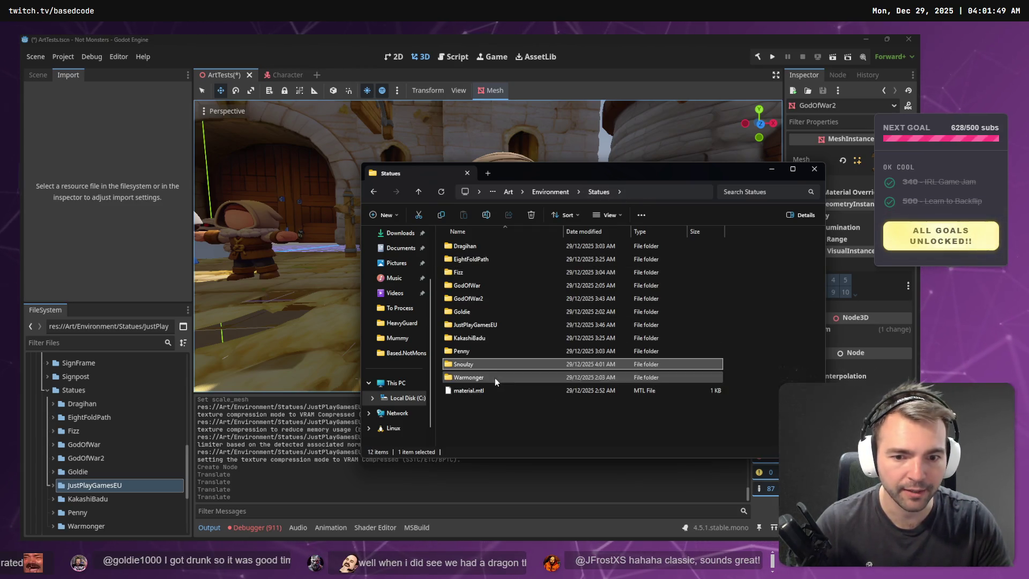
pyautogui.hotkey('ctrl', 'shift', 'n')
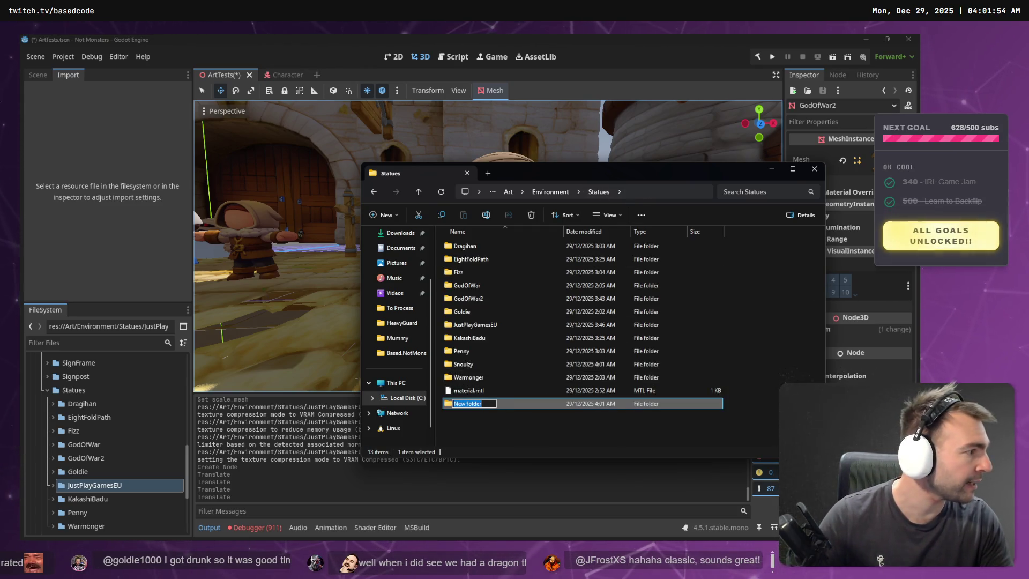
pyautogui.press('Return')
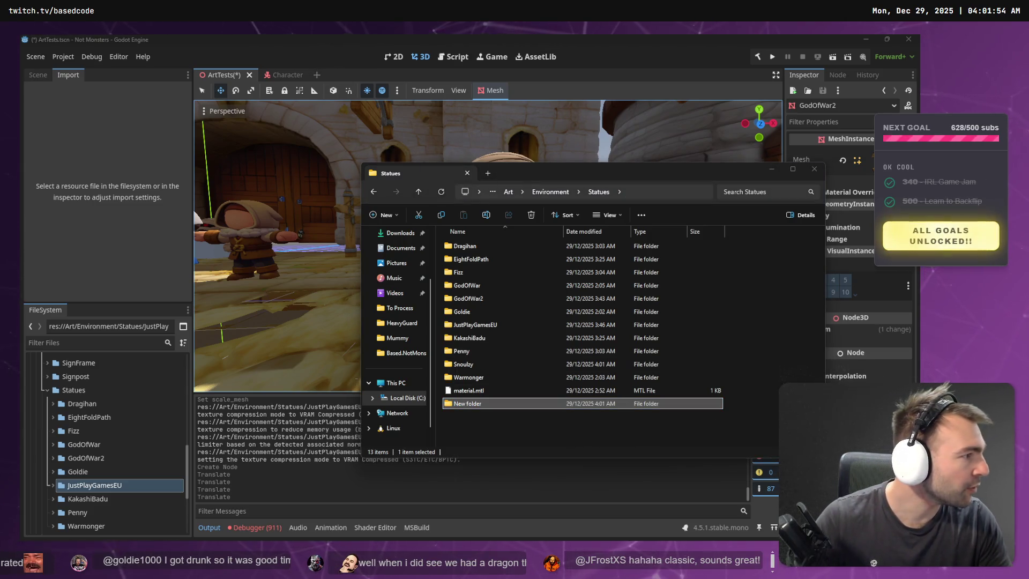
pyautogui.hotkey('alt', 'Tab')
pyautogui.hscroll(-5, 615, 352)
pyautogui.scroll(-3, 615, 351)
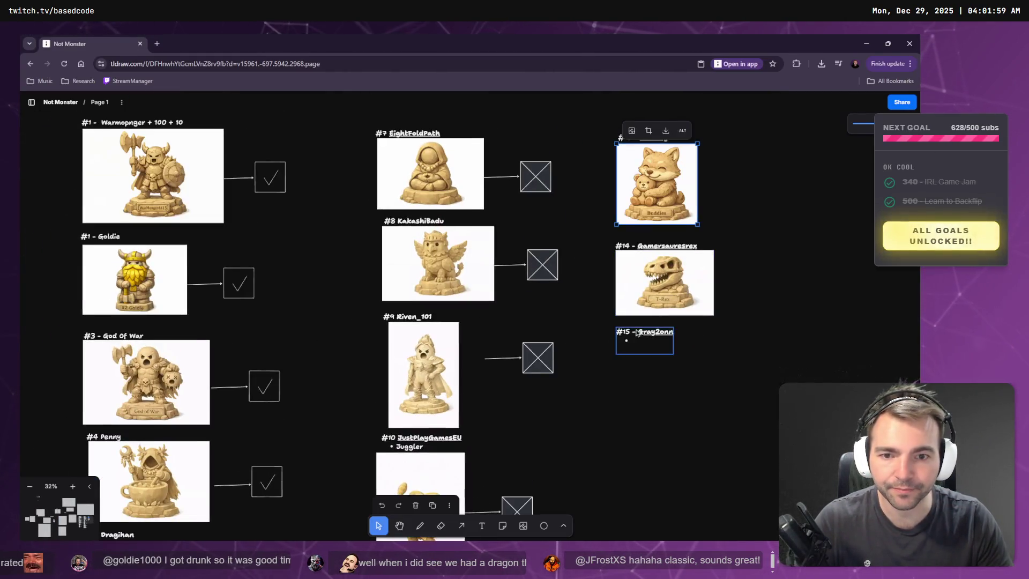
# Rename New folder to Riven and move Riven.zip into it.
pyautogui.hotkey('alt', 'Tab')
pyautogui.press('F2')
pyautogui.write('Riven')
pyautogui.press('Return')
pyautogui.press('Return')
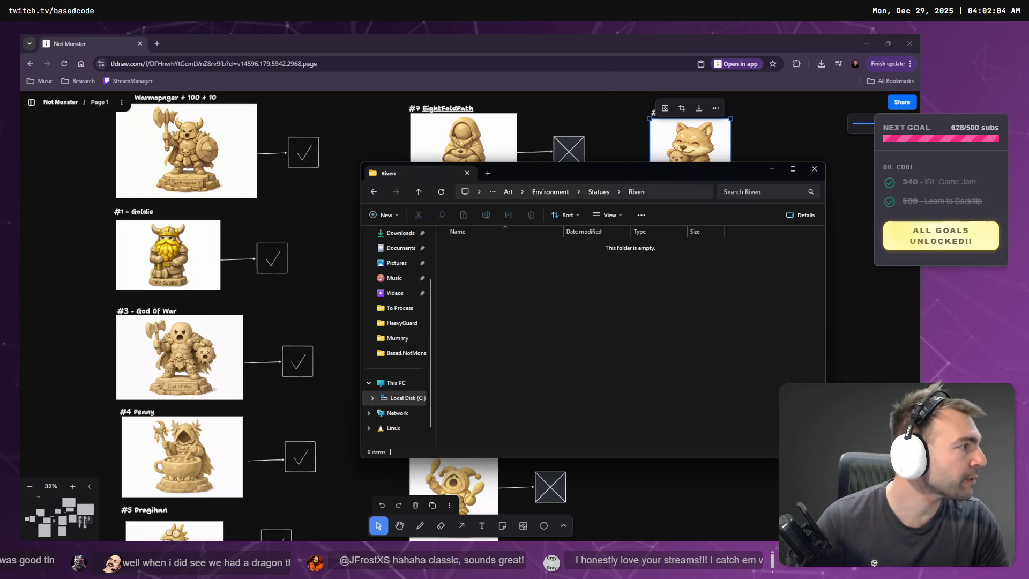
pyautogui.moveTo(529, 333); pyautogui.dragTo(532, 331)
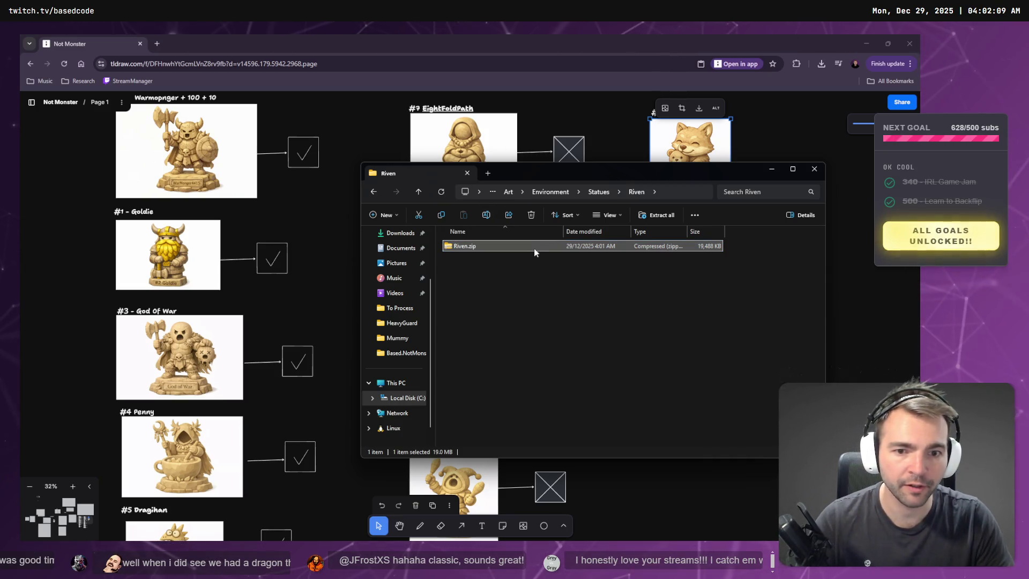
# Extract Riven.zip and move the six extracted files up into the Riven folder.
pyautogui.rightClick(559, 276)
pyautogui.click(636, 281)
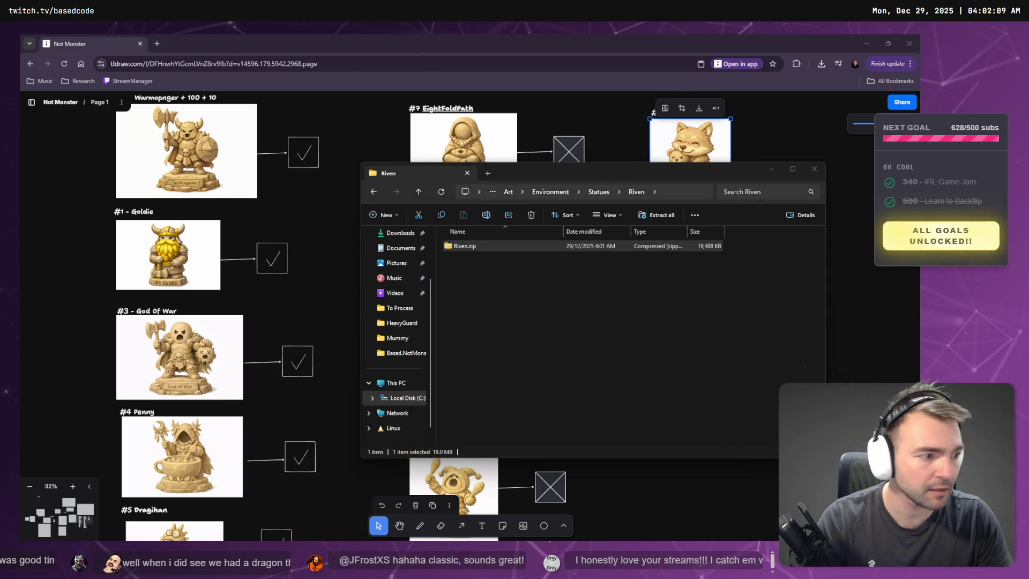
pyautogui.click(515, 311)
pyautogui.keyDown('shift'); pyautogui.click(769, 318); pyautogui.keyUp('shift')
pyautogui.moveTo(769, 317)
pyautogui.mouseDown()
pyautogui.moveTo(618, 228)
pyautogui.moveTo(620, 169)
pyautogui.mouseUp()
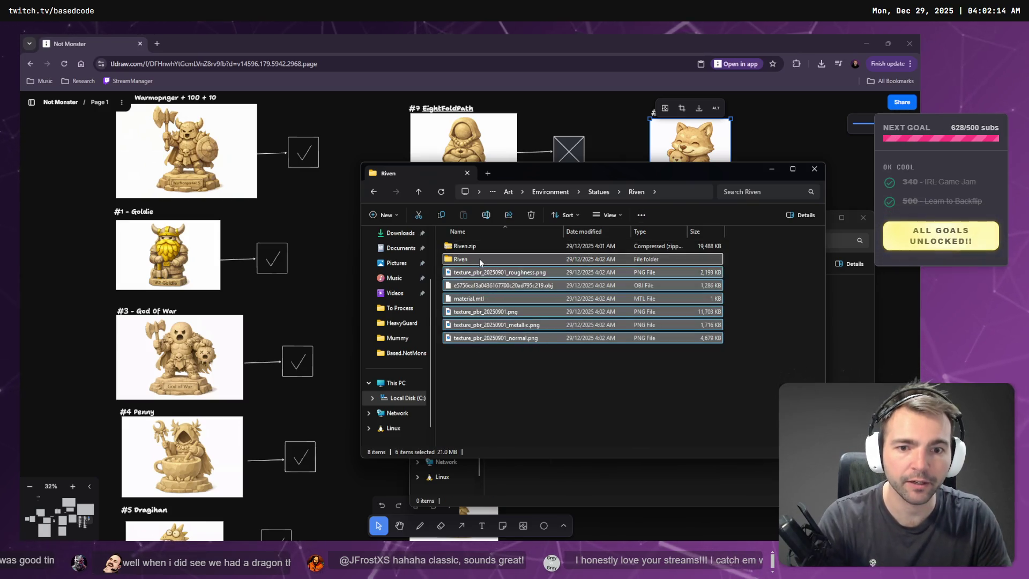
# Rename the model file to Riven.obj, then switch to Godot so it imports.
pyautogui.click(514, 278)
pyautogui.press('F2')
pyautogui.write('riven')
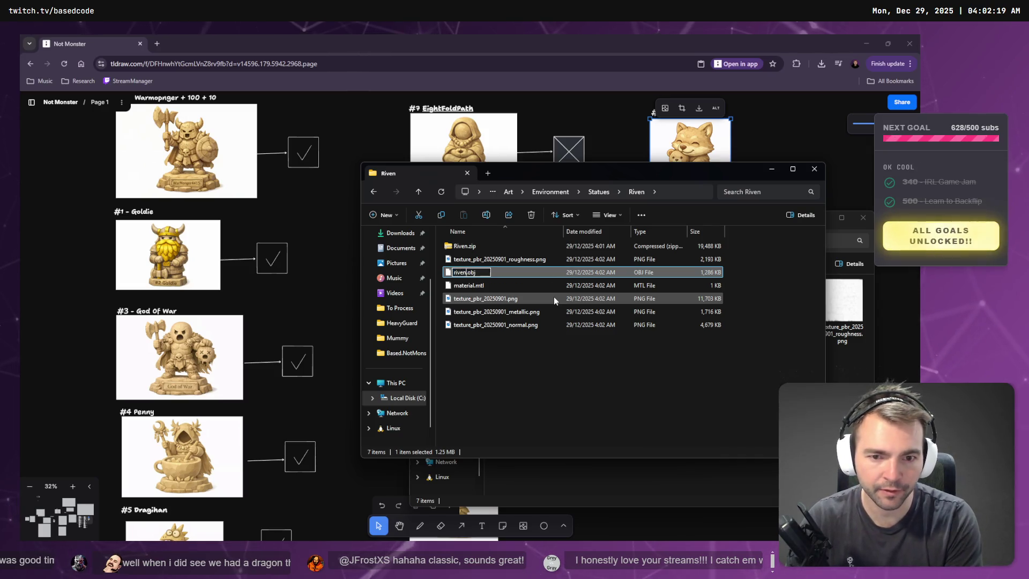
pyautogui.press('Return')
pyautogui.click(469, 273)
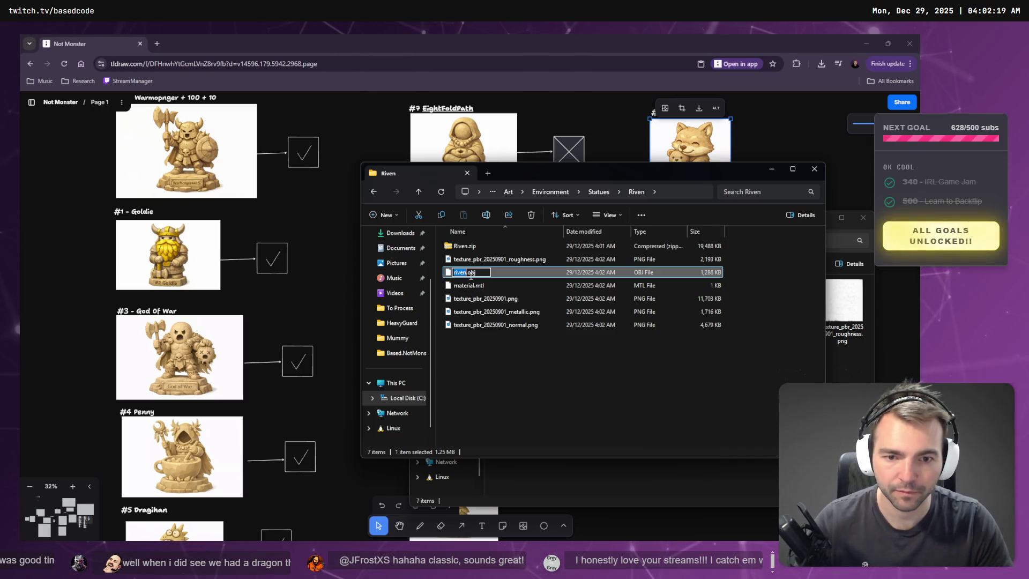
pyautogui.press('Return')
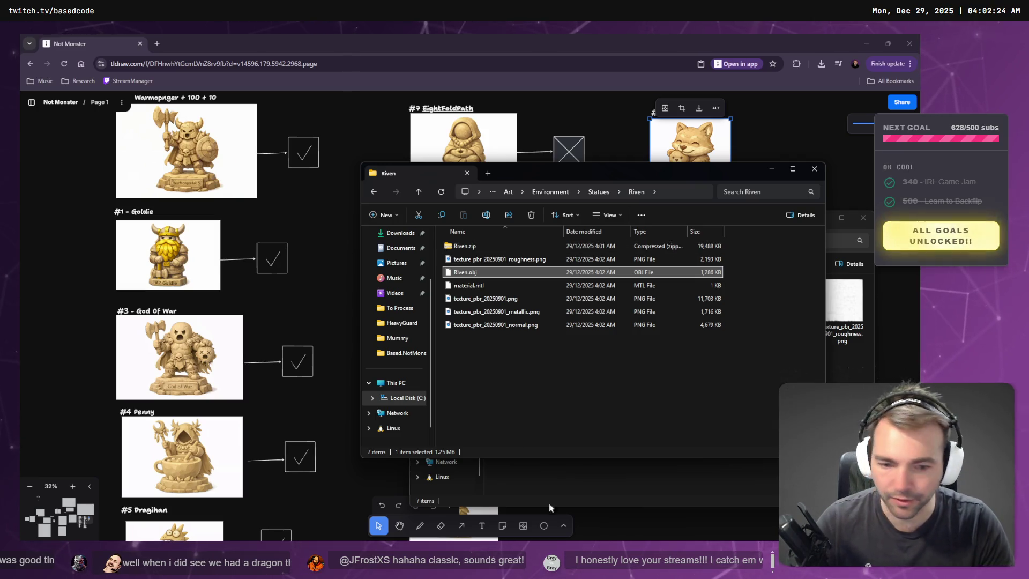
pyautogui.hotkey('alt', 'Tab')
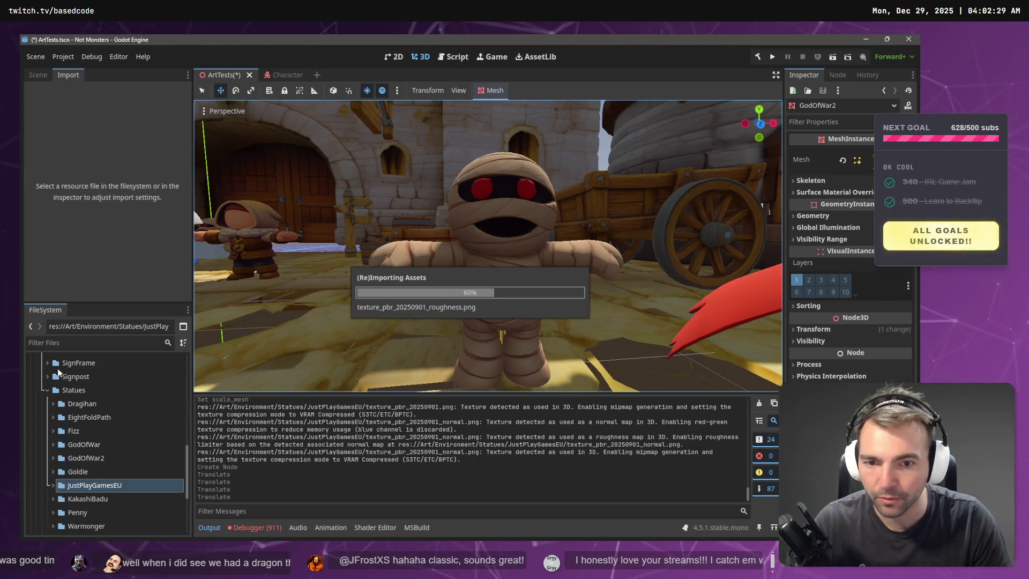
# Expand the Riven folder in Godot's FileSystem dock, then select Riven.zip back in Explorer.
pyautogui.scroll(-3, 74, 472)
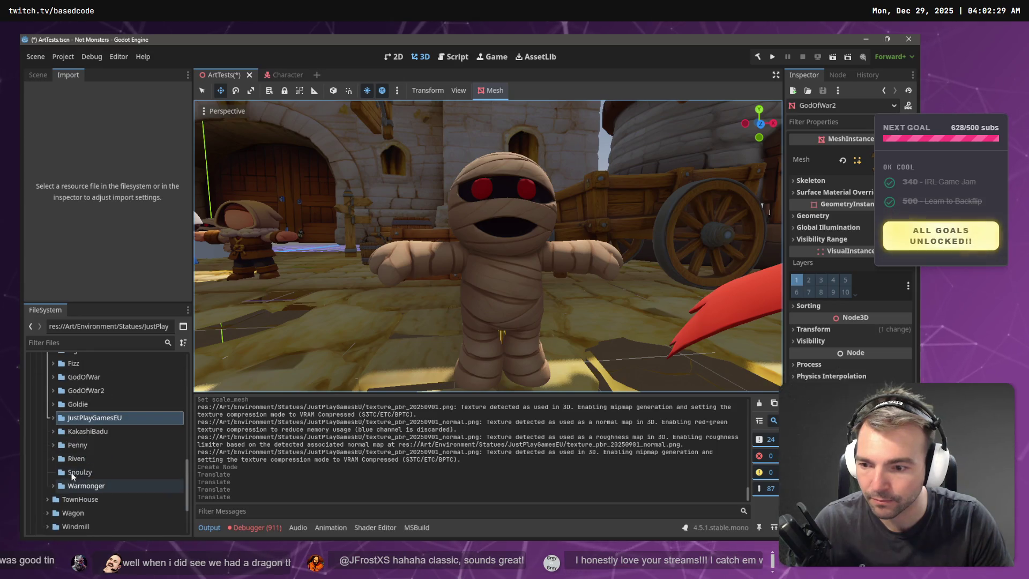
pyautogui.doubleClick(76, 458)
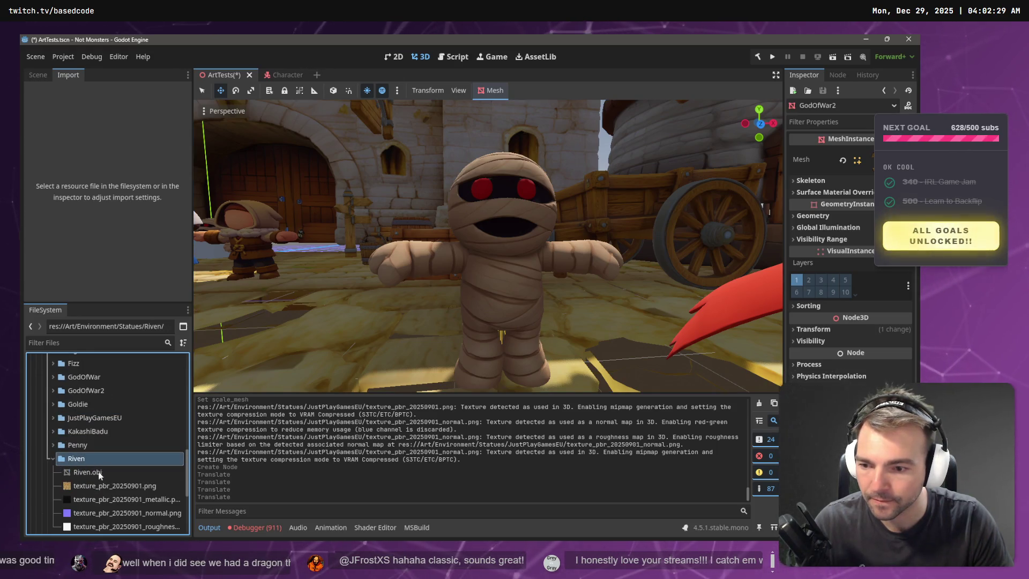
pyautogui.scroll(2, 88, 461)
pyautogui.hotkey('alt', 'Tab')
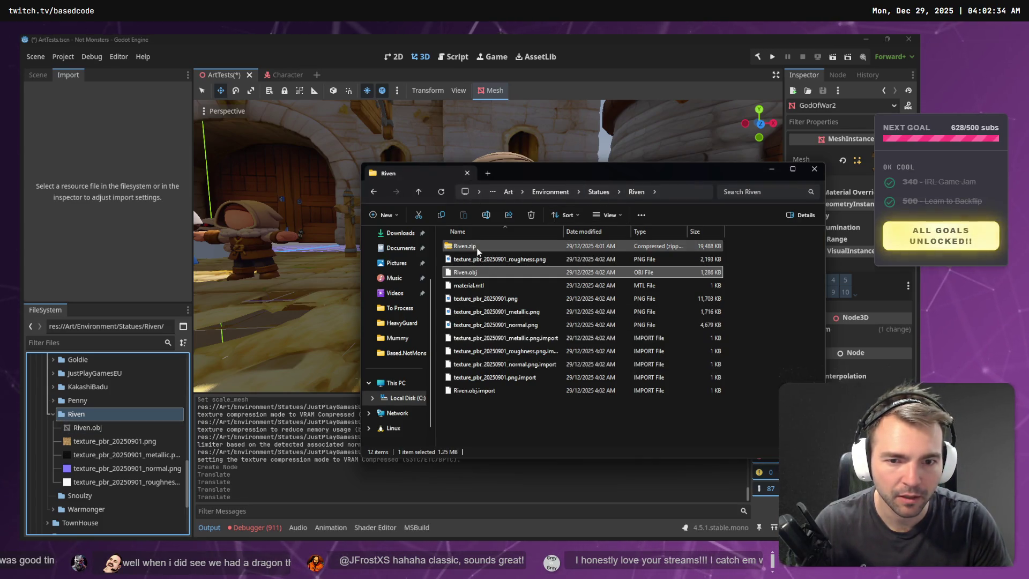
pyautogui.click(544, 247)
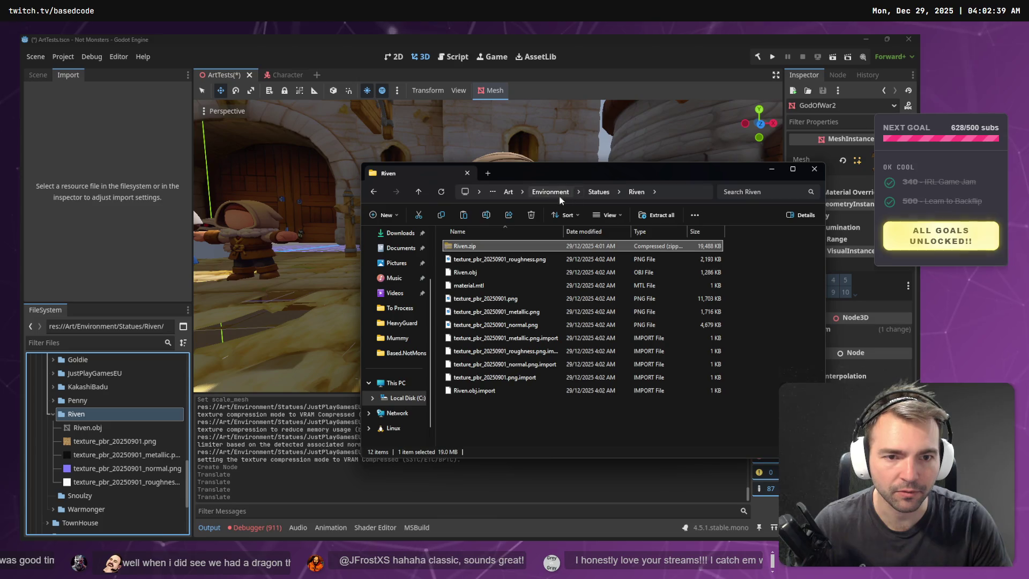
# Create a Riven folder under Work > Based.NotMonsters.Art and paste Riven.zip into it.
pyautogui.click(508, 192)
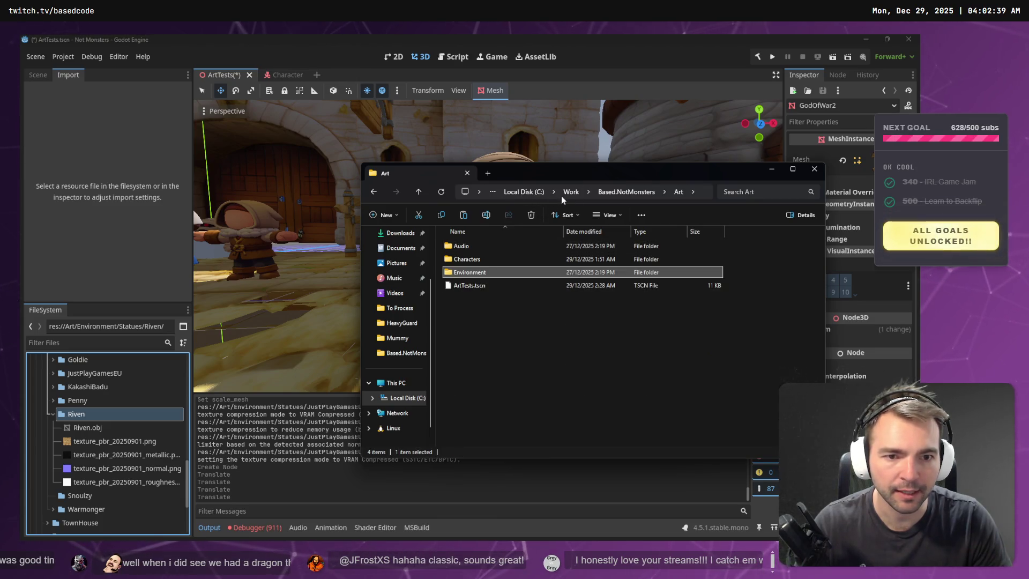
pyautogui.click(571, 192)
pyautogui.doubleClick(498, 389)
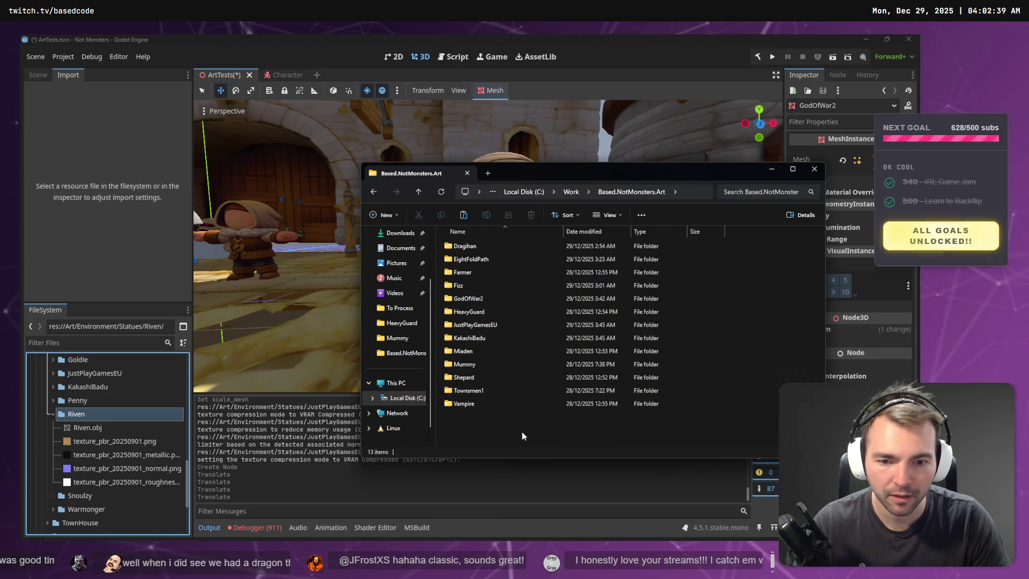
pyautogui.hotkey('ctrl', 'shift', 'n')
pyautogui.write('Riven')
pyautogui.press('Return')
pyautogui.doubleClick(528, 417)
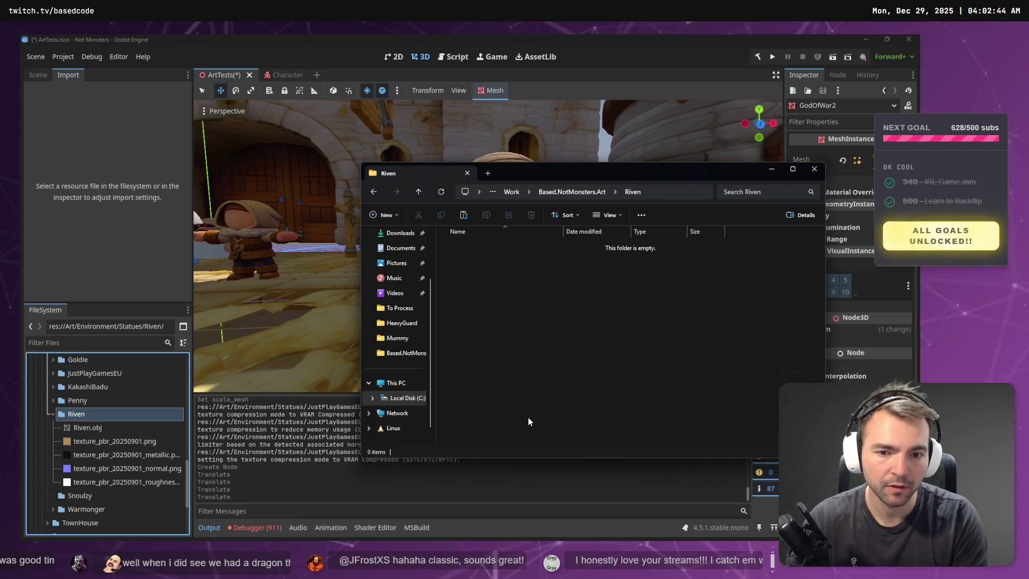
pyautogui.hotkey('ctrl', 'v')
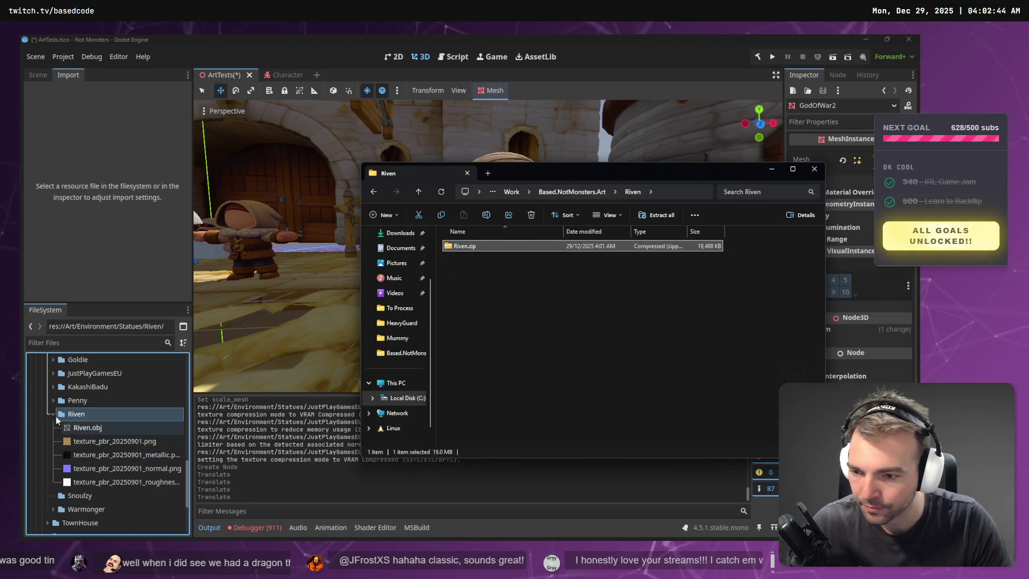
# In Godot, frame the selected statue and show Riven.obj's import settings.
pyautogui.click(58, 421)
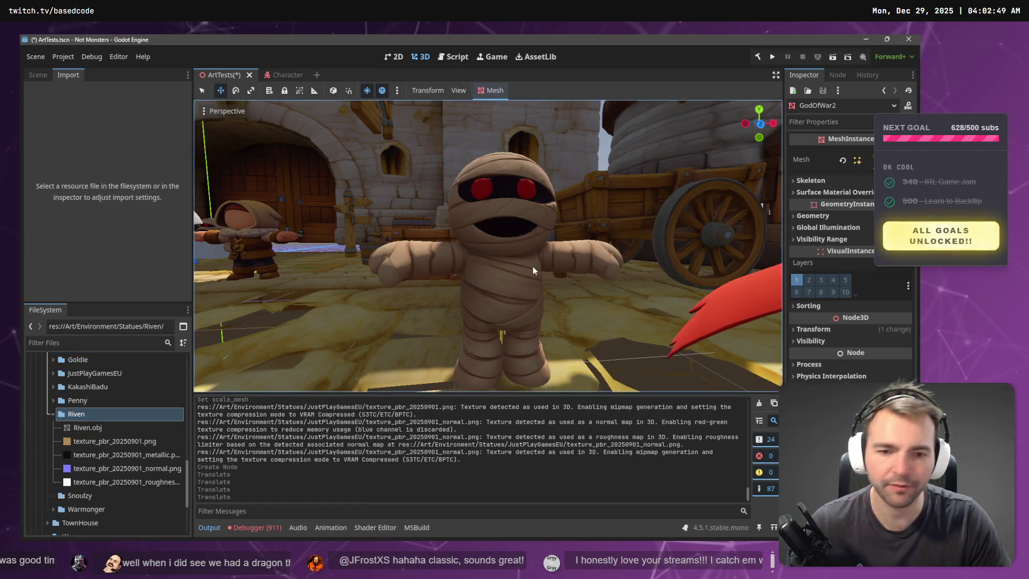
pyautogui.press('f')
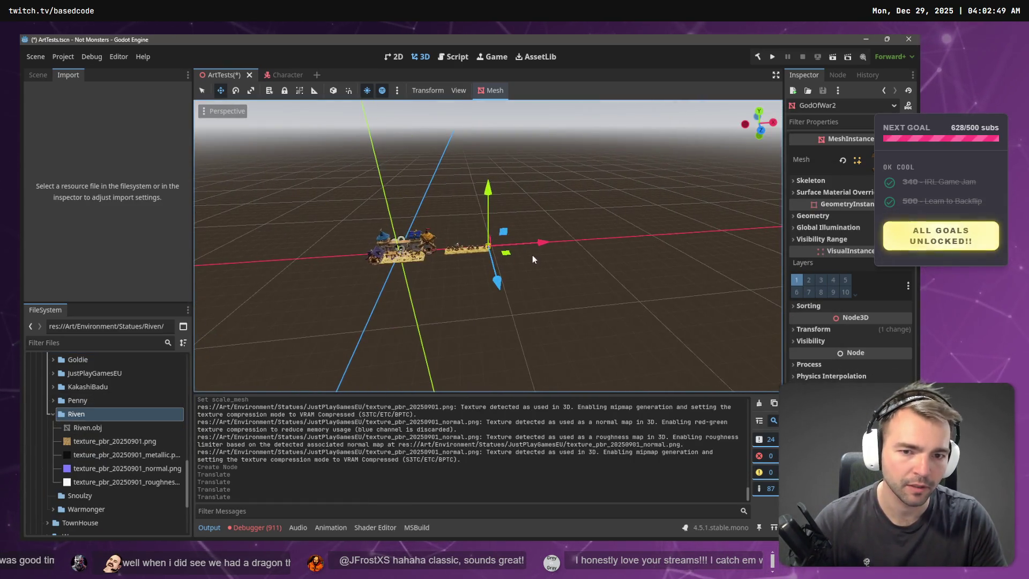
pyautogui.scroll(5, 532, 258)
pyautogui.click(82, 427)
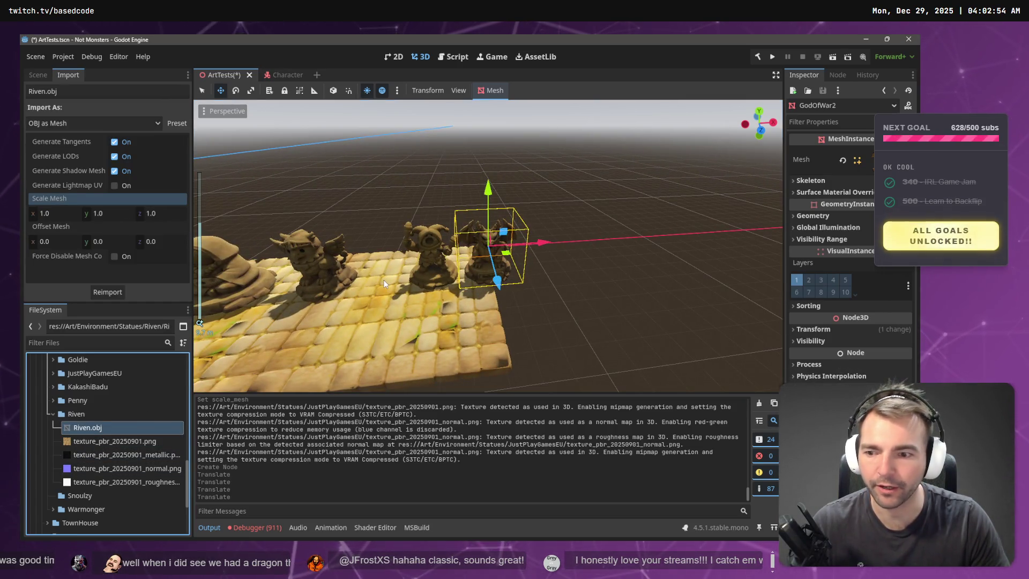
# Drop the Riven model into the scene and reimport it at mesh scale 2.
pyautogui.moveTo(383, 284); pyautogui.dragTo(378, 292)
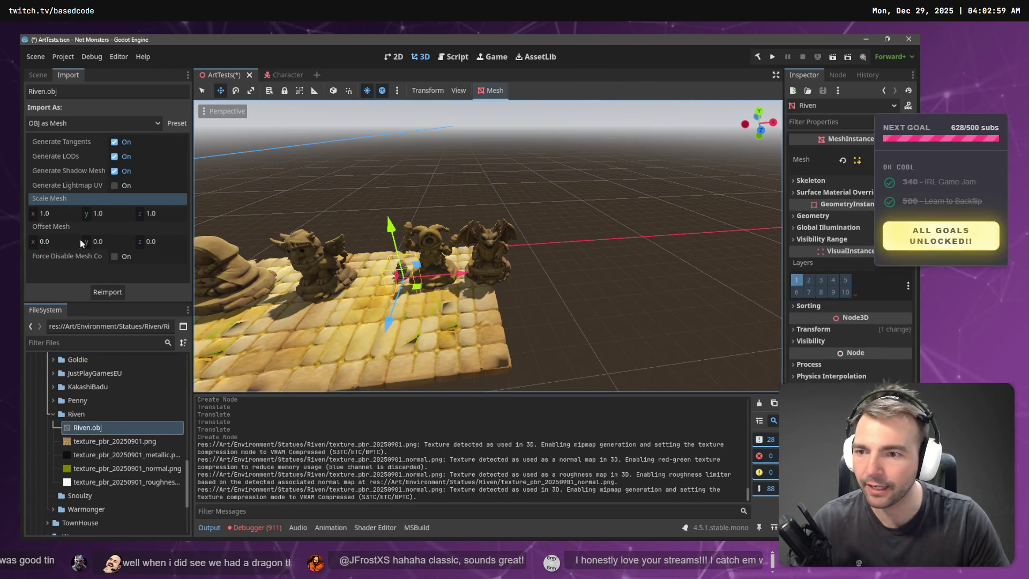
pyautogui.click(62, 213)
pyautogui.write('2')
pyautogui.press('Tab')
pyautogui.write('2')
pyautogui.press('Tab')
pyautogui.write('2')
pyautogui.click(120, 292)
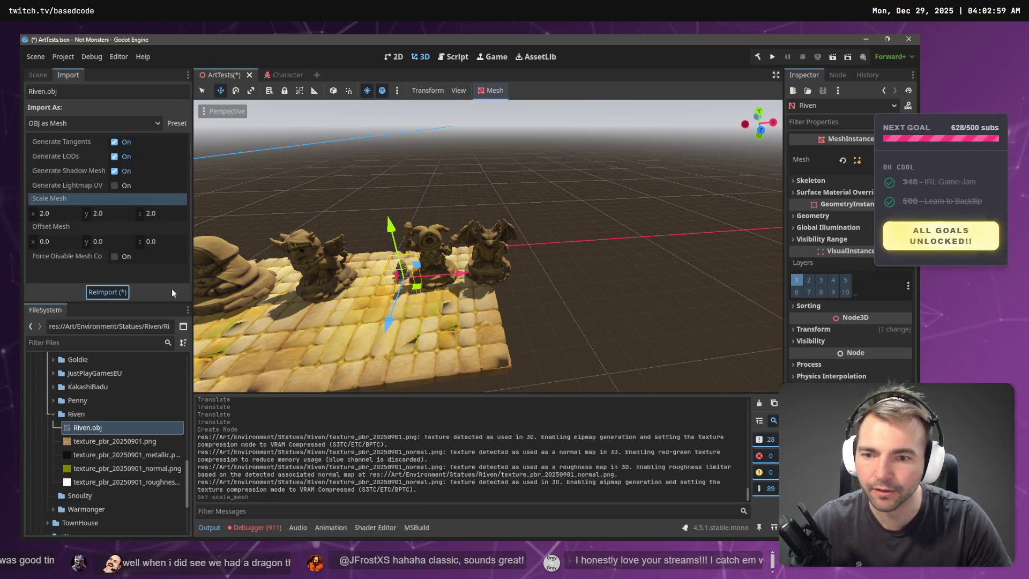
# Move the Riven statue along the row and reimport it at scale 1.5.
pyautogui.moveTo(394, 229); pyautogui.dragTo(394, 193)
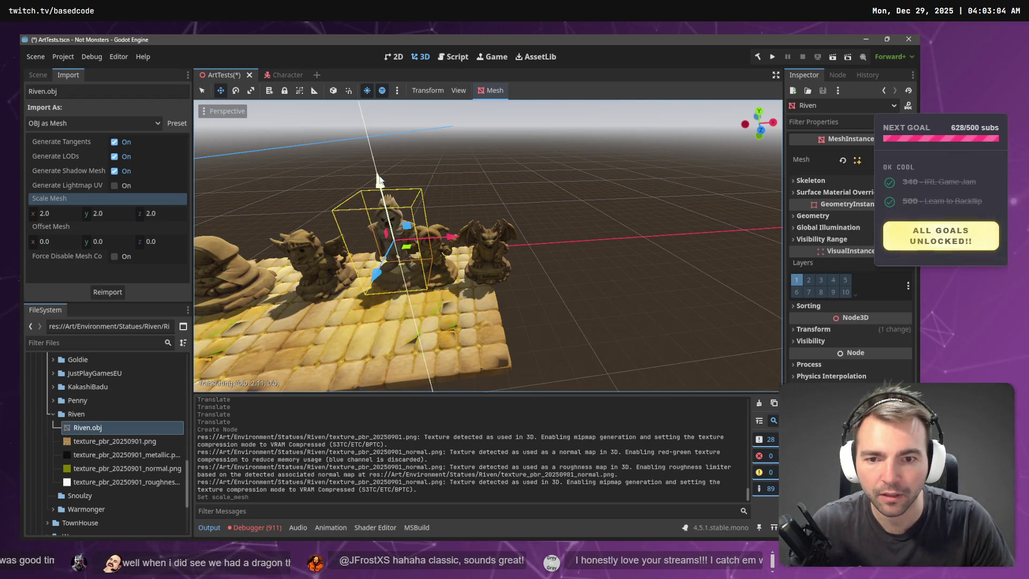
pyautogui.moveTo(452, 236); pyautogui.dragTo(424, 244)
pyautogui.click(52, 218)
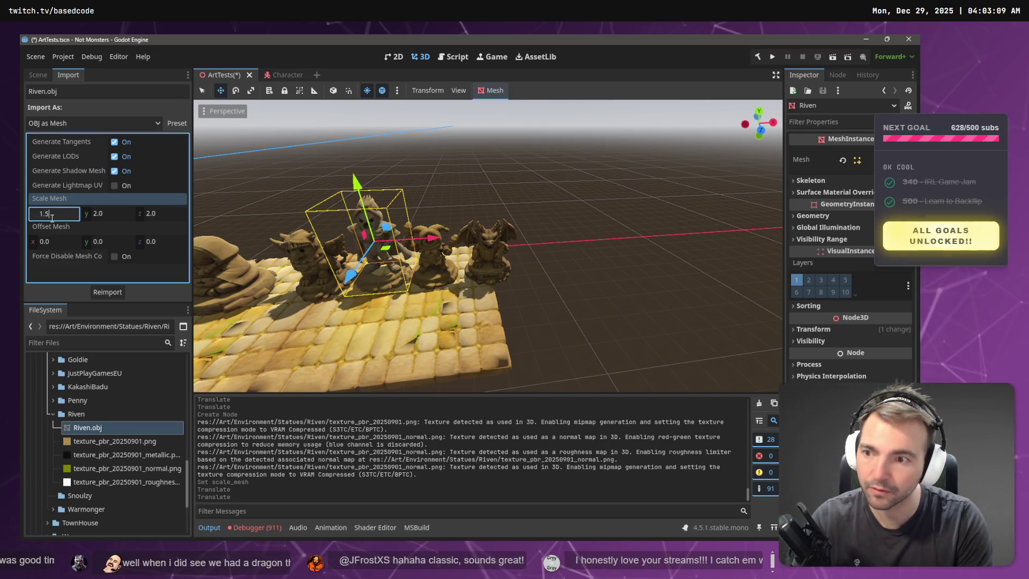
pyautogui.press('Tab')
pyautogui.press('Tab')
pyautogui.write('1.5')
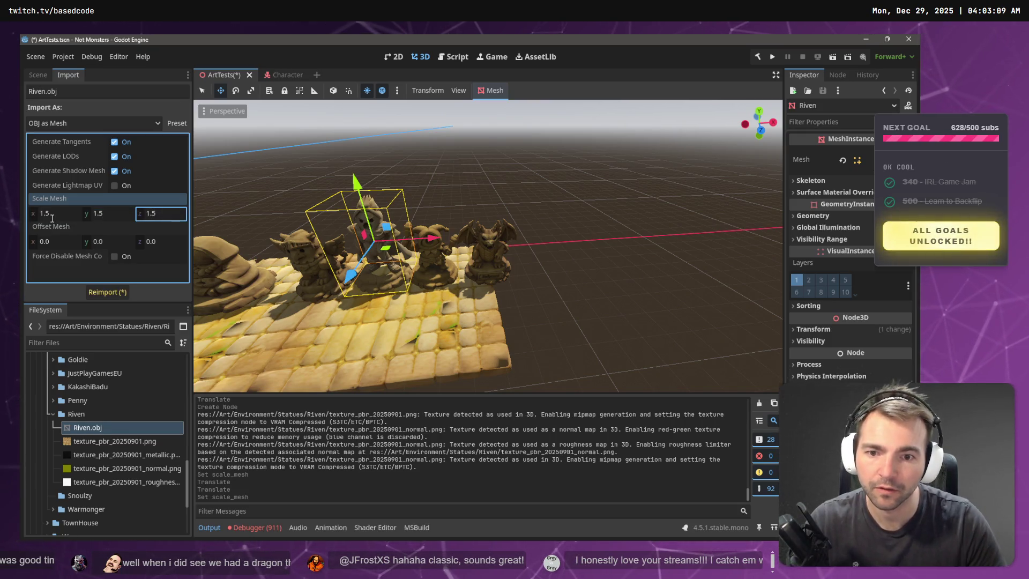
pyautogui.click(111, 291)
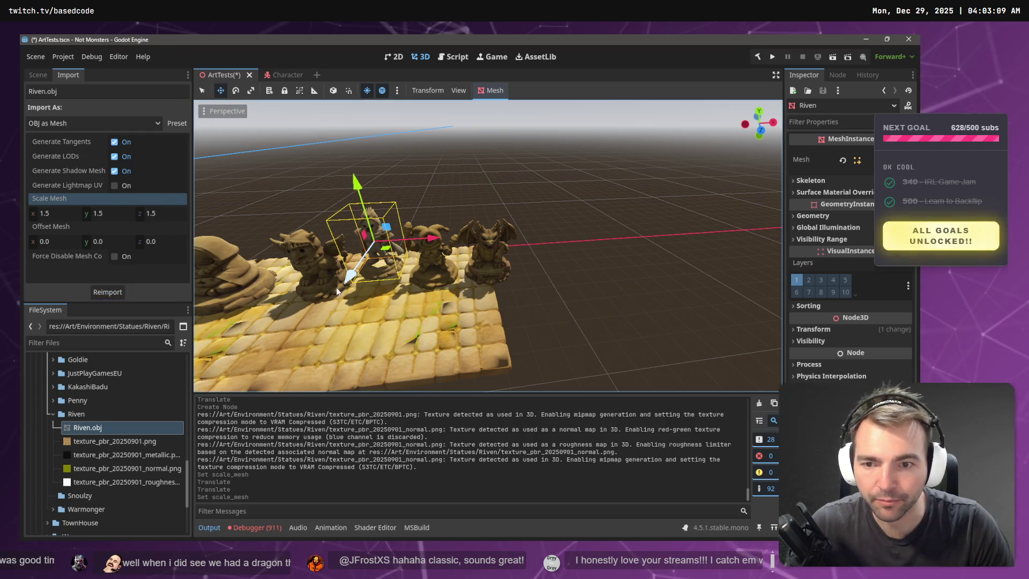
# Reimport Riven at scale 1.8 on all axes and lower it onto the platform.
pyautogui.moveTo(394, 245); pyautogui.dragTo(366, 241)
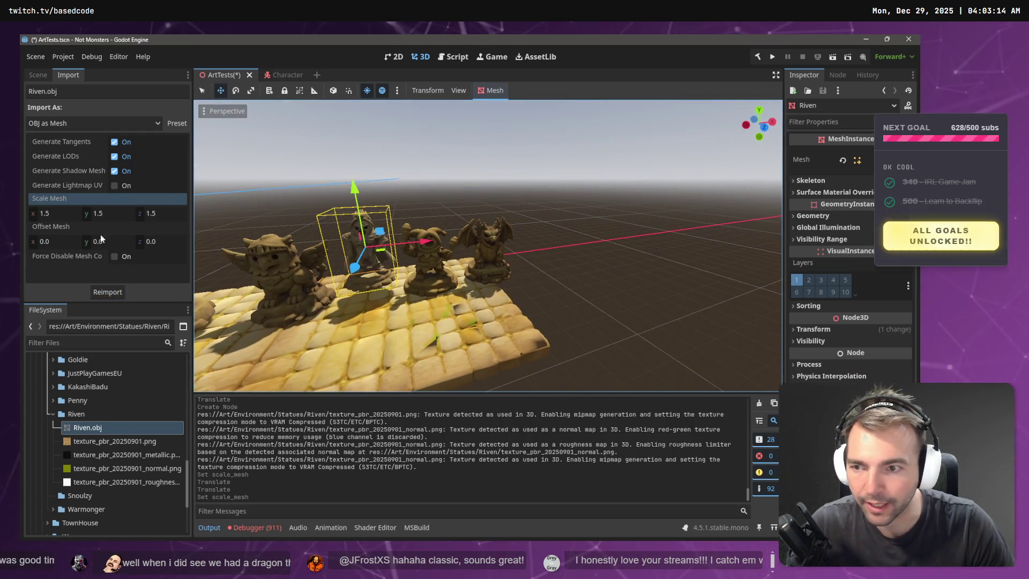
pyautogui.click(61, 214)
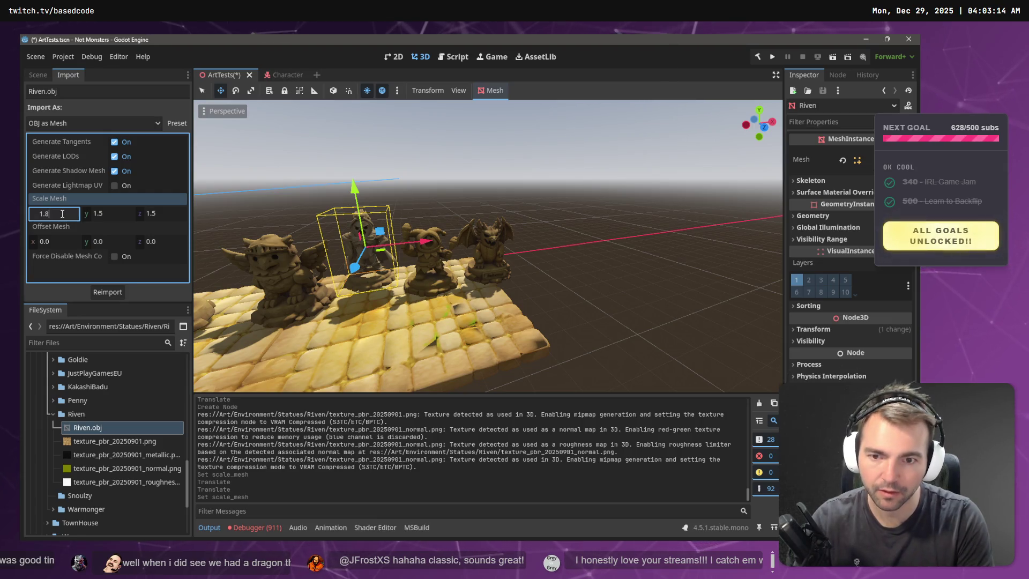
pyautogui.press('Tab')
pyautogui.write('.8')
pyautogui.press('Tab')
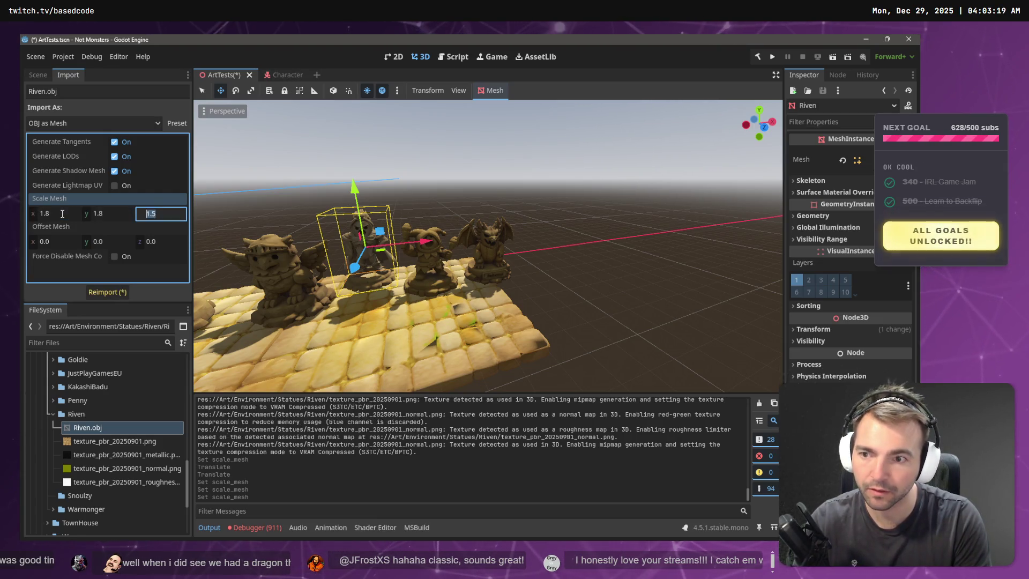
pyautogui.write('1.8')
pyautogui.press('Return')
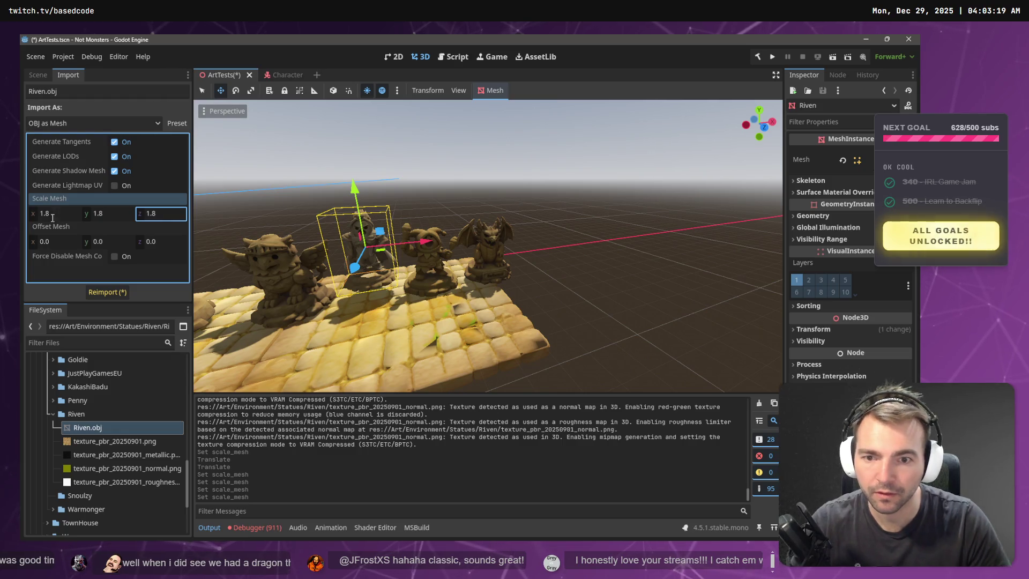
pyautogui.click(124, 296)
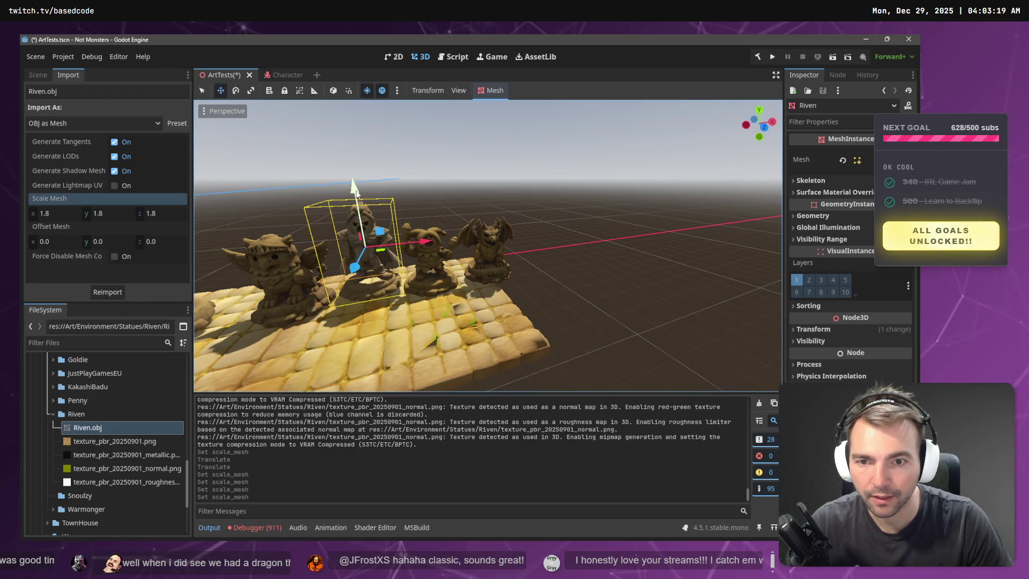
pyautogui.moveTo(355, 193); pyautogui.dragTo(356, 203)
# Nudge the Riven statue left and adjust the GodOfWar2 dragon statue's height.
pyautogui.click(281, 298)
pyautogui.moveTo(359, 293); pyautogui.dragTo(483, 255)
pyautogui.click(494, 249)
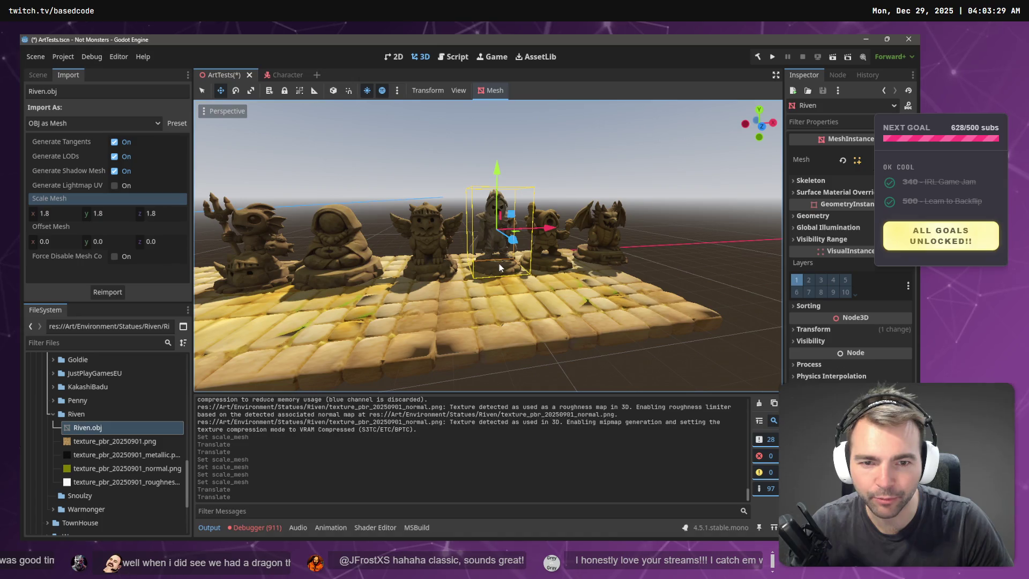
pyautogui.moveTo(546, 230); pyautogui.dragTo(539, 229)
pyautogui.click(613, 236)
pyautogui.moveTo(637, 286); pyautogui.dragTo(625, 277)
pyautogui.moveTo(597, 178); pyautogui.dragTo(583, 202)
pyautogui.moveTo(541, 243)
pyautogui.mouseDown()
pyautogui.moveTo(658, 283)
pyautogui.moveTo(683, 342)
pyautogui.moveTo(502, 300)
pyautogui.moveTo(448, 276)
pyautogui.moveTo(482, 257)
pyautogui.moveTo(429, 243)
pyautogui.moveTo(420, 278)
pyautogui.moveTo(500, 300)
pyautogui.moveTo(633, 291)
pyautogui.moveTo(529, 266)
pyautogui.moveTo(564, 274)
pyautogui.moveTo(463, 281)
pyautogui.mouseUp()
pyautogui.click(475, 261)
# Select all six statues, shift them left as a group, then undo that move.
pyautogui.click(466, 280)
pyautogui.keyDown('shift'); pyautogui.click(516, 273); pyautogui.keyUp('shift')
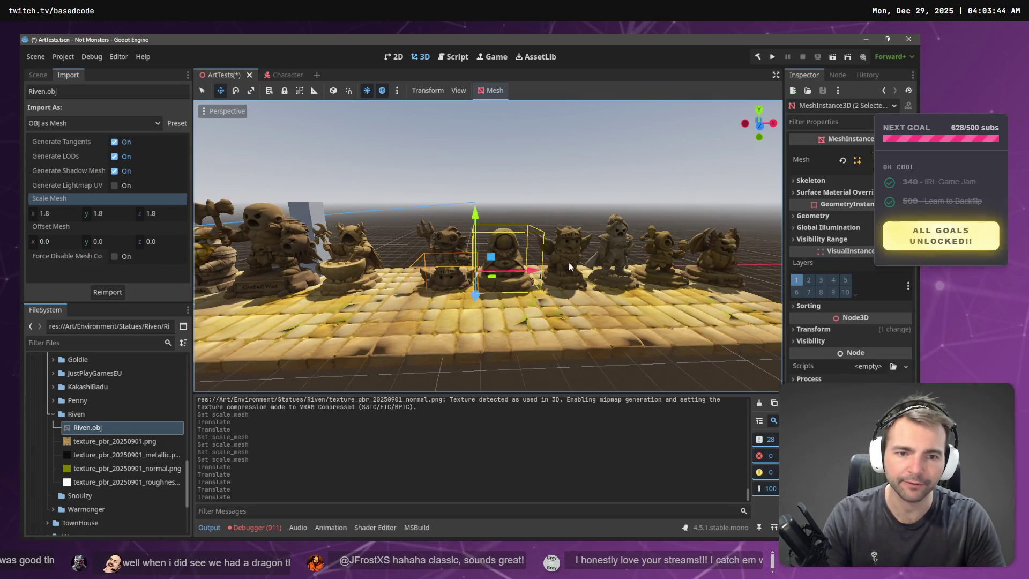
pyautogui.keyDown('shift'); pyautogui.click(568, 262); pyautogui.keyUp('shift')
pyautogui.keyDown('shift'); pyautogui.click(609, 269); pyautogui.keyUp('shift')
pyautogui.keyDown('shift'); pyautogui.click(667, 268); pyautogui.keyUp('shift')
pyautogui.keyDown('shift'); pyautogui.click(721, 252); pyautogui.keyUp('shift')
pyautogui.moveTo(639, 263); pyautogui.dragTo(606, 268)
pyautogui.hotkey('ctrl', 'z')
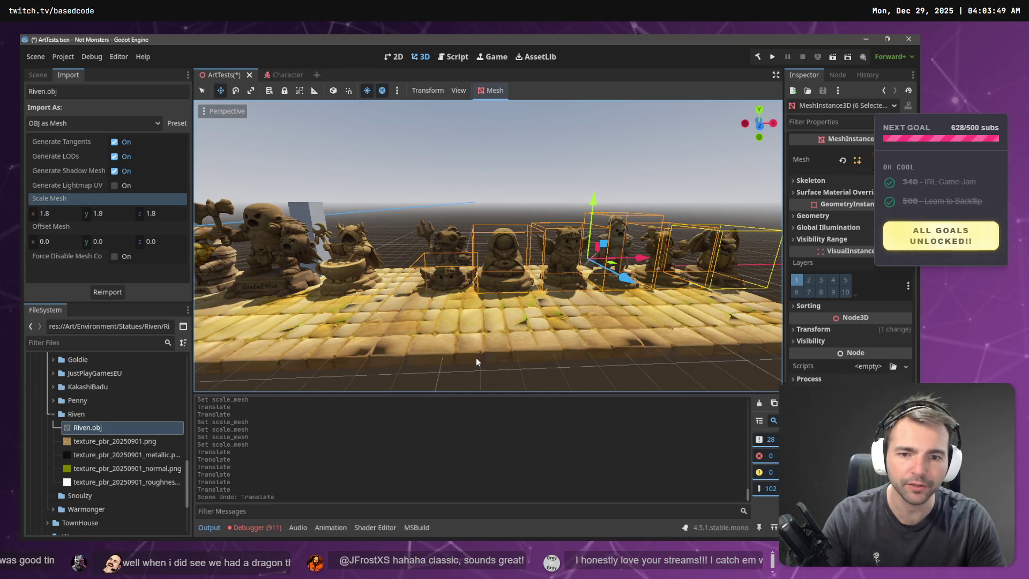
# Delete the extra KakashiBadu statue node and confirm.
pyautogui.click(447, 277)
pyautogui.press('Delete')
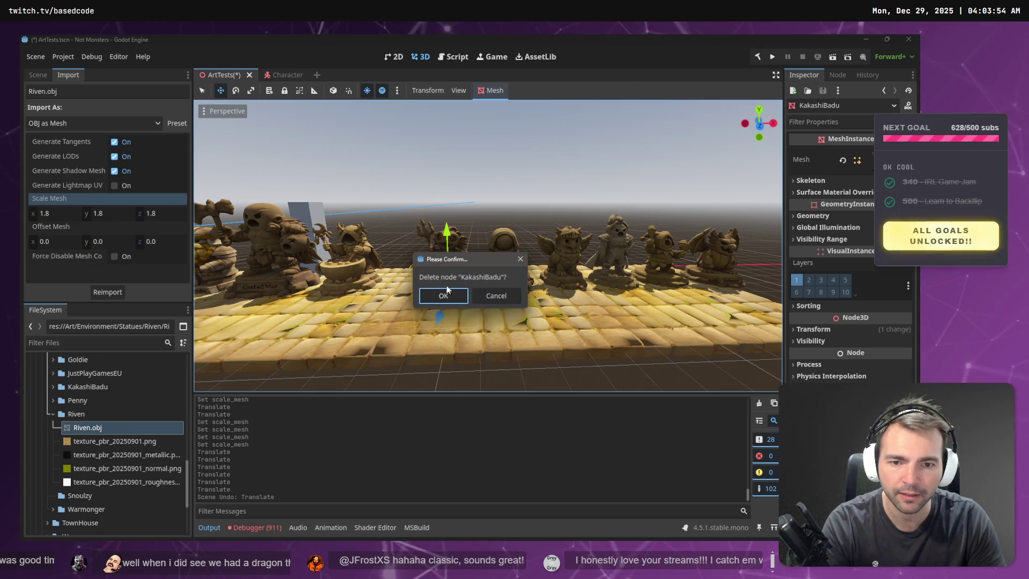
pyautogui.click(445, 294)
# Check the row at platform level, select the small Dragihan statue, then switch to Hunyuan 3D.
pyautogui.click(571, 263)
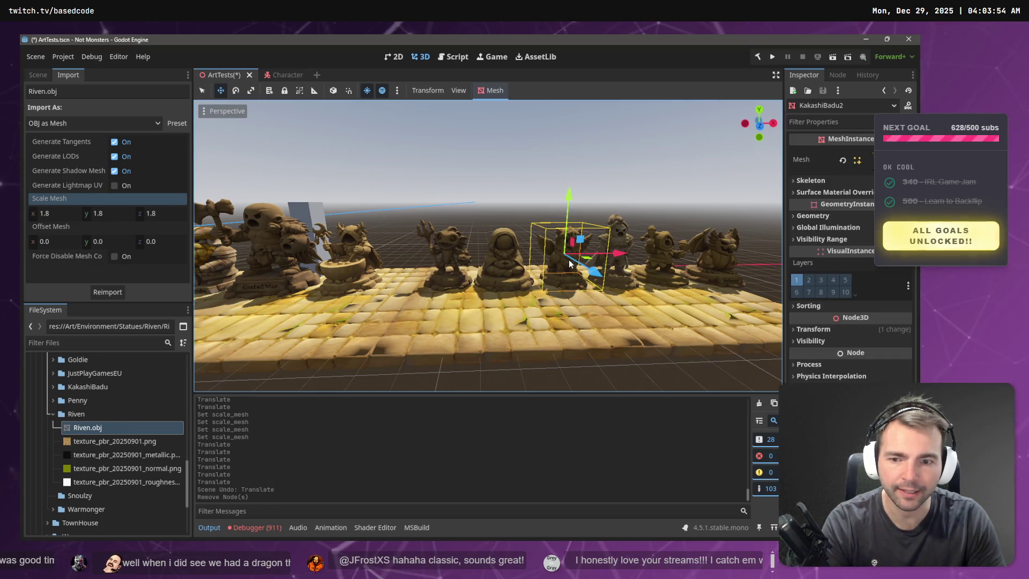
pyautogui.moveTo(376, 322); pyautogui.dragTo(394, 252)
pyautogui.click(405, 340)
pyautogui.click(405, 340)
pyautogui.scroll(-2, 453, 335)
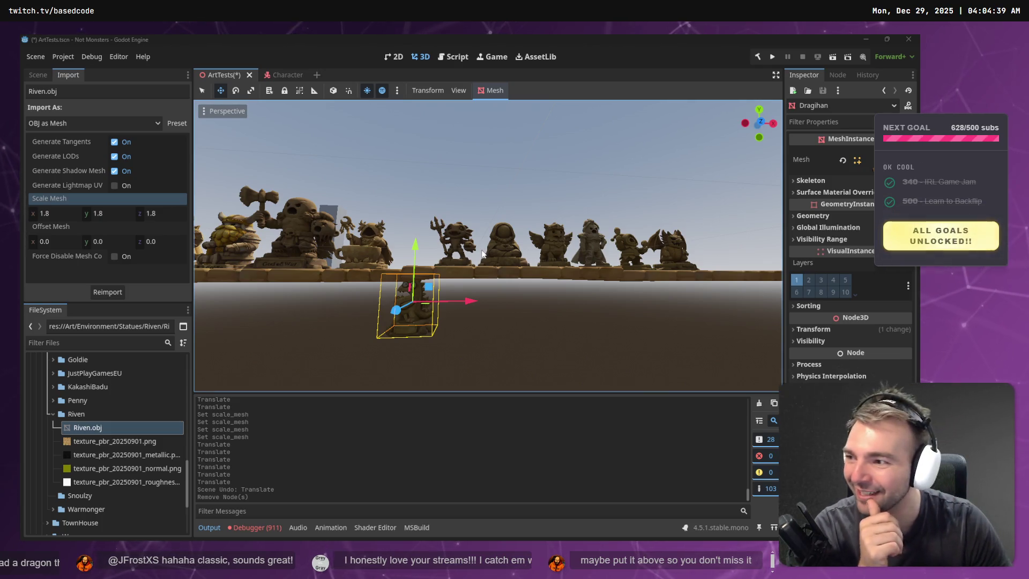
pyautogui.hotkey('alt', 'Tab')
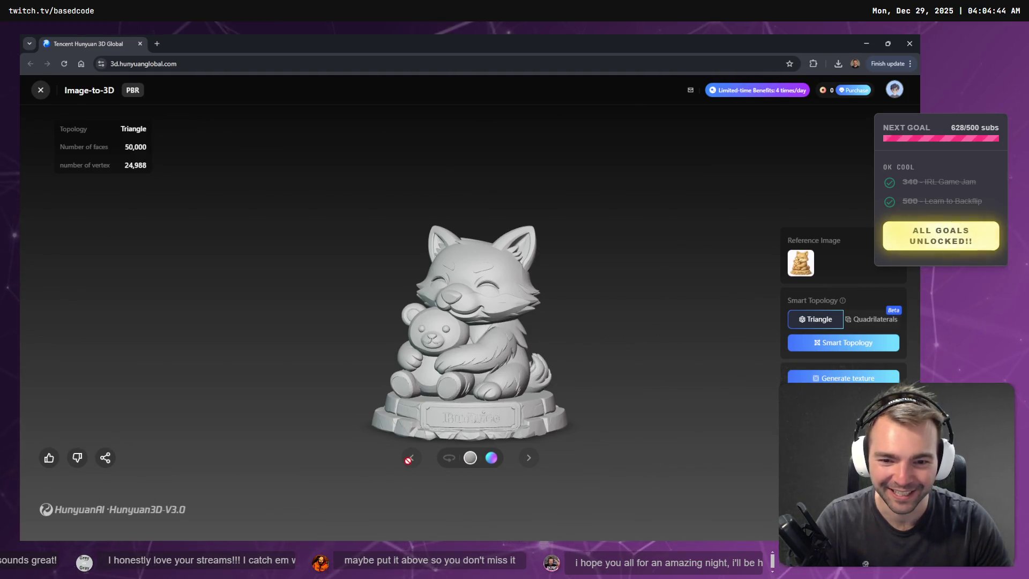
pyautogui.click(449, 457)
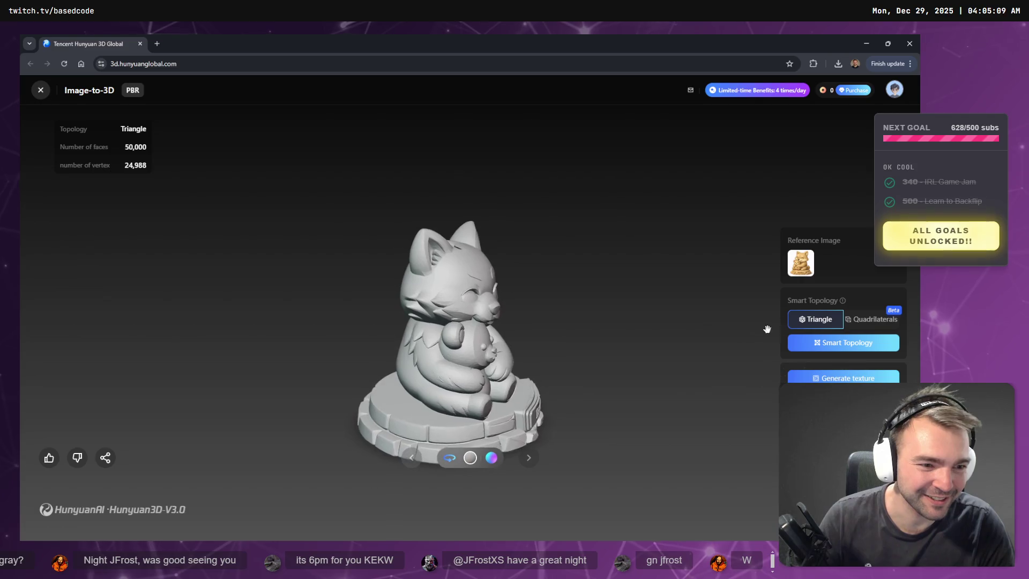
pyautogui.hotkey('alt', 'Tab')
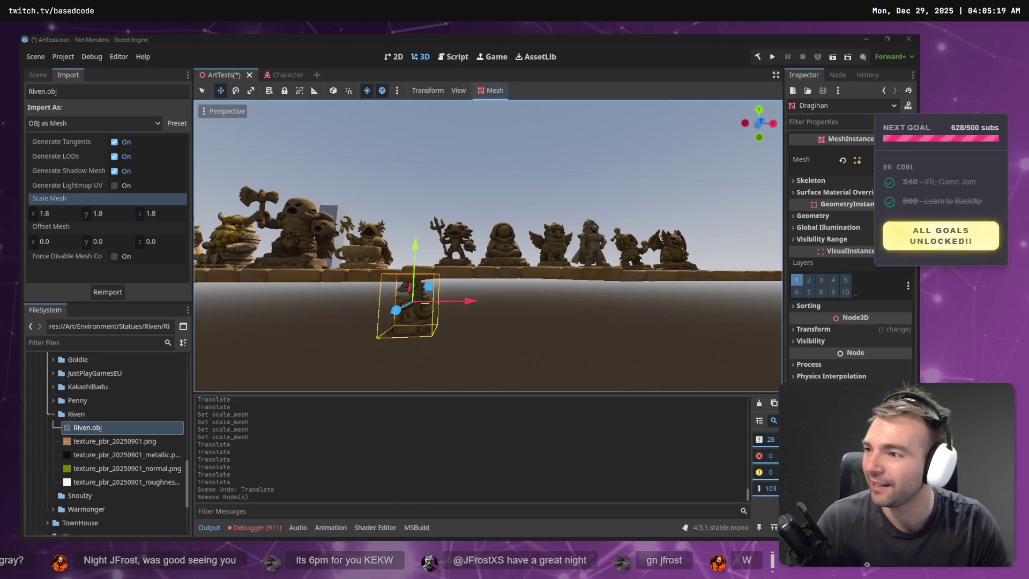
# Download the original #14 T-Rex statue image from the tldraw board.
pyautogui.hotkey('alt', 'Tab')
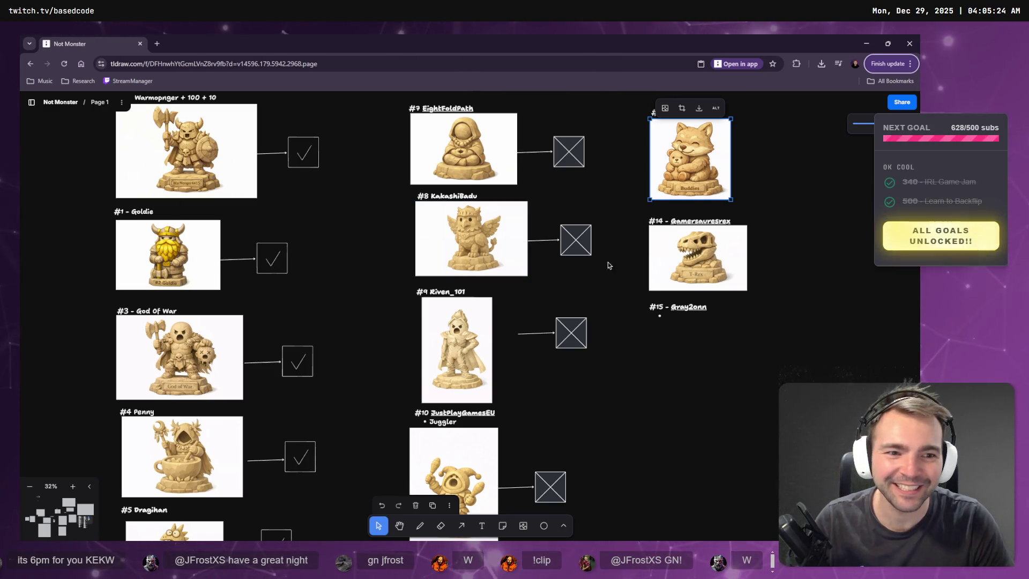
pyautogui.rightClick(709, 259)
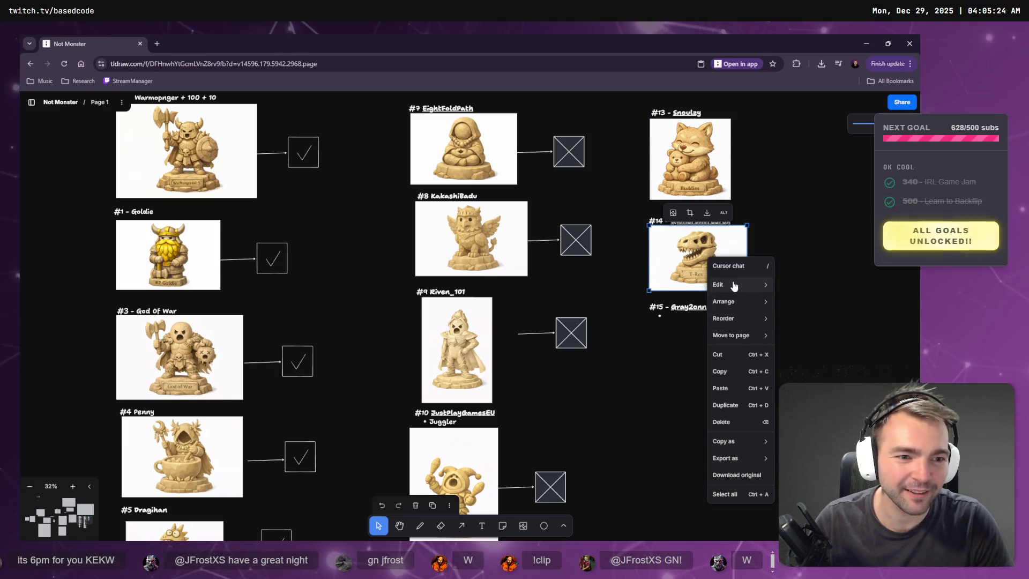
pyautogui.click(743, 475)
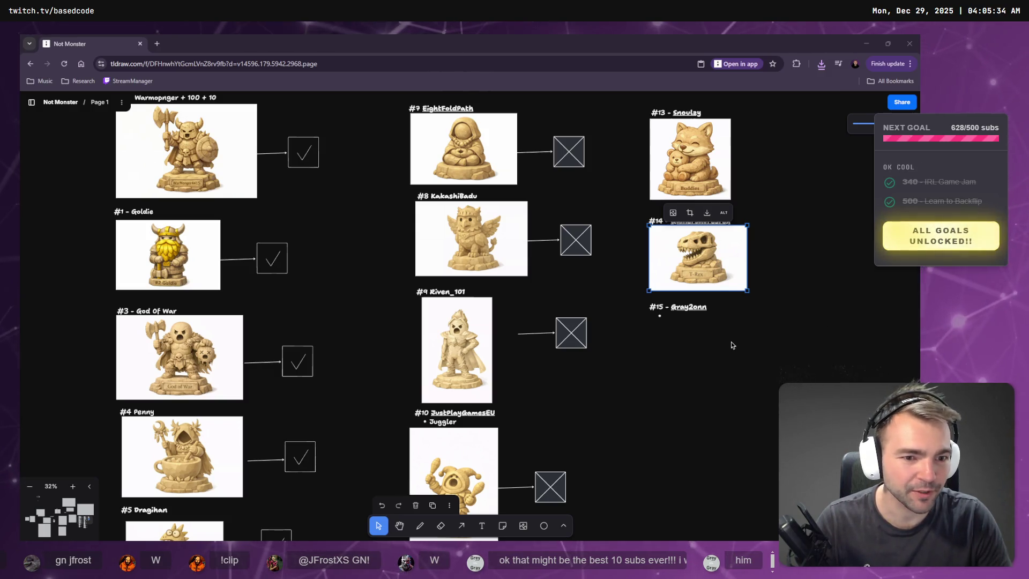
# Pan the board across the #1–#15 statue entries, then switch to ChatGPT.
pyautogui.click(660, 315)
pyautogui.hscroll(2, 660, 315)
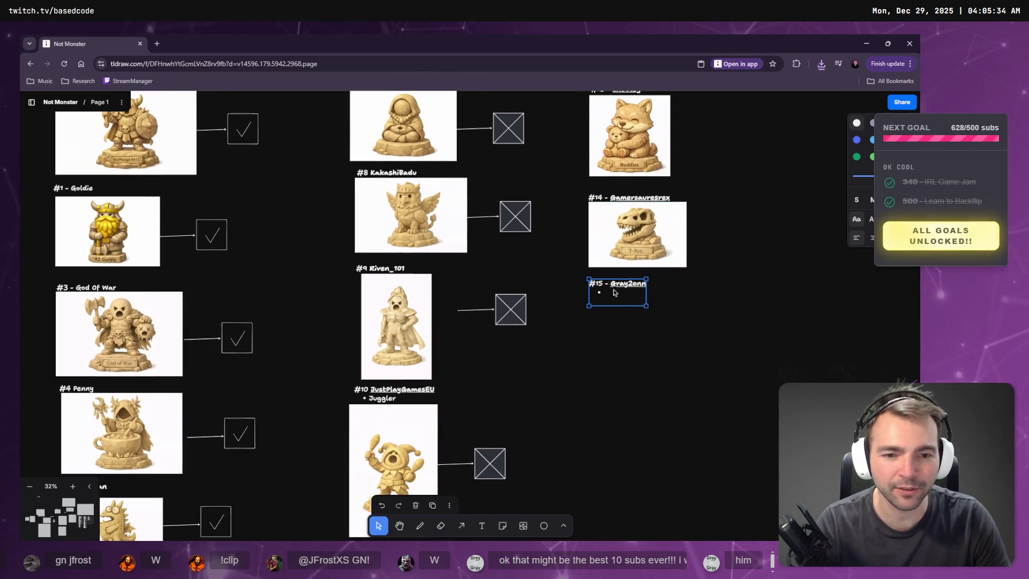
pyautogui.moveTo(618, 305)
pyautogui.mouseDown()
pyautogui.moveTo(616, 42)
pyautogui.moveTo(593, 80)
pyautogui.mouseUp()
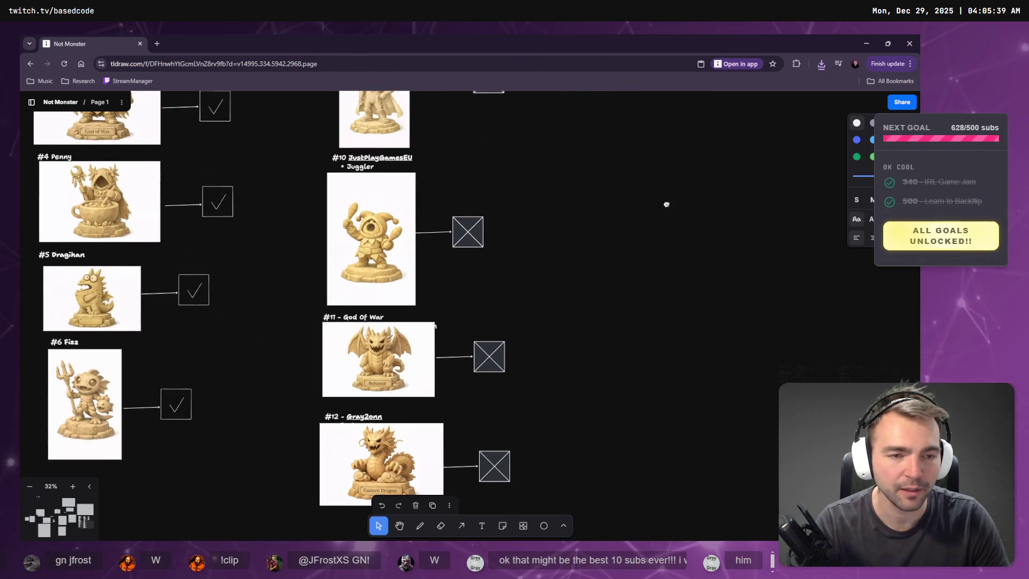
pyautogui.moveTo(666, 207); pyautogui.dragTo(686, 359)
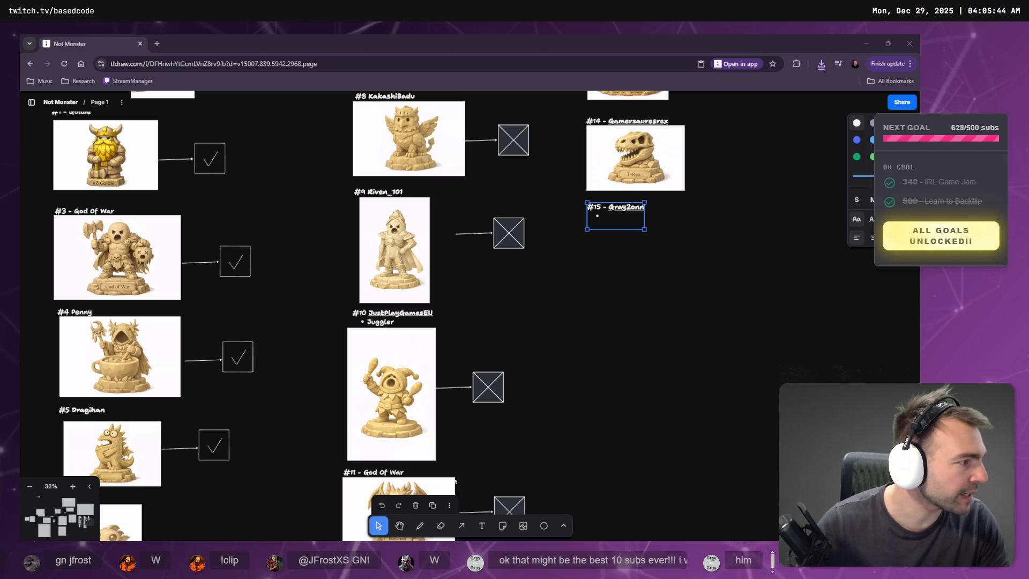
pyautogui.hotkey('alt', 'Tab')
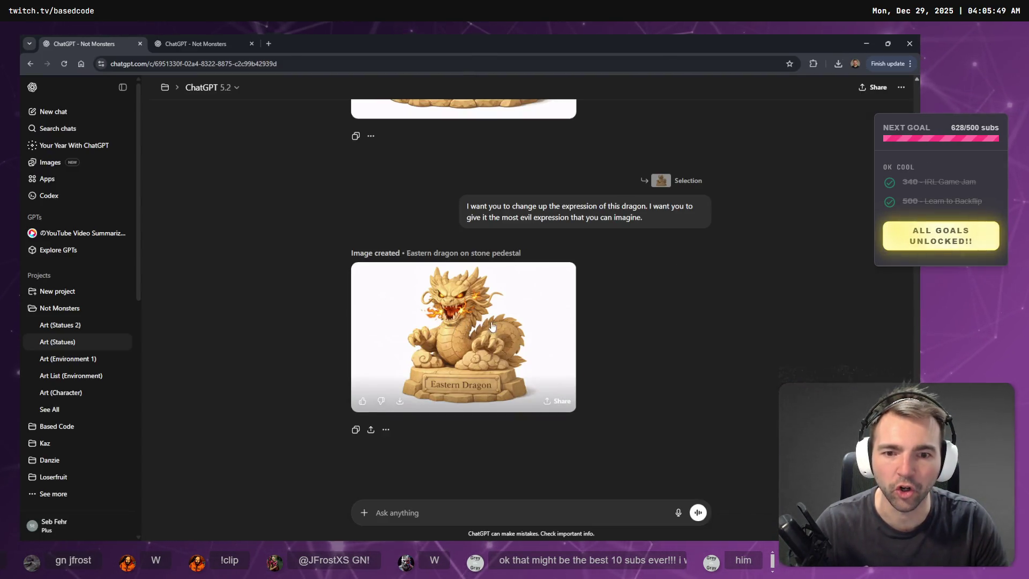
# Dictate and send a request to remake the dragon image as an all-stone statue, then minimize the browser.
pyautogui.click(450, 328)
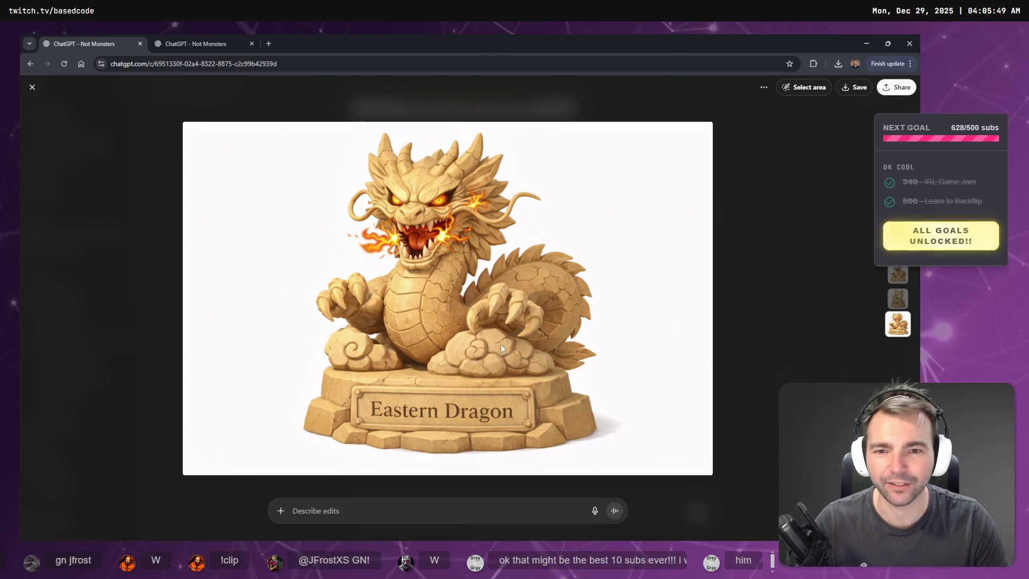
pyautogui.click(450, 488)
pyautogui.click(435, 523)
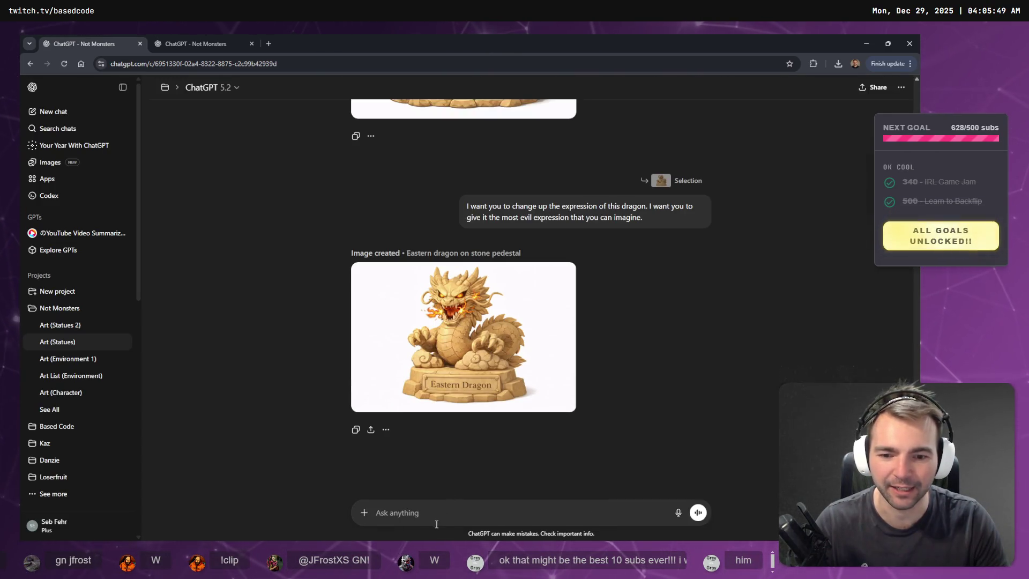
pyautogui.press('super+h')
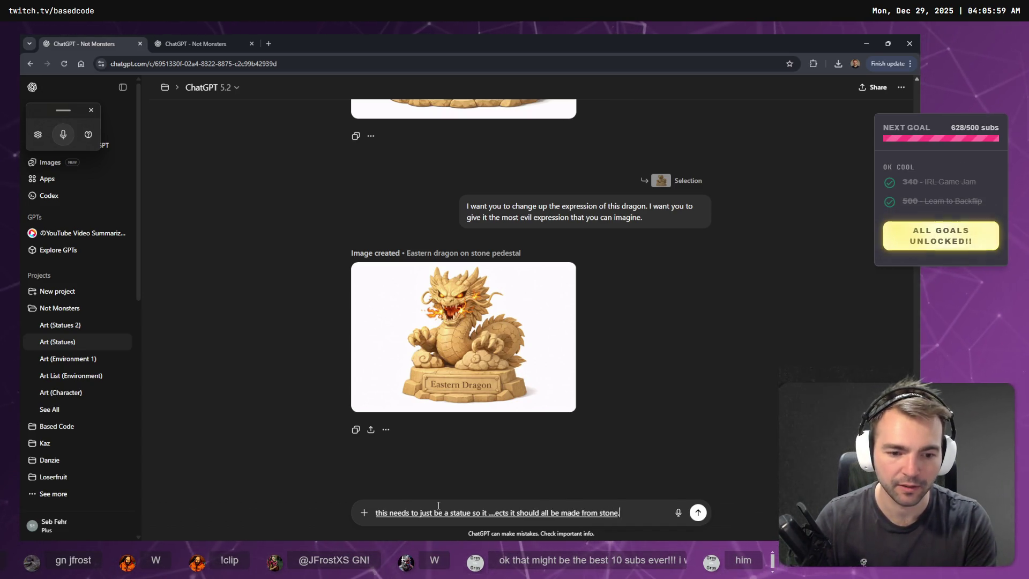
pyautogui.click(697, 513)
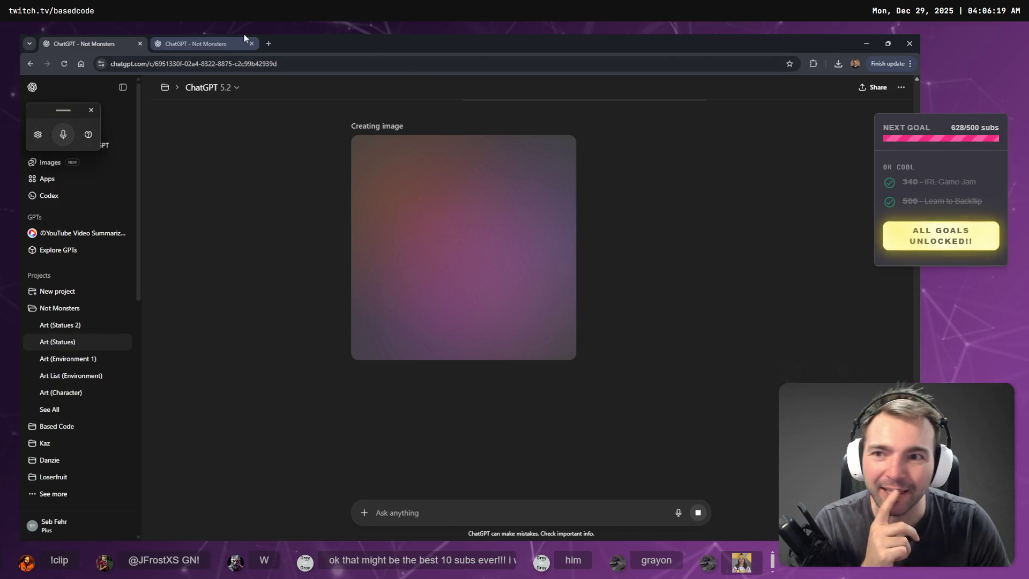
pyautogui.click(224, 45)
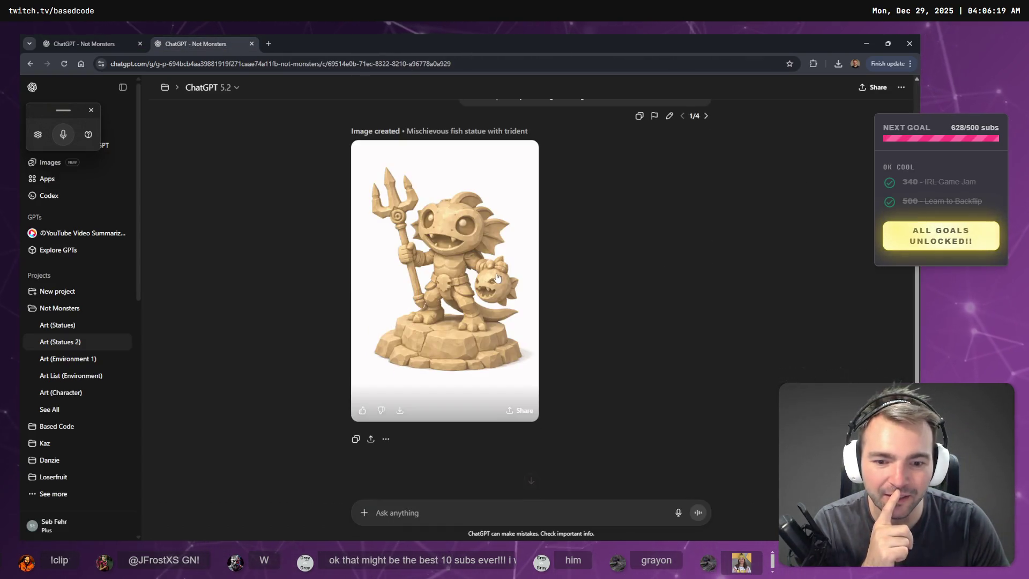
pyautogui.click(862, 44)
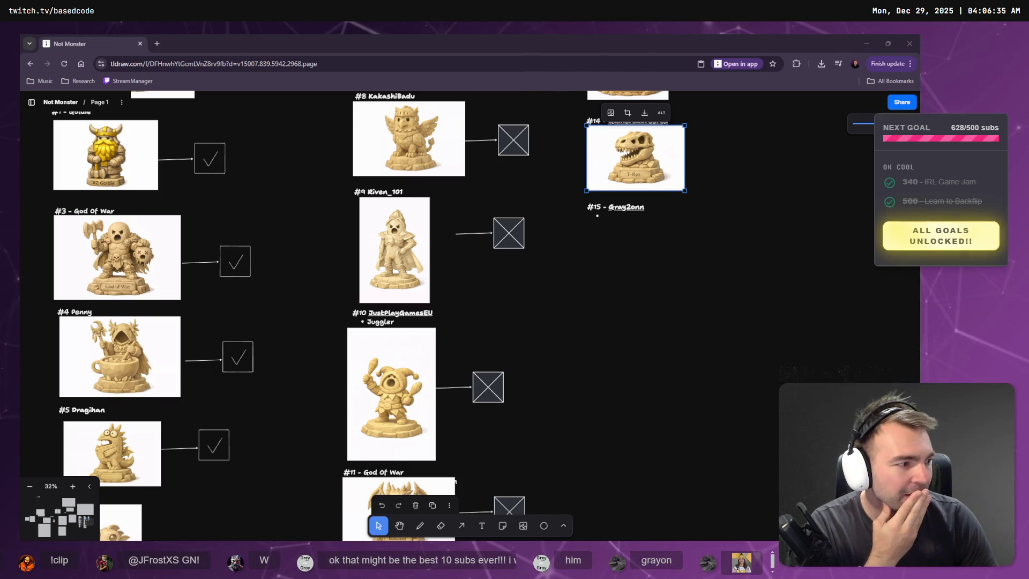
pyautogui.click(610, 291)
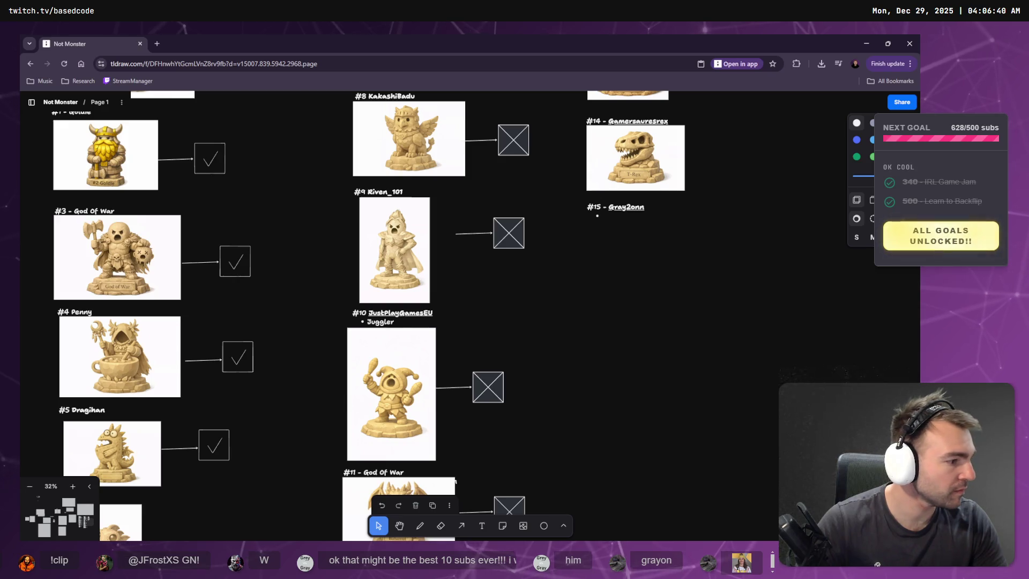
pyautogui.scroll(-5, 635, 308)
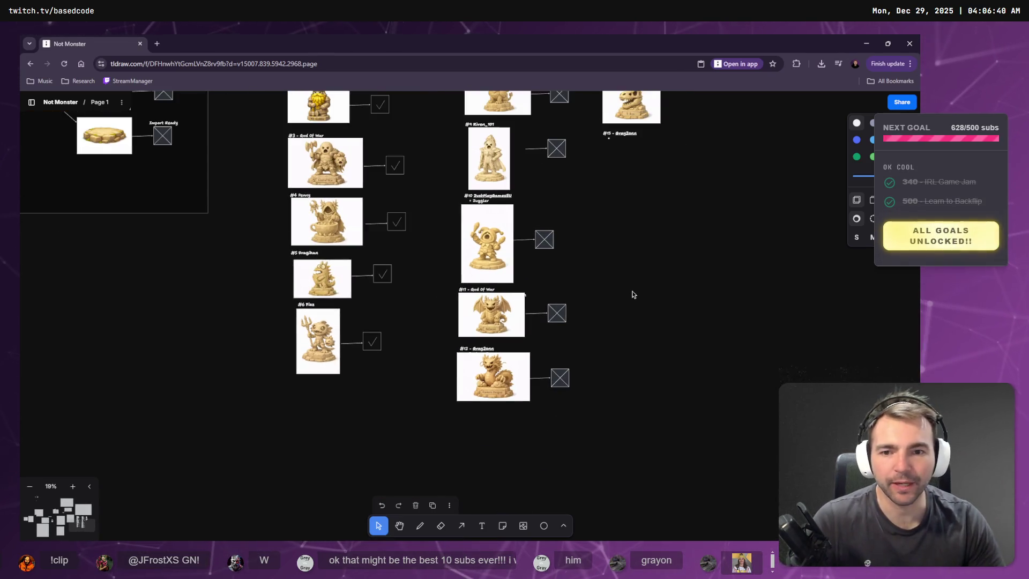
pyautogui.scroll(2, 648, 326)
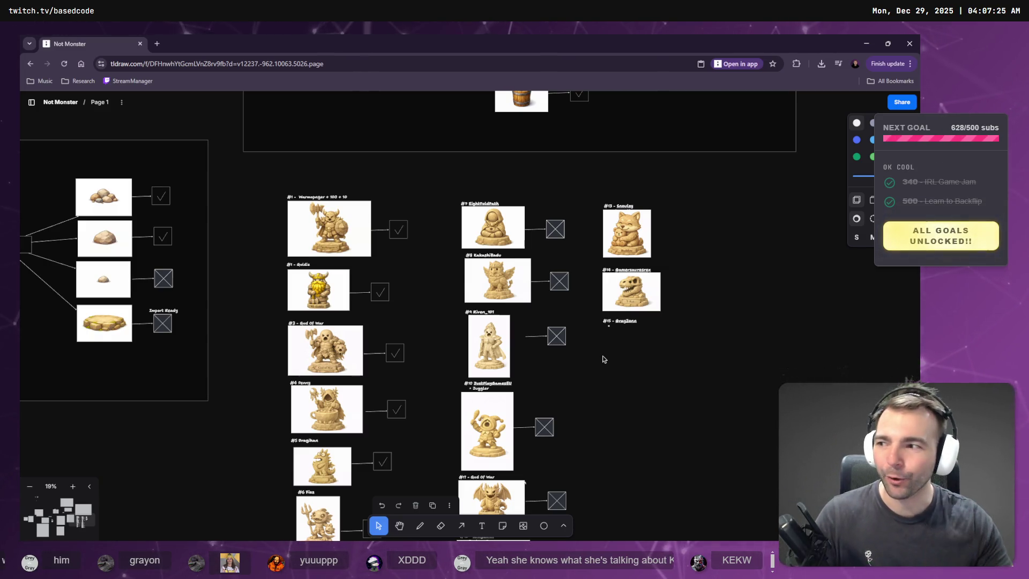
pyautogui.scroll(-3, 601, 357)
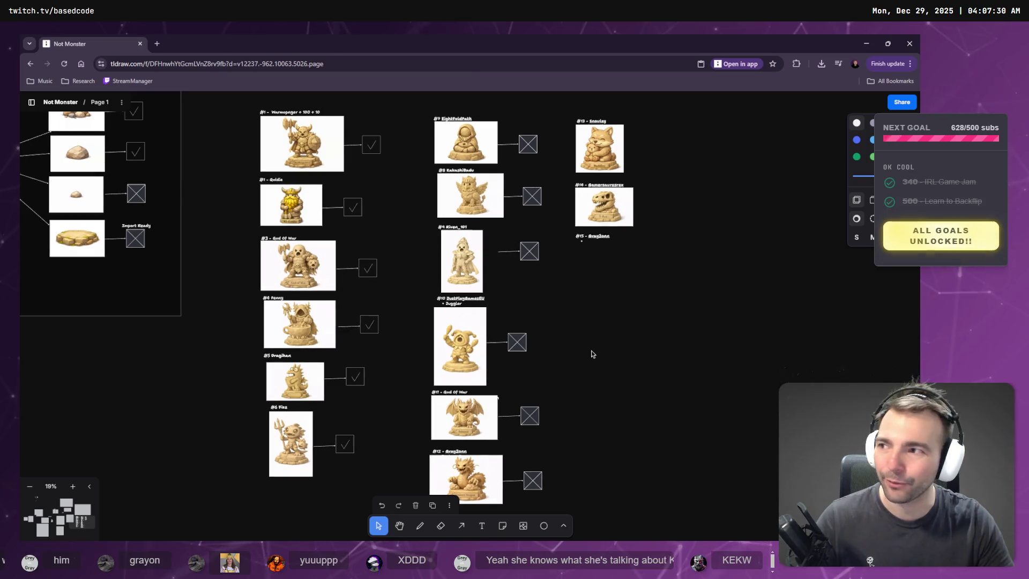
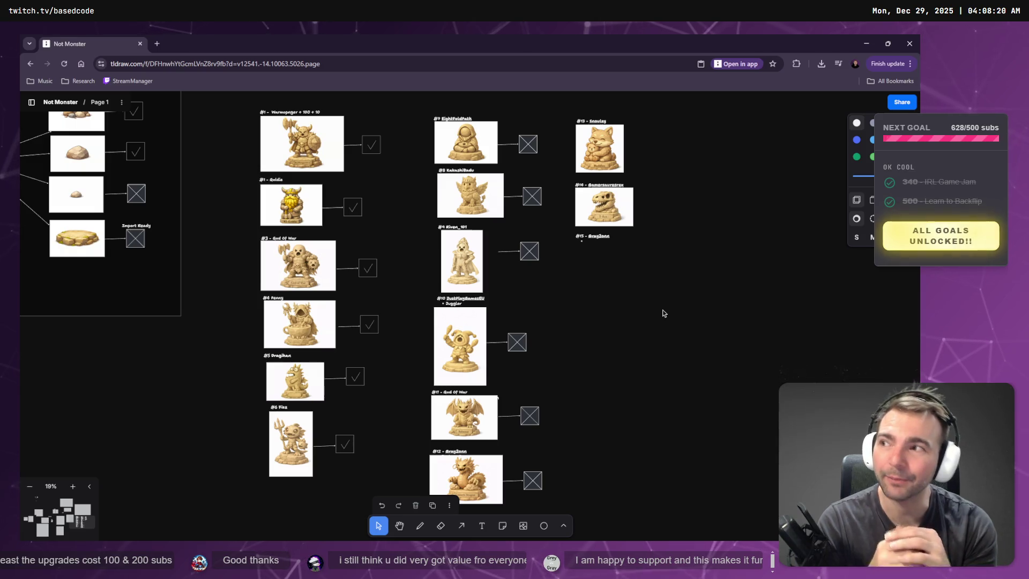
# Pan the statue board and set the dinosaur model preview spinning continuously.
pyautogui.moveTo(638, 295); pyautogui.dragTo(712, 284)
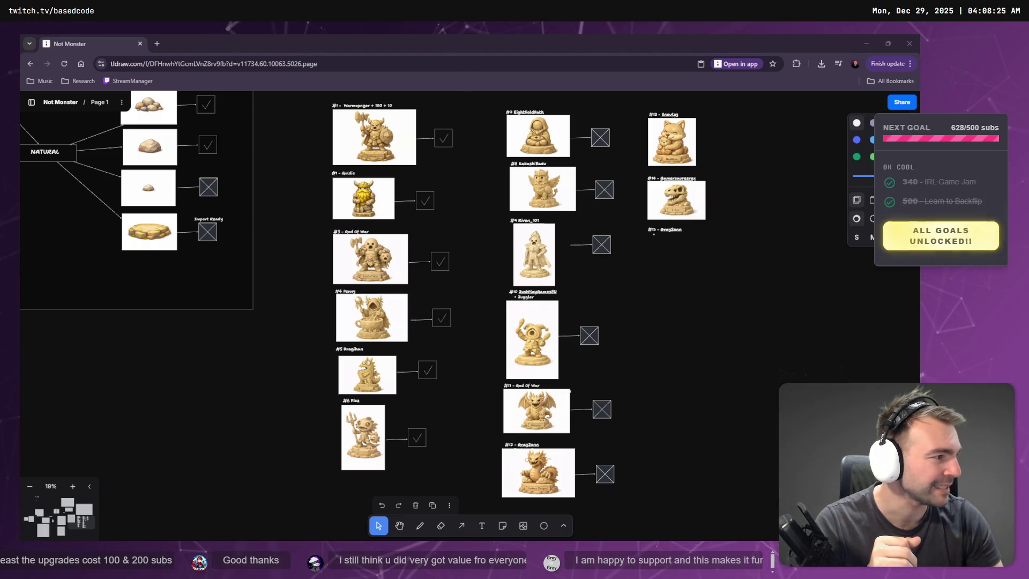
pyautogui.moveTo(757, 363)
pyautogui.mouseDown()
pyautogui.moveTo(837, 369)
pyautogui.moveTo(480, 105)
pyautogui.mouseUp()
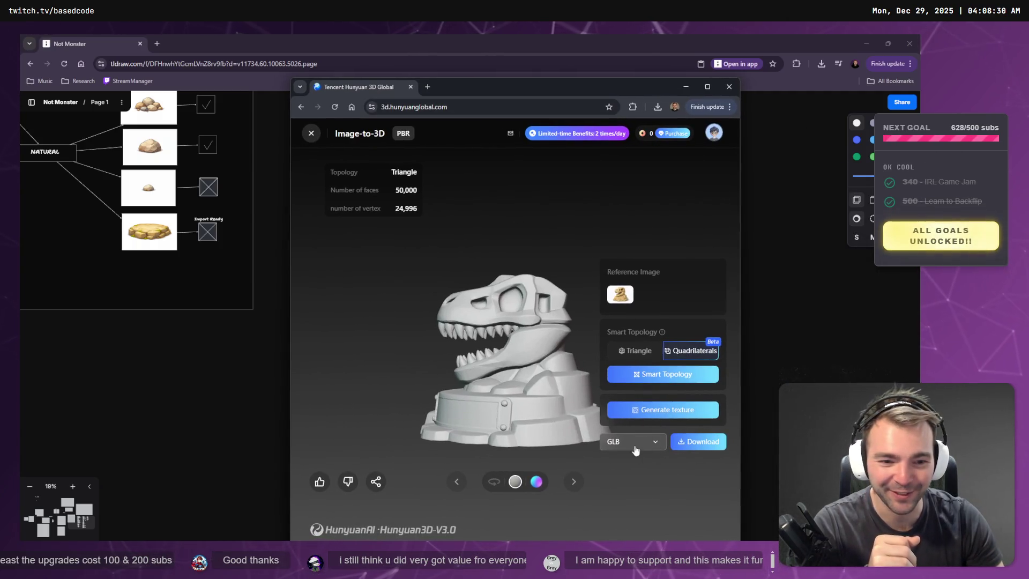
pyautogui.click(494, 484)
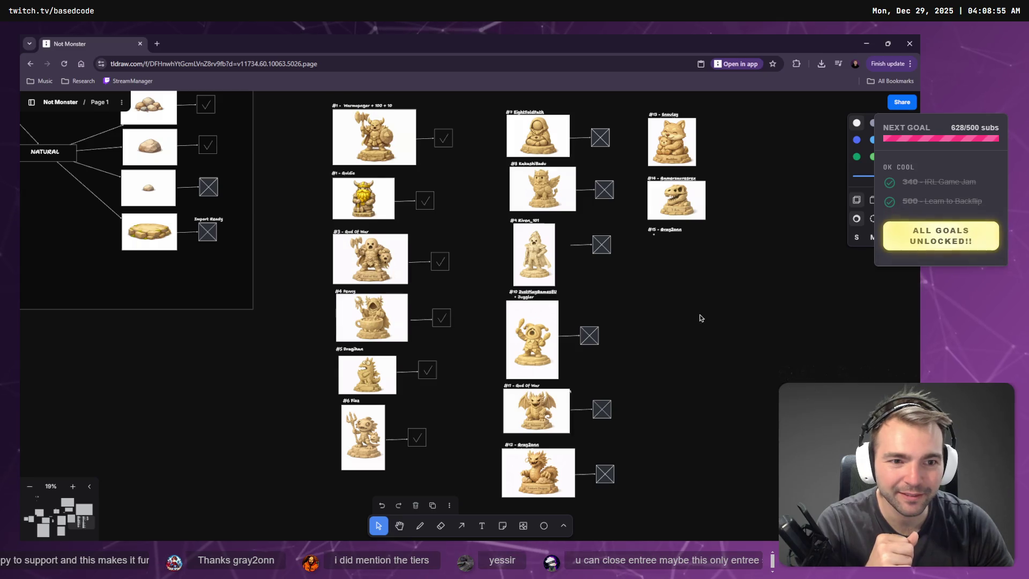
pyautogui.scroll(2, 690, 310)
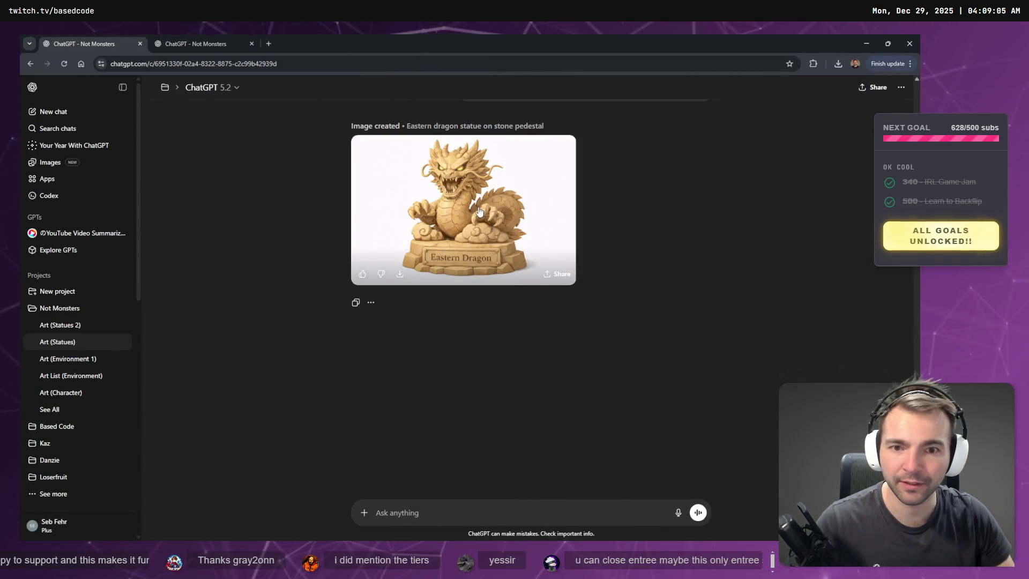
# Download the Eastern Dragon image from ChatGPT and drop the PNG onto the tldraw board.
pyautogui.click(468, 192)
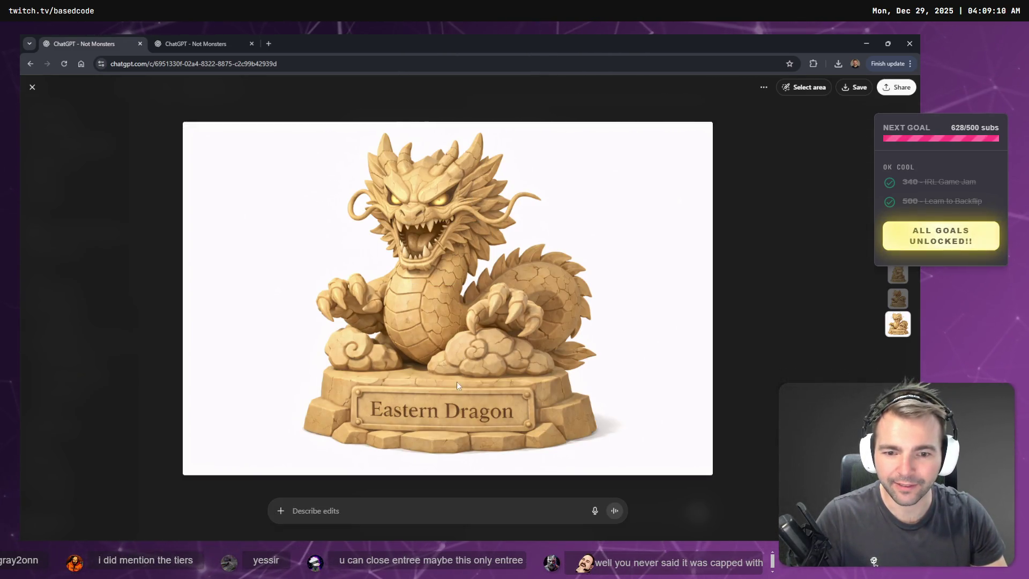
pyautogui.click(860, 89)
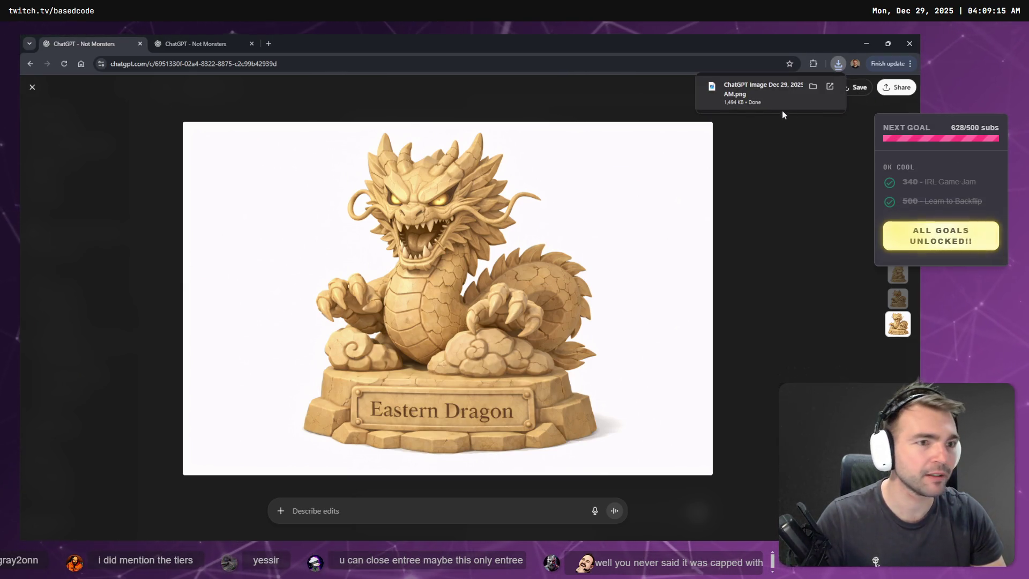
pyautogui.moveTo(772, 100); pyautogui.dragTo(693, 187)
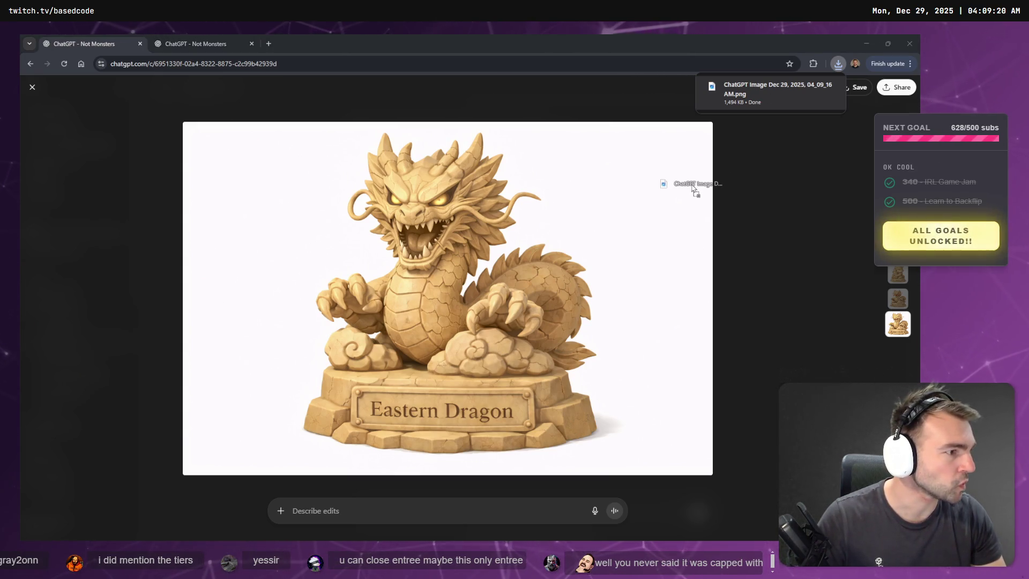
pyautogui.hotkey('alt', 'Tab')
pyautogui.moveTo(705, 346); pyautogui.dragTo(748, 349)
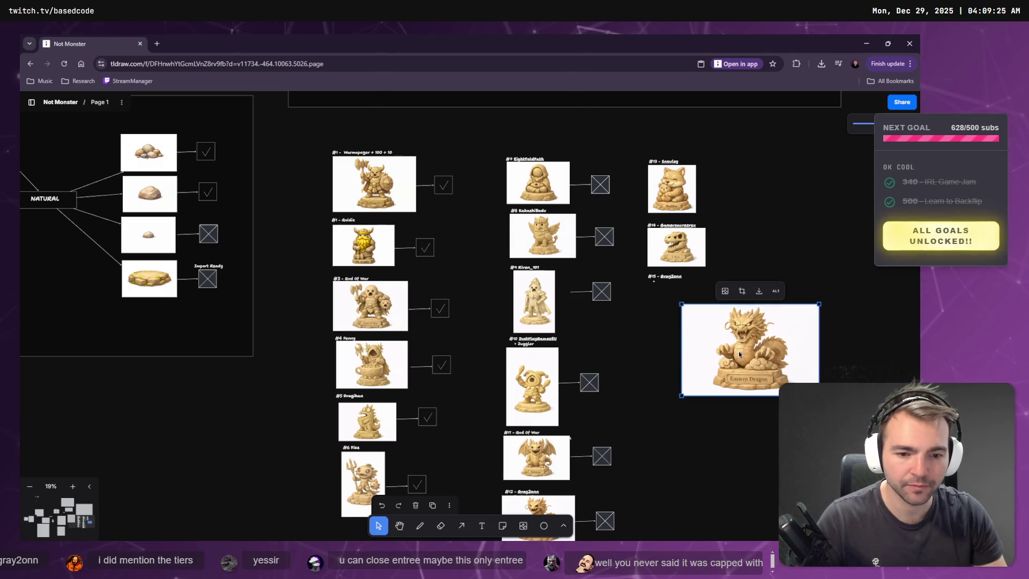
# Move the Eastern Dragon image beside #12's crossed box and shrink it to thumbnail size.
pyautogui.scroll(-3, 749, 216)
pyautogui.moveTo(749, 217)
pyautogui.mouseDown()
pyautogui.moveTo(569, 421)
pyautogui.moveTo(530, 413)
pyautogui.mouseUp()
pyautogui.moveTo(460, 359)
pyautogui.mouseDown()
pyautogui.moveTo(545, 413)
pyautogui.moveTo(492, 381)
pyautogui.mouseUp()
pyautogui.moveTo(590, 419)
pyautogui.mouseDown()
pyautogui.moveTo(562, 400)
pyautogui.moveTo(574, 400)
pyautogui.mouseUp()
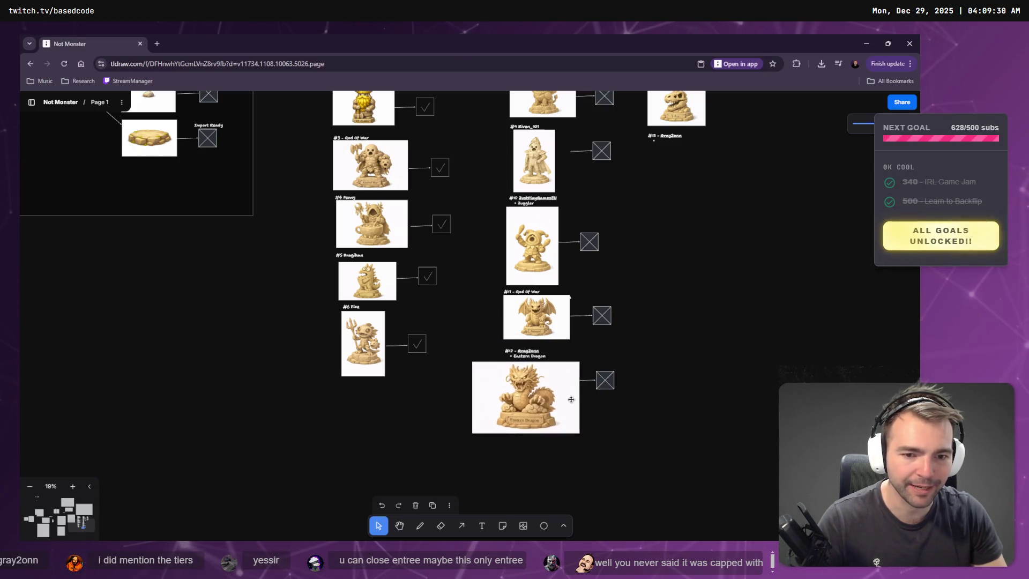
pyautogui.moveTo(474, 436); pyautogui.dragTo(499, 418)
pyautogui.moveTo(586, 417); pyautogui.dragTo(575, 409)
pyautogui.click(584, 382)
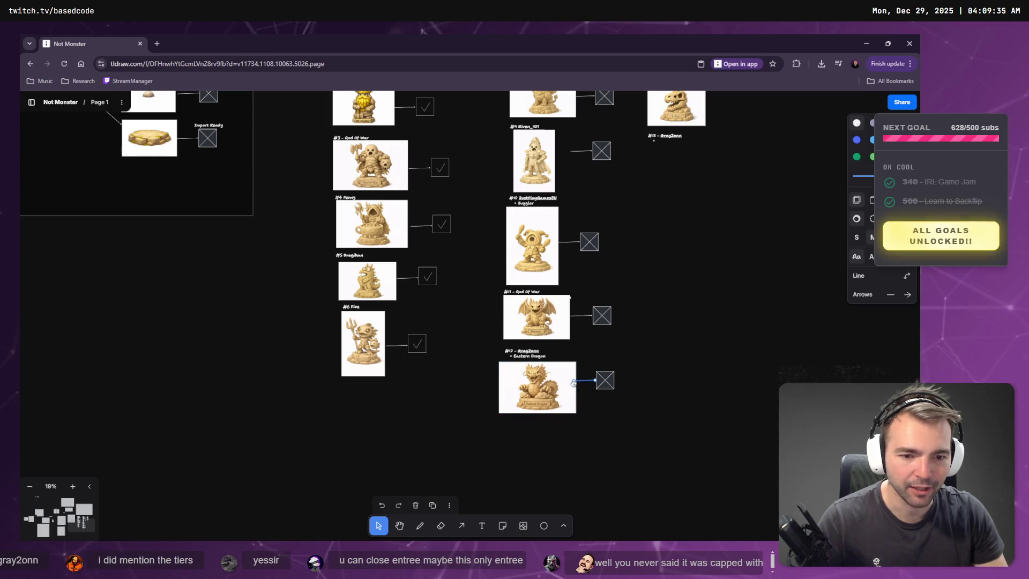
pyautogui.click(502, 410)
pyautogui.moveTo(499, 413); pyautogui.dragTo(536, 381)
pyautogui.scroll(3, 646, 280)
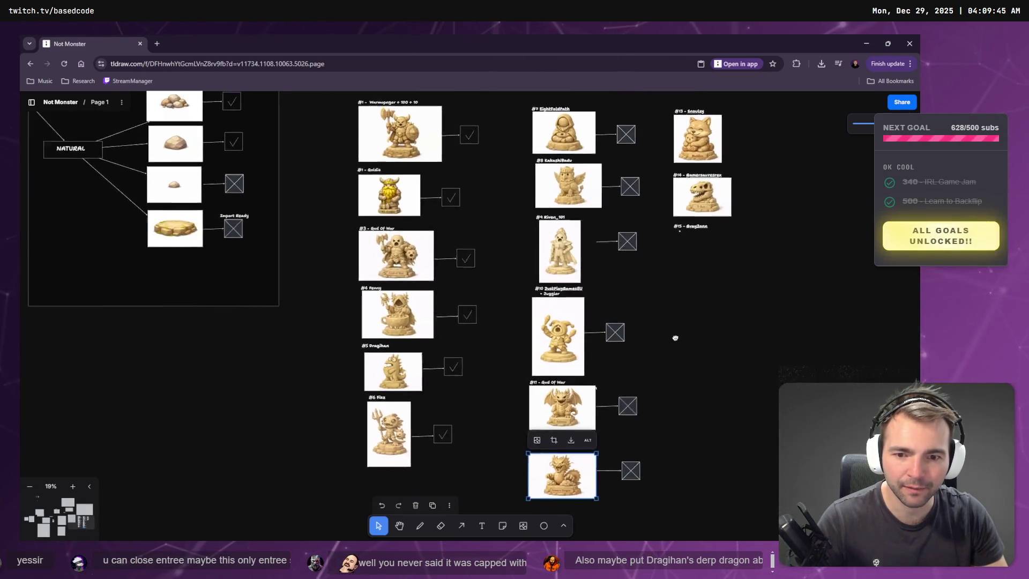
pyautogui.click(468, 351)
# Cross out statue #5 and delete the crossed box beside #7.
pyautogui.moveTo(627, 313)
pyautogui.mouseDown()
pyautogui.moveTo(441, 349)
pyautogui.moveTo(464, 349)
pyautogui.mouseUp()
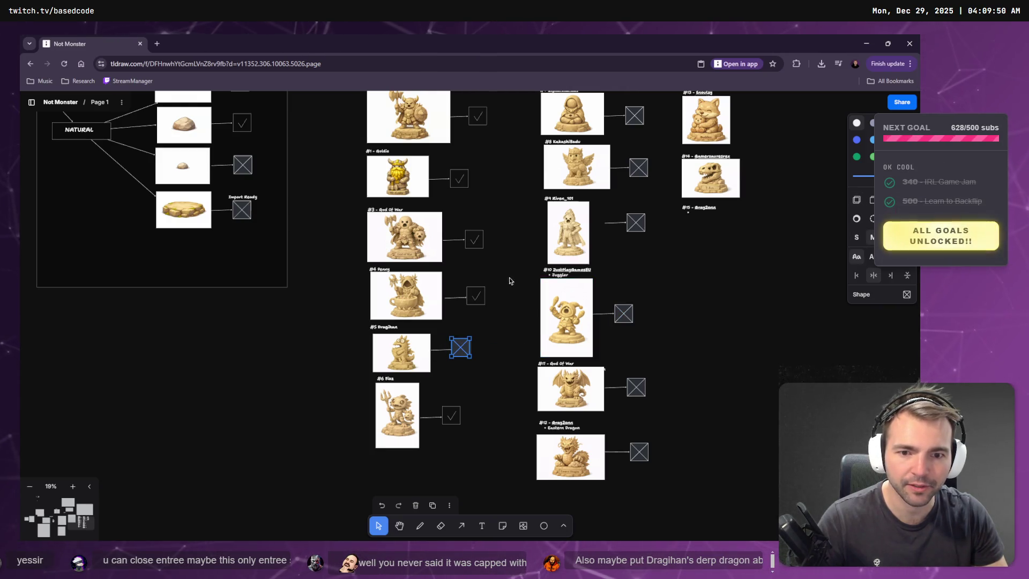
pyautogui.click(472, 243)
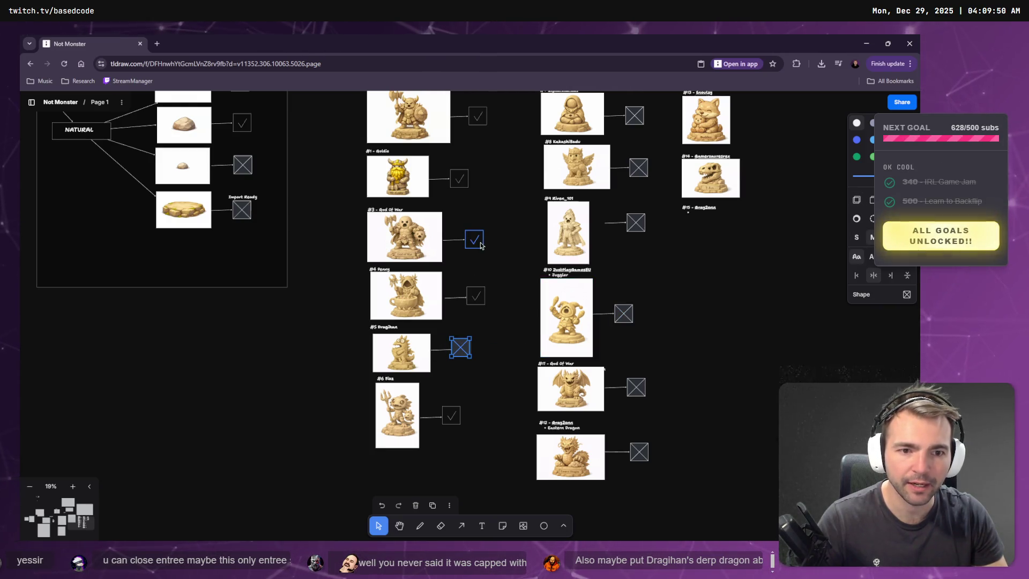
pyautogui.click(633, 251)
pyautogui.scroll(2, 643, 225)
pyautogui.click(634, 209)
pyautogui.press('Delete')
# Replace the crossed boxes beside #7 to #10 with copied check boxes.
pyautogui.click(473, 333)
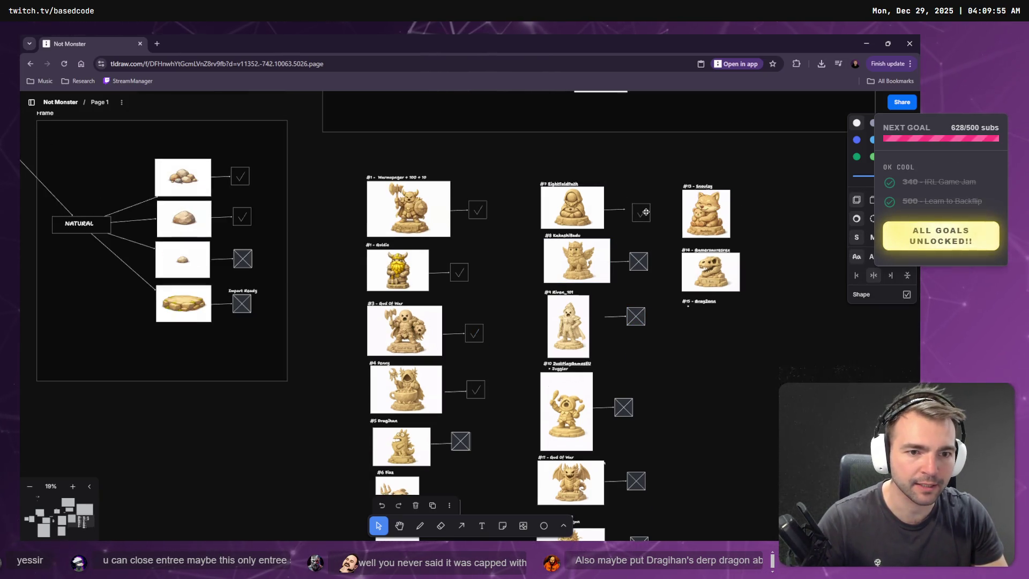
pyautogui.press('Delete')
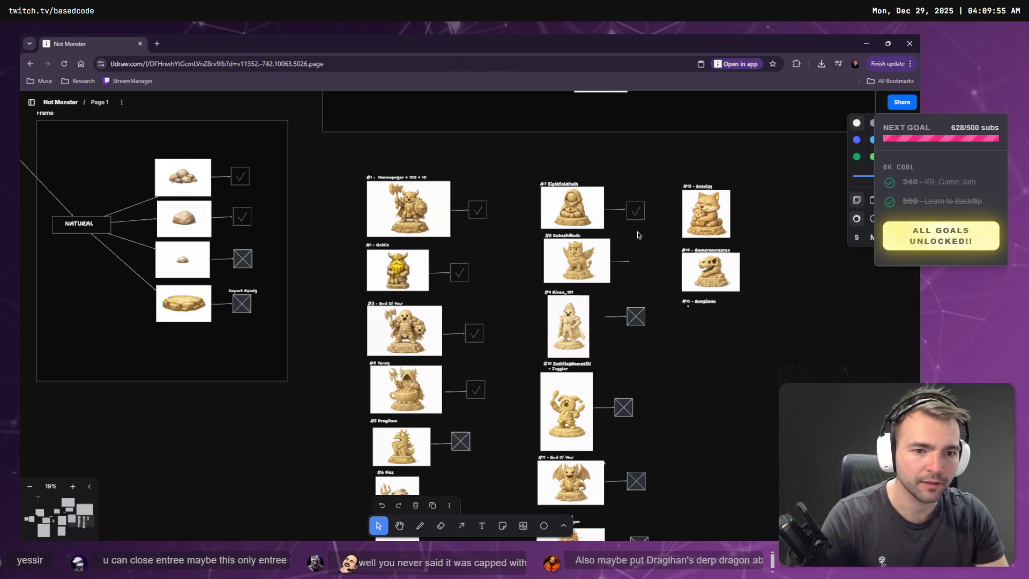
pyautogui.keyDown('alt'); pyautogui.moveTo(635, 219); pyautogui.dragTo(635, 316); pyautogui.keyUp('alt')
pyautogui.press('Delete')
pyautogui.click(638, 258)
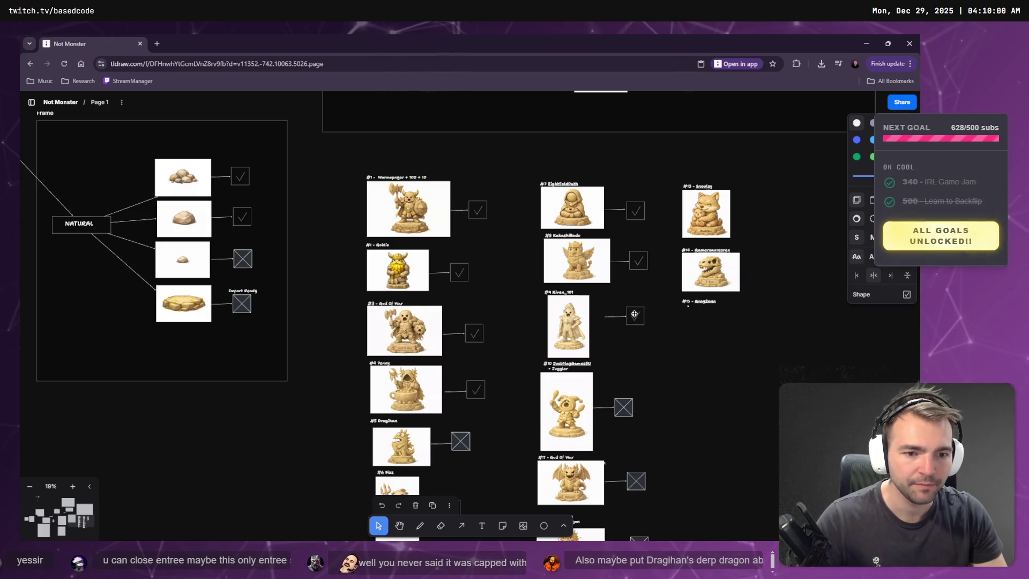
pyautogui.click(624, 408)
pyautogui.press('Delete')
pyautogui.hotkey('ctrl', 'v')
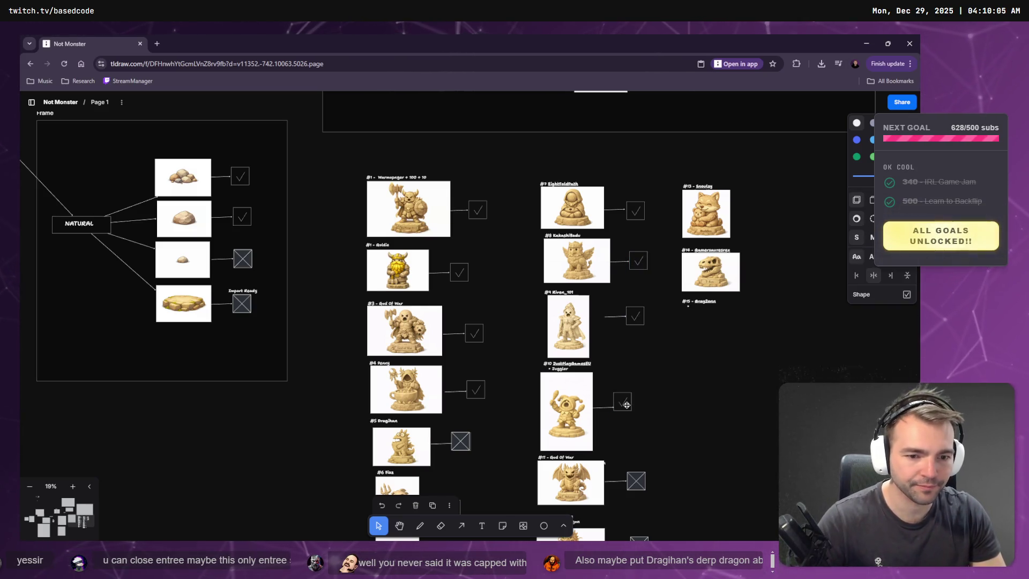
# Swap #11's crossed box for a check and paste another check beside #13.
pyautogui.scroll(-3, 631, 413)
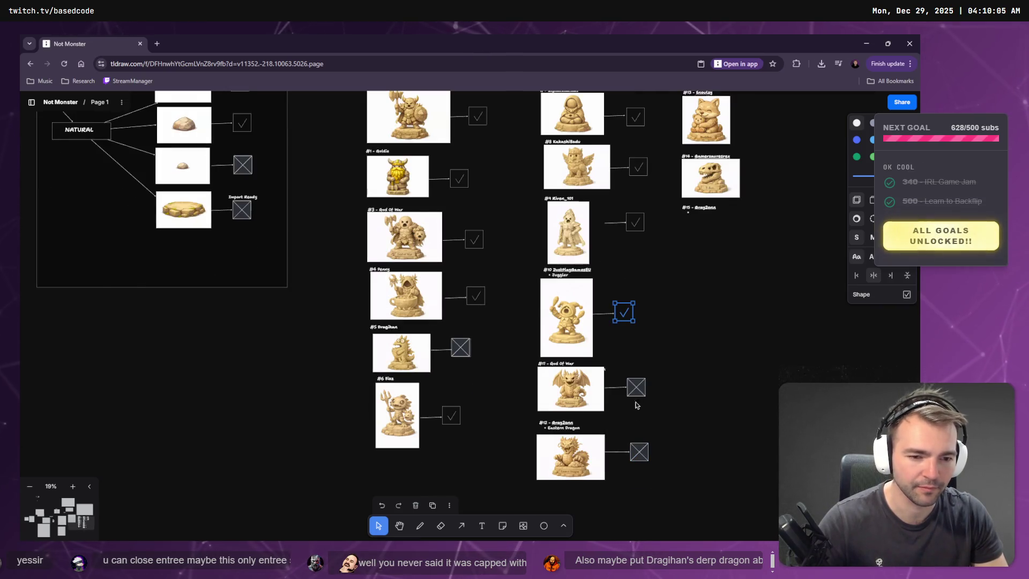
pyautogui.press('Delete')
pyautogui.hotkey('ctrl', 'v')
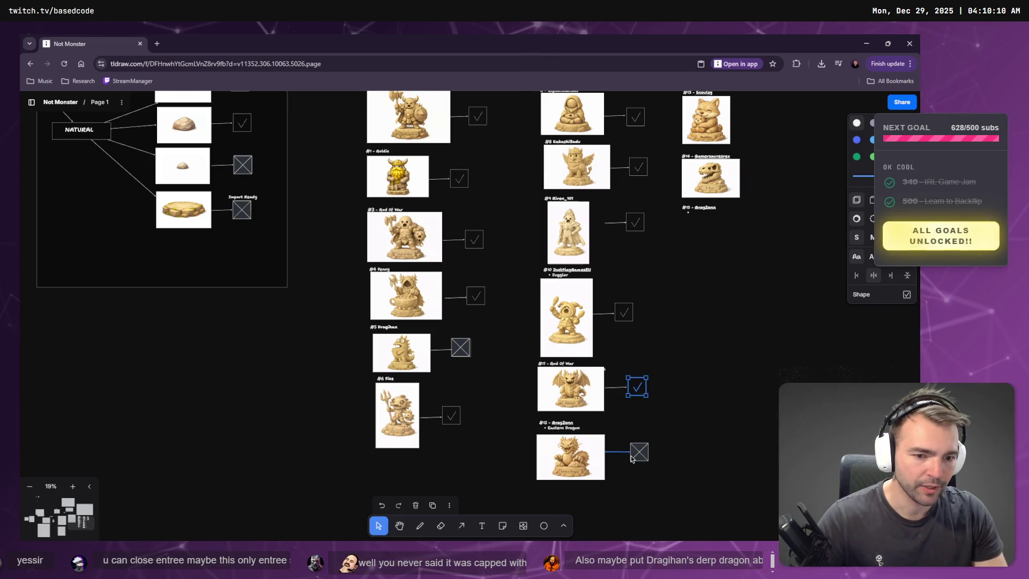
pyautogui.scroll(3, 587, 221)
pyautogui.hotkey('ctrl', 'v')
pyautogui.moveTo(557, 206)
pyautogui.mouseDown()
pyautogui.moveTo(665, 206)
pyautogui.moveTo(677, 214)
pyautogui.moveTo(686, 270)
pyautogui.mouseUp()
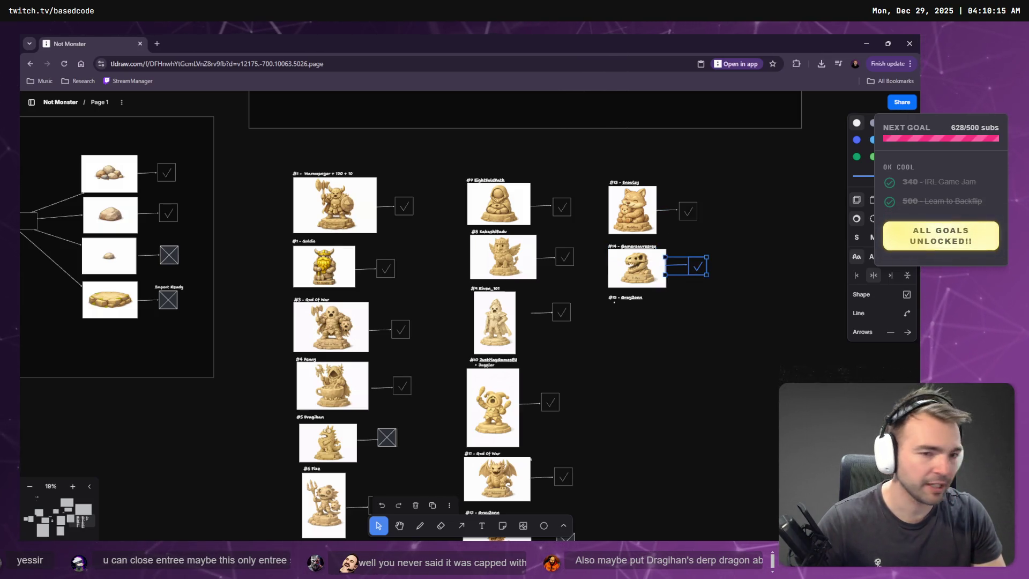
pyautogui.hotkey('alt', 'Tab')
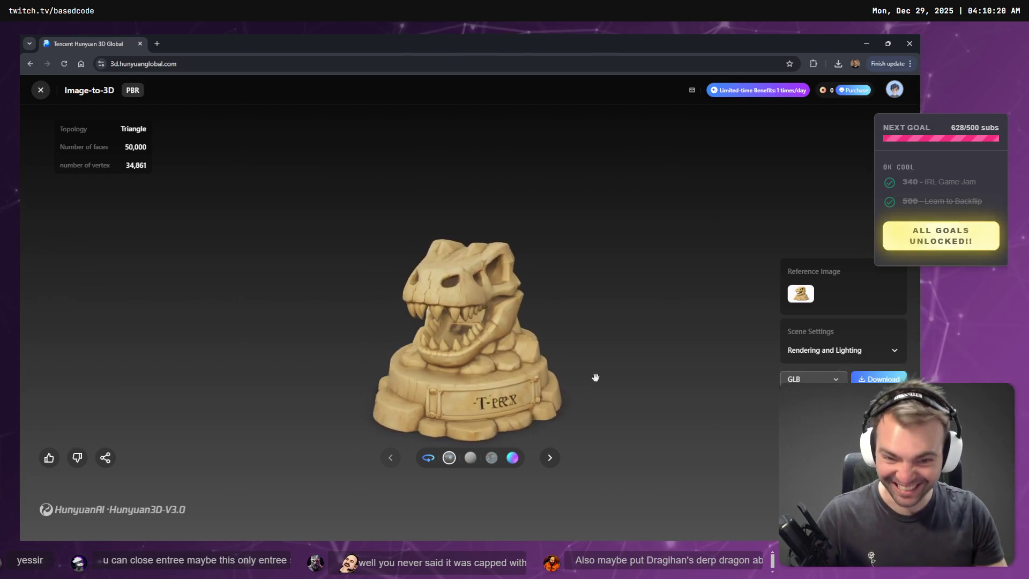
# Rotate the Hunyuan 3D model to its T-Rex skull front, then return to tldraw.
pyautogui.moveTo(372, 324)
pyautogui.mouseDown()
pyautogui.moveTo(585, 313)
pyautogui.moveTo(425, 311)
pyautogui.moveTo(505, 325)
pyautogui.moveTo(386, 266)
pyautogui.mouseUp()
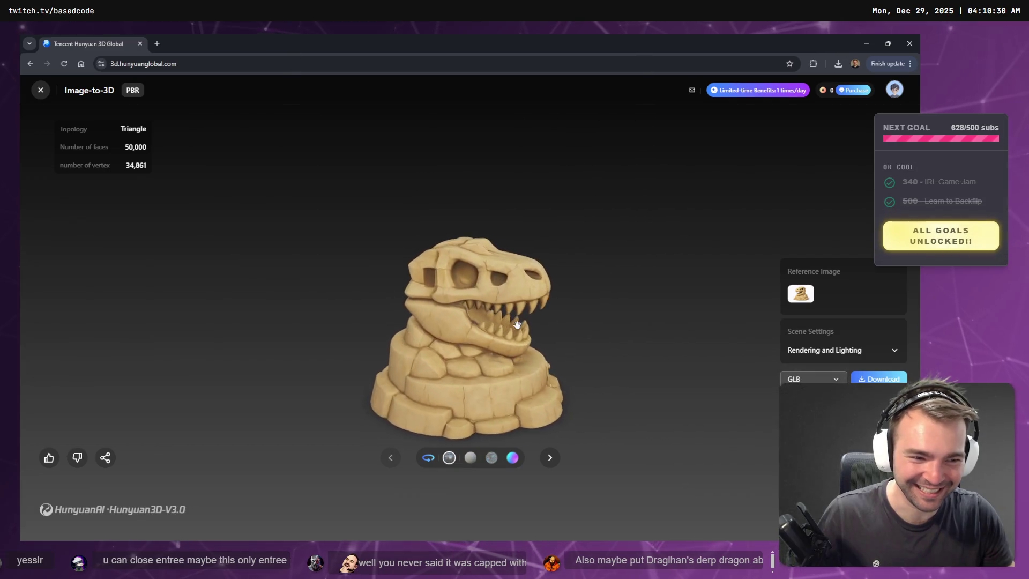
pyautogui.hotkey('alt', 'Tab')
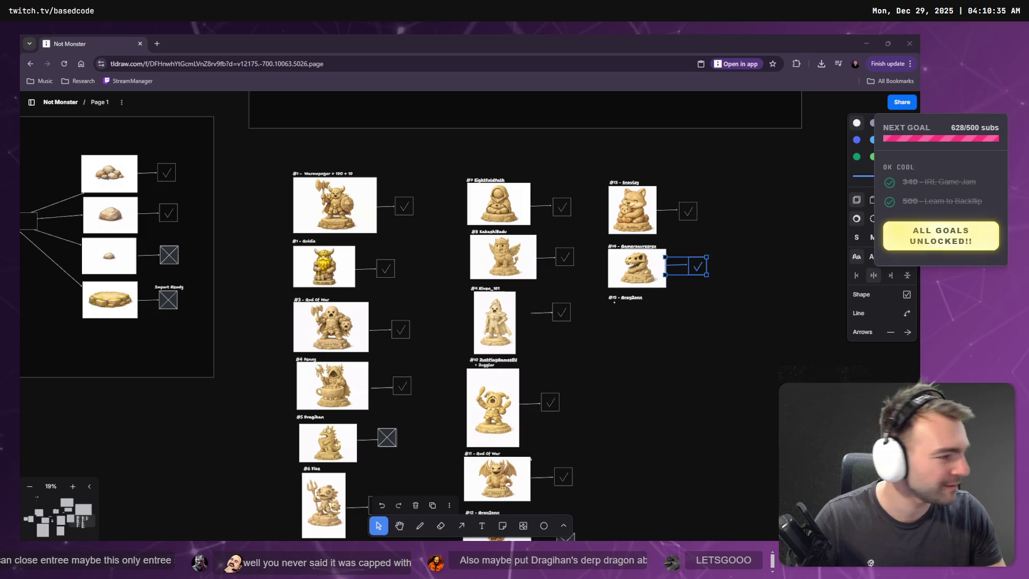
# Create a new folder named Gamersarous in the Statues folder.
pyautogui.hotkey('alt', 'Tab')
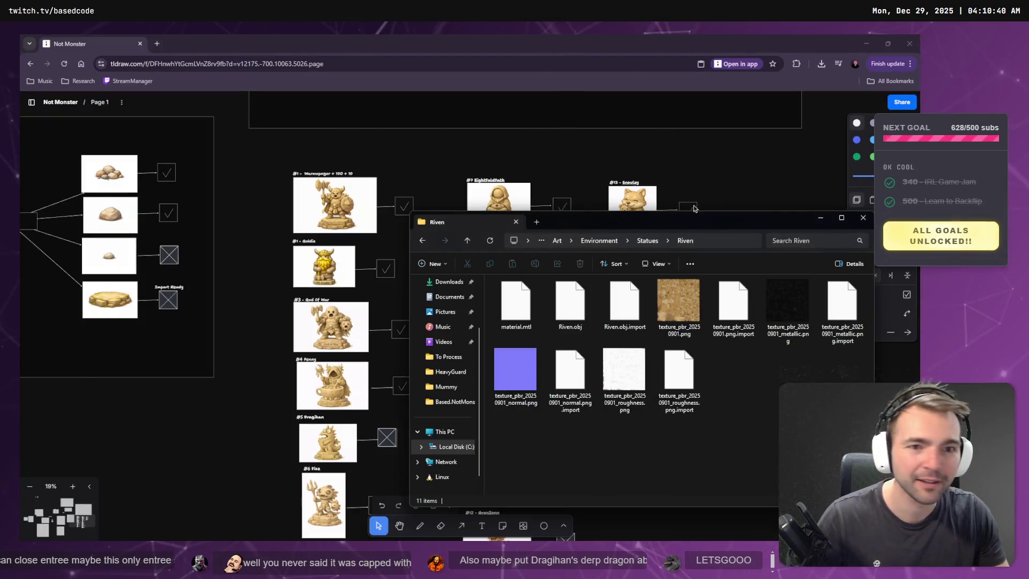
pyautogui.click(648, 242)
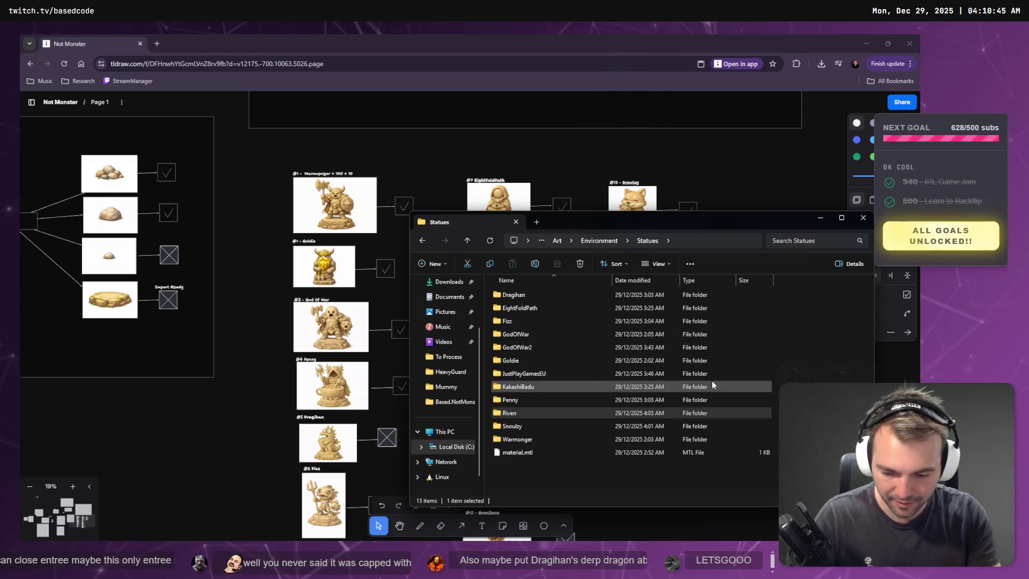
pyautogui.click(667, 477)
pyautogui.hotkey('ctrl', 'shift', 'n')
pyautogui.write('Gamersa')
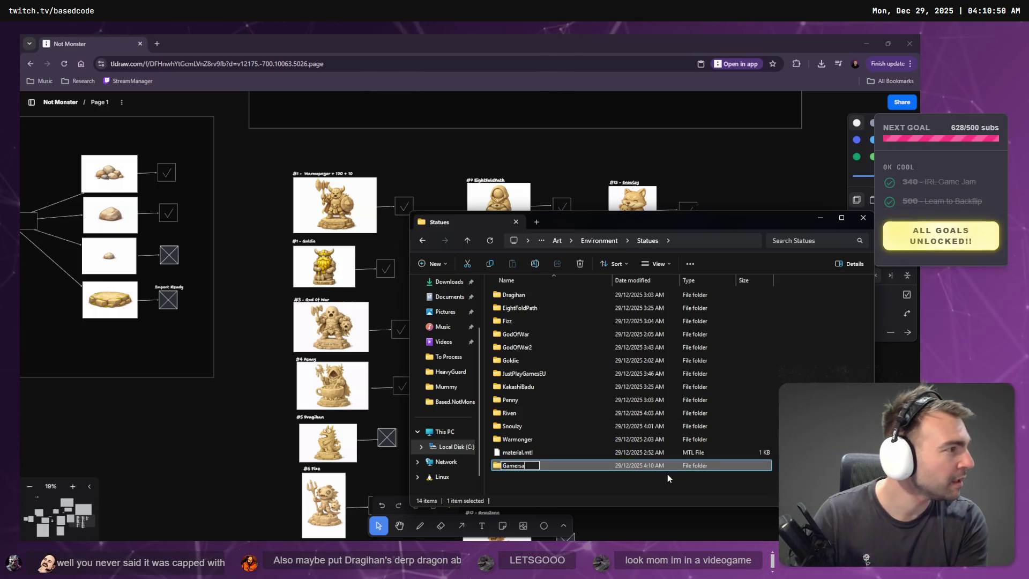
pyautogui.write('rous')
pyautogui.press('Return')
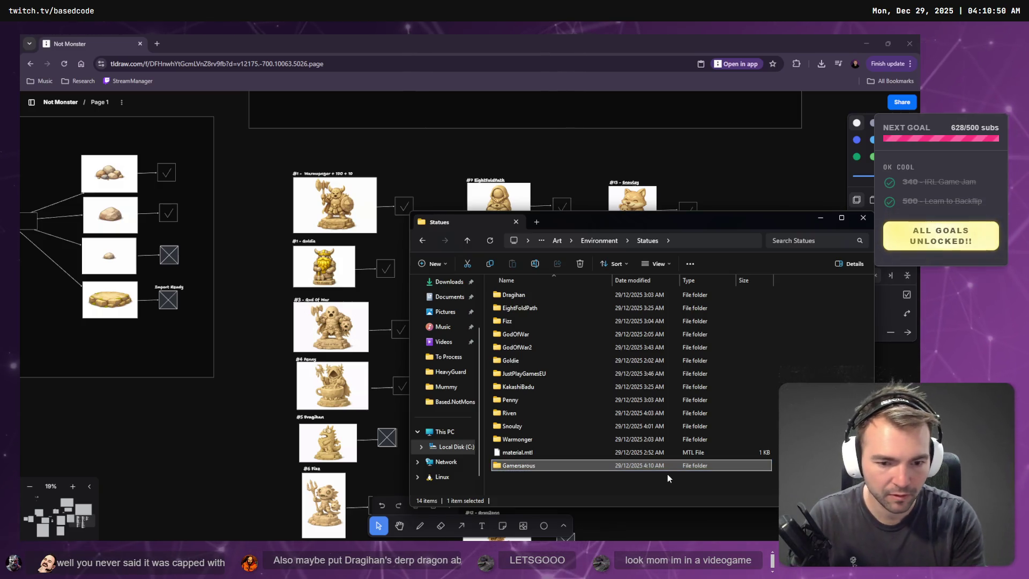
pyautogui.hotkey('alt', 'Tab')
pyautogui.click(641, 265)
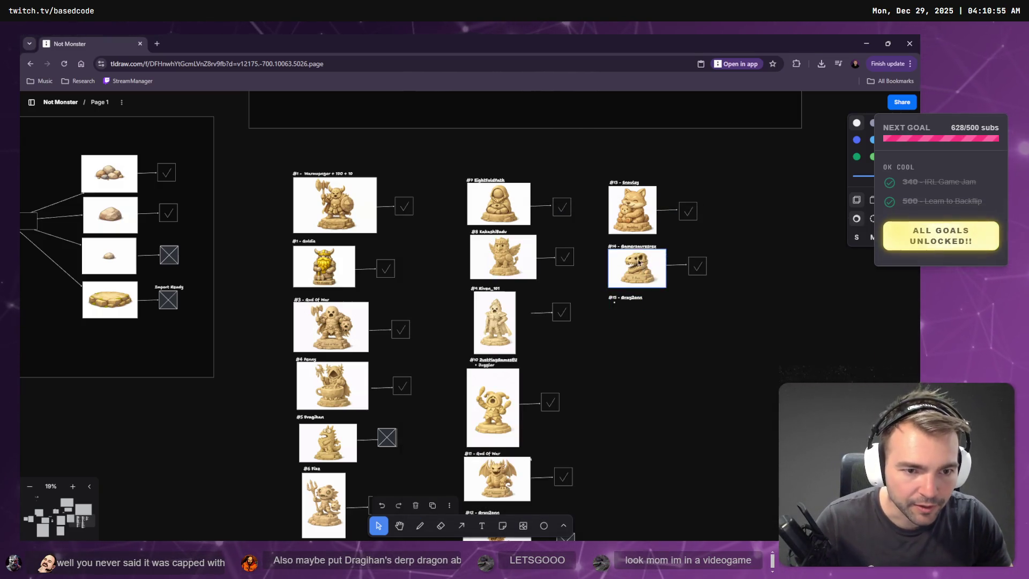
pyautogui.doubleClick(636, 246)
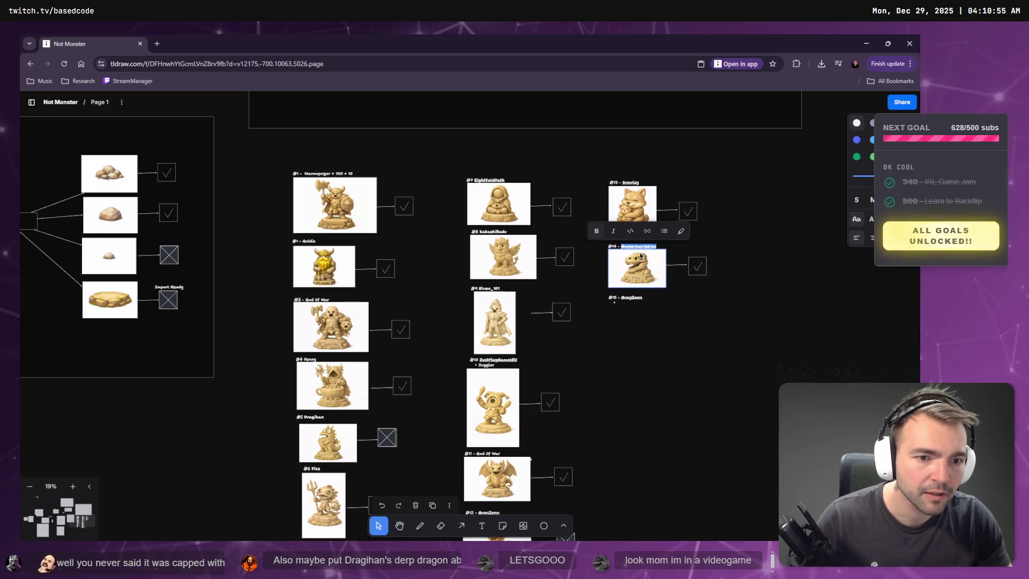
pyautogui.hotkey('alt', 'Tab')
pyautogui.click(538, 464)
pyautogui.write('Gamersauresrex')
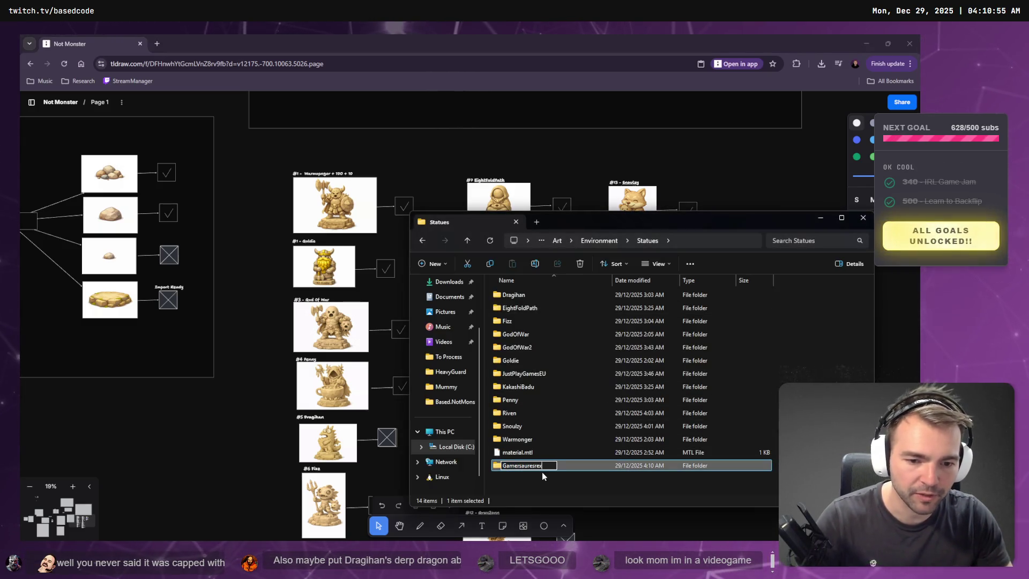
pyautogui.press('Return')
# Paste the downloaded model into the Gamersauresrex folder and rename it Gamersauresrex.glb.
pyautogui.doubleClick(546, 467)
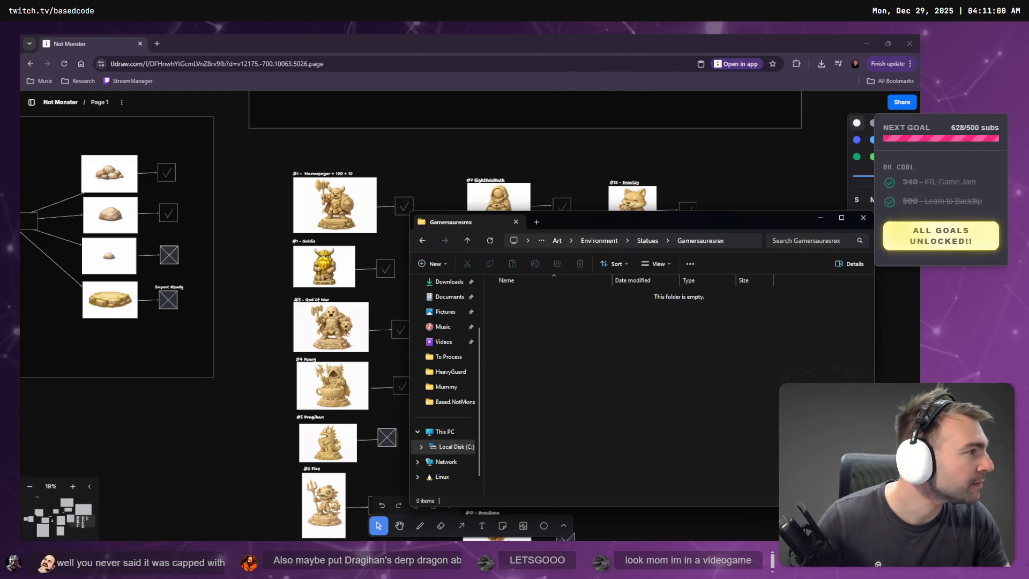
pyautogui.hotkey('ctrl', 'v')
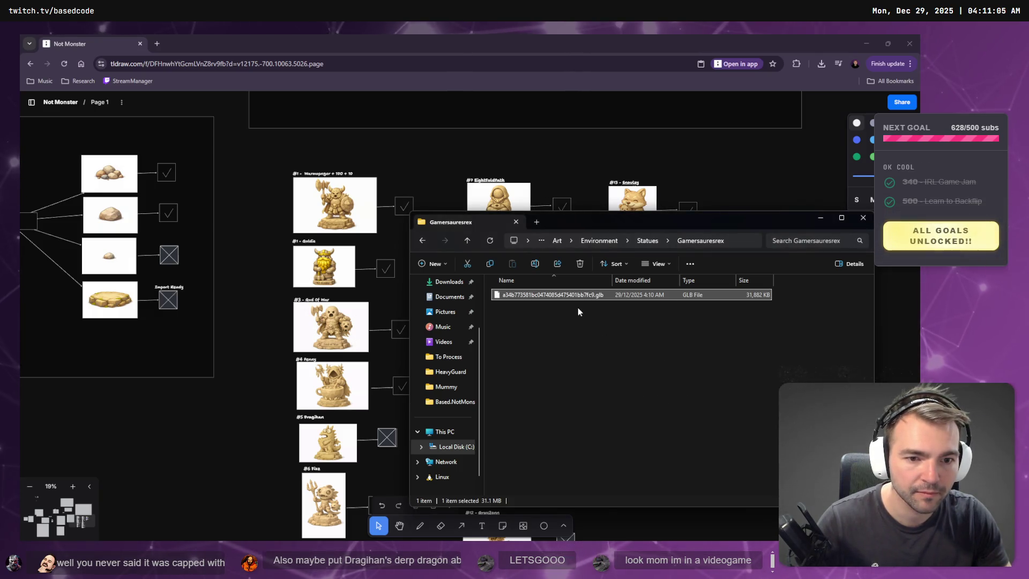
pyautogui.click(700, 239)
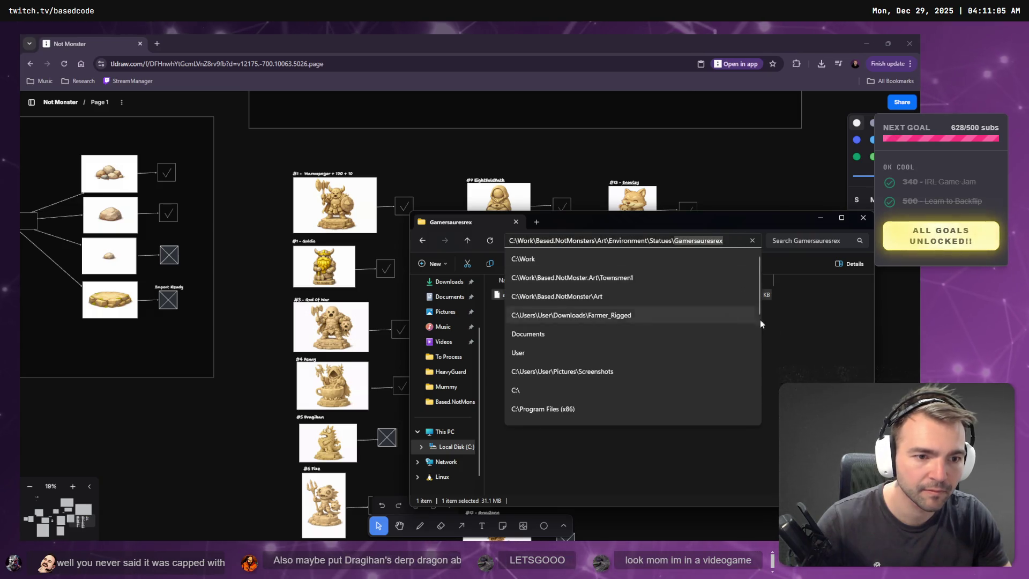
pyautogui.press('Escape')
pyautogui.click(580, 298)
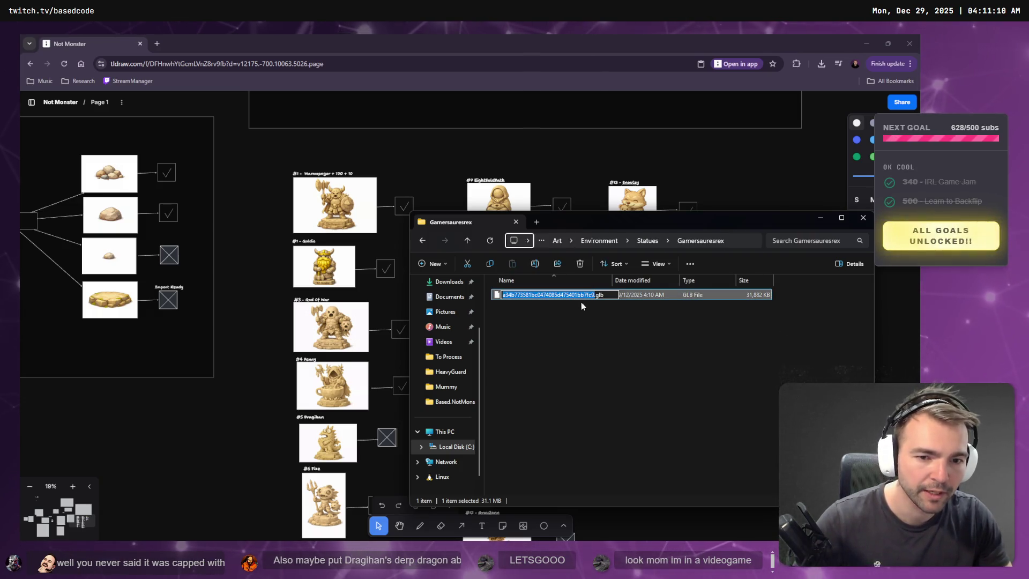
pyautogui.write('Gamersauresrex')
pyautogui.press('Return')
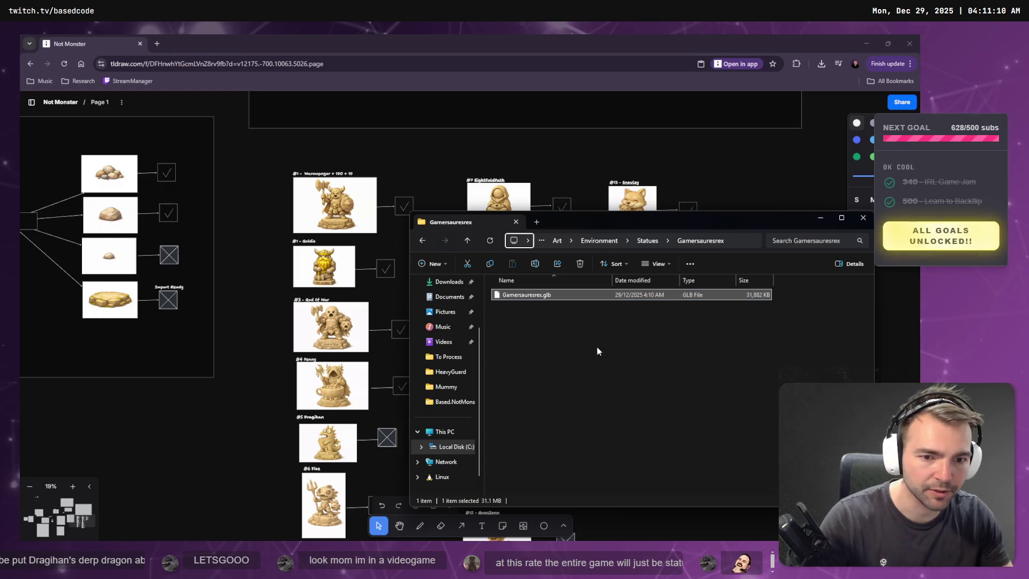
# Paste a copy of the model into the Based.NotMonsters.Art folder.
pyautogui.click(600, 240)
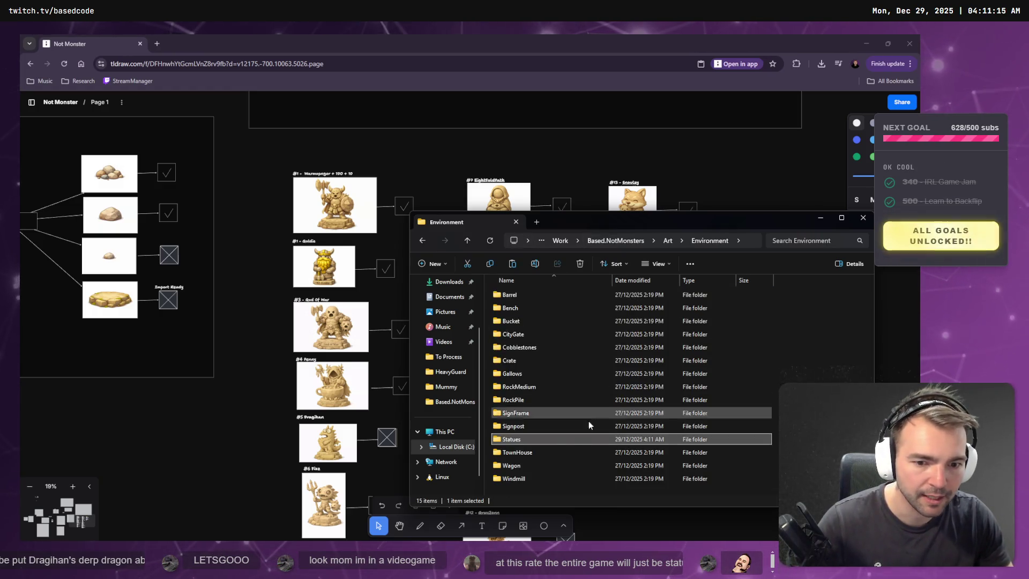
pyautogui.click(605, 239)
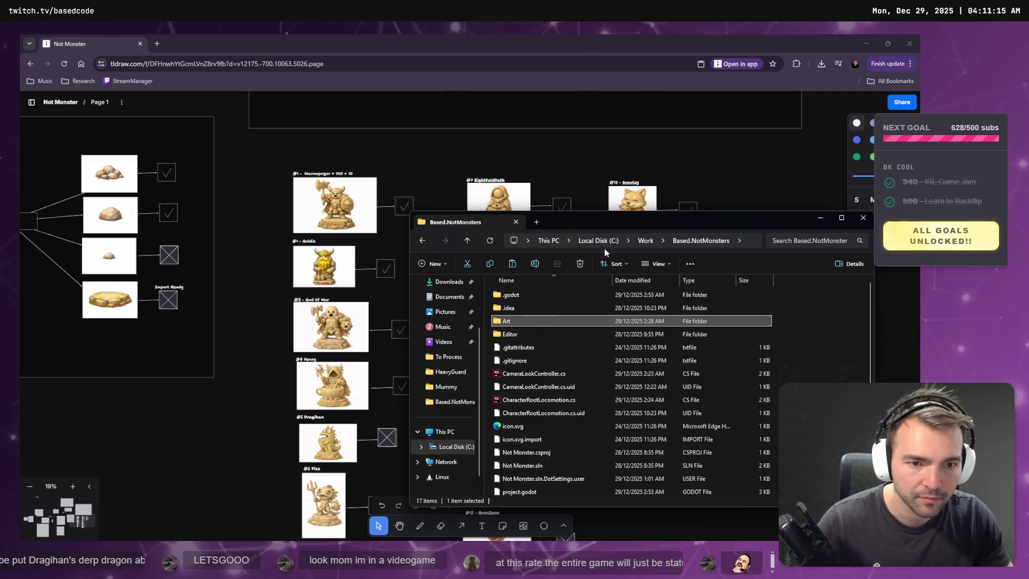
pyautogui.hotkey('alt', 'Up')
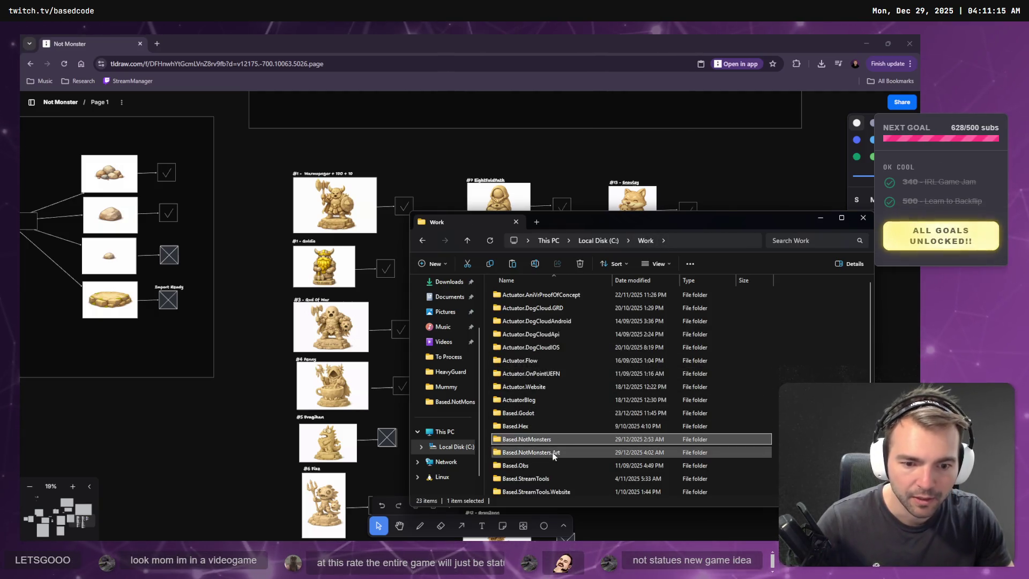
pyautogui.doubleClick(552, 452)
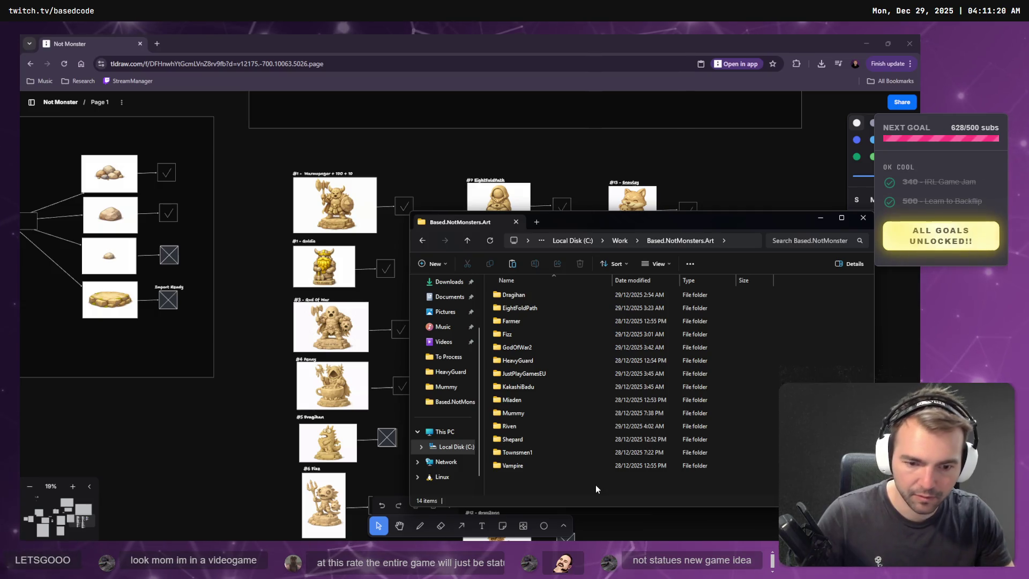
pyautogui.hotkey('ctrl', 'v')
# Create a Gamersauresrex folder in Based.NotMonsters.Art and move the model into it.
pyautogui.press('F2')
pyautogui.hotkey('ctrl', 'c')
pyautogui.press('Return')
pyautogui.hotkey('ctrl', 'shift', 'n')
pyautogui.hotkey('ctrl', 'v')
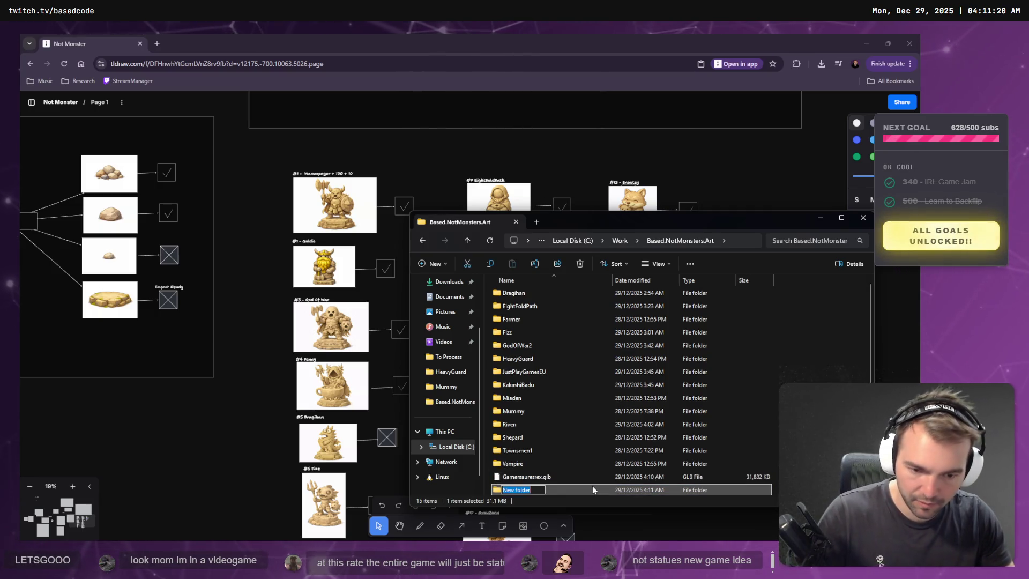
pyautogui.press('Return')
pyautogui.moveTo(555, 479); pyautogui.dragTo(536, 490)
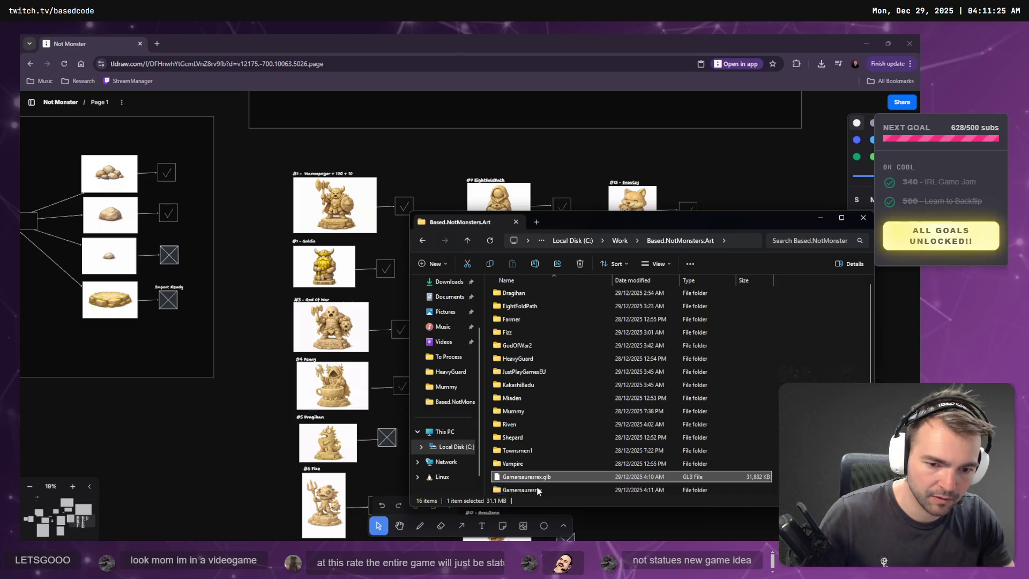
pyautogui.hotkey('alt', 'Tab')
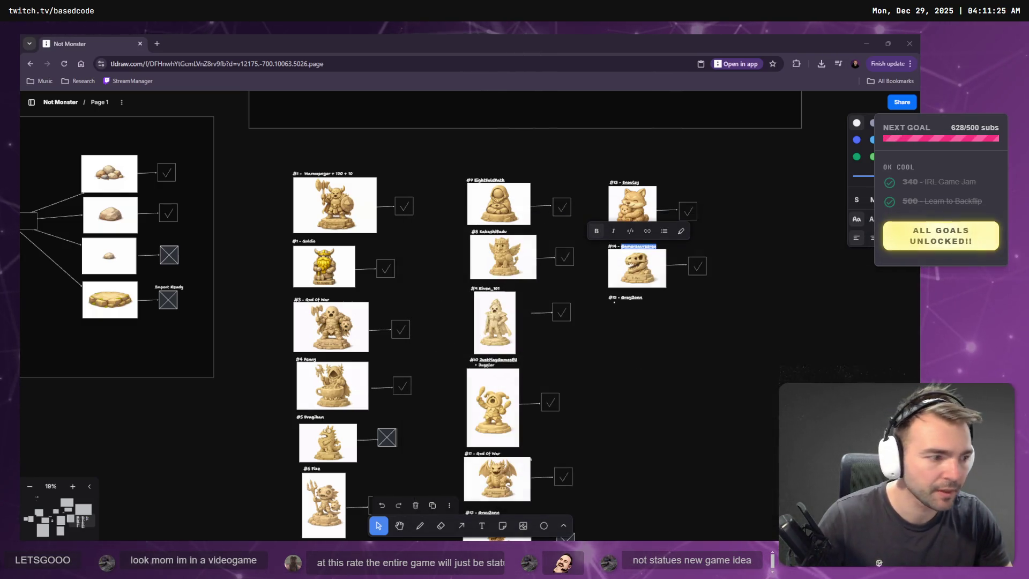
pyautogui.hotkey('alt', 'Tab')
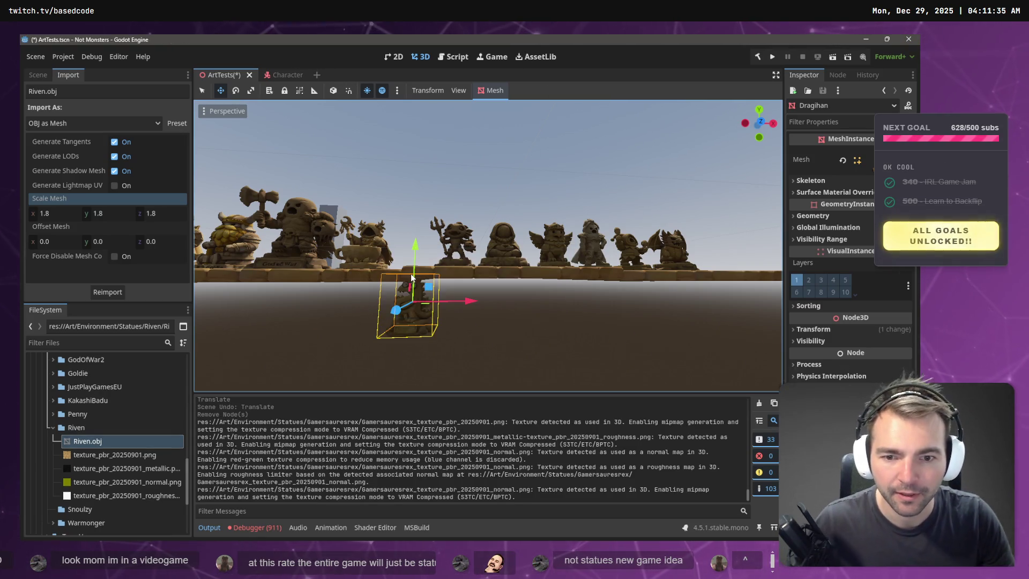
# Expand the Gamersauresrex folder in the FileSystem dock and drag Gamersauresrex.glb into the ArtTests scene.
pyautogui.click(52, 427)
pyautogui.scroll(-1, 59, 431)
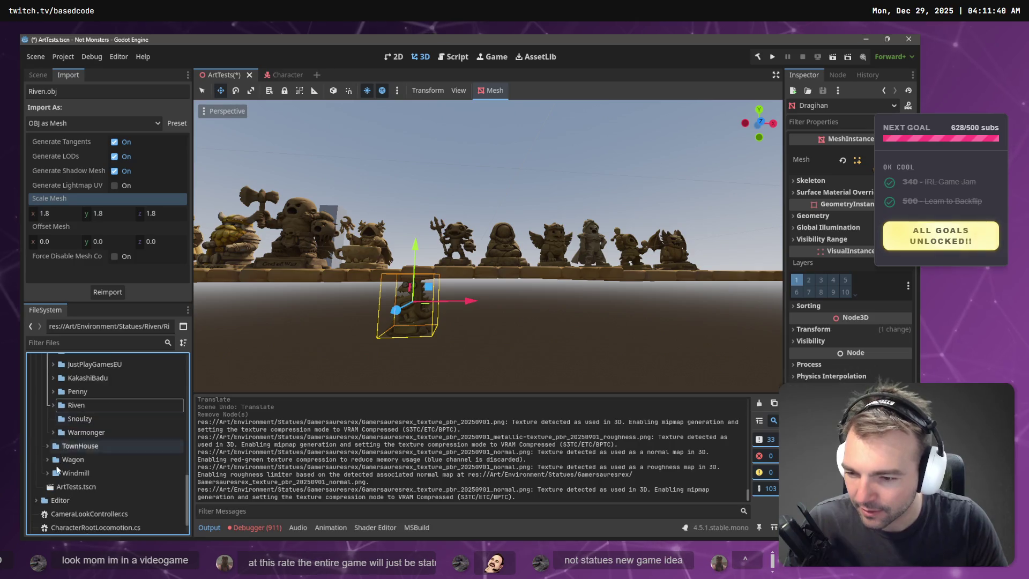
pyautogui.scroll(3, 70, 428)
pyautogui.click(79, 467)
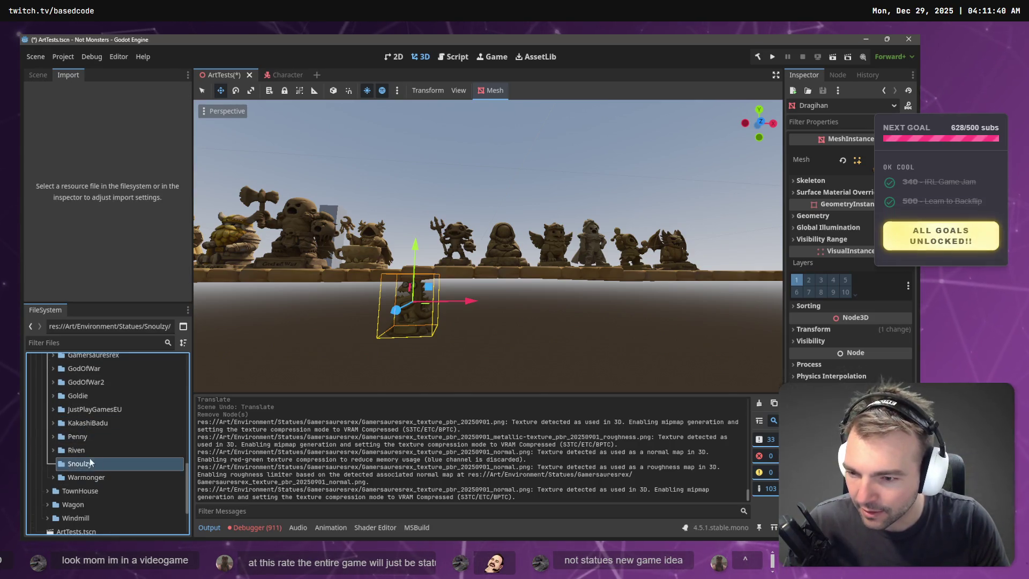
pyautogui.scroll(1, 80, 445)
pyautogui.doubleClick(80, 377)
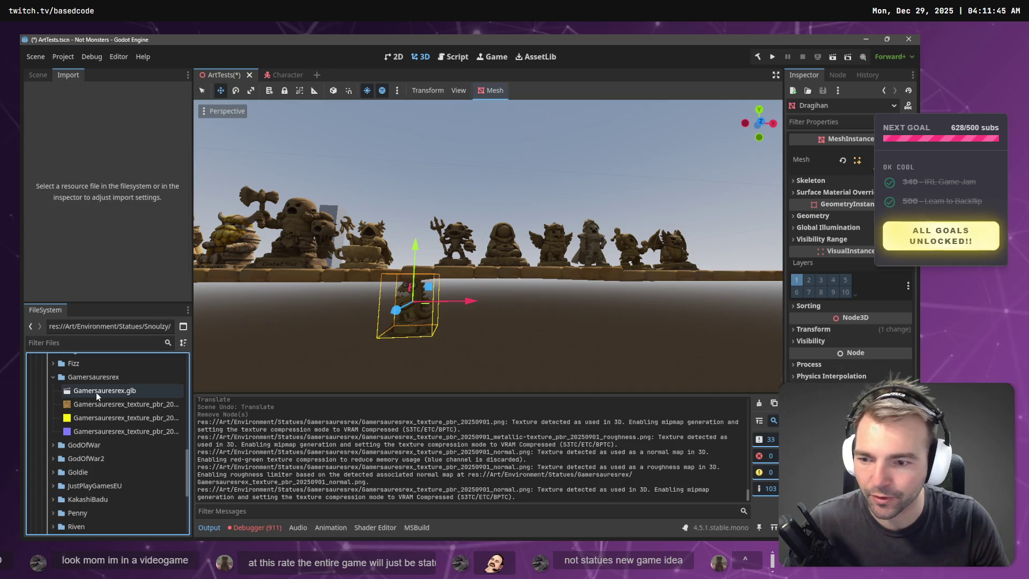
pyautogui.click(96, 393)
pyautogui.moveTo(635, 174)
pyautogui.mouseDown()
pyautogui.moveTo(623, 240)
pyautogui.moveTo(341, 354)
pyautogui.mouseUp()
pyautogui.scroll(-3, 622, 241)
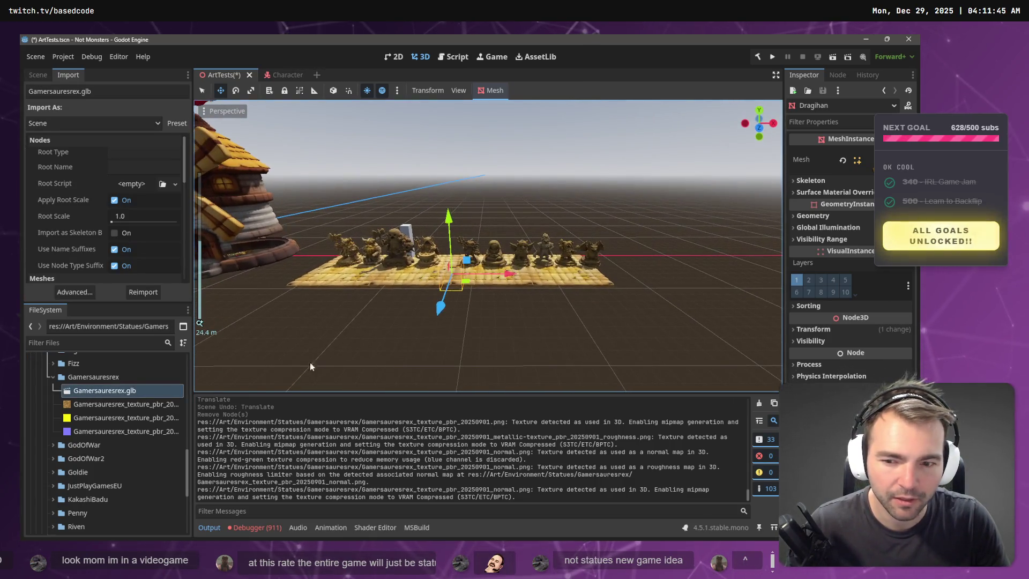
pyautogui.moveTo(145, 392)
pyautogui.mouseDown()
pyautogui.moveTo(616, 276)
pyautogui.moveTo(589, 275)
pyautogui.mouseUp()
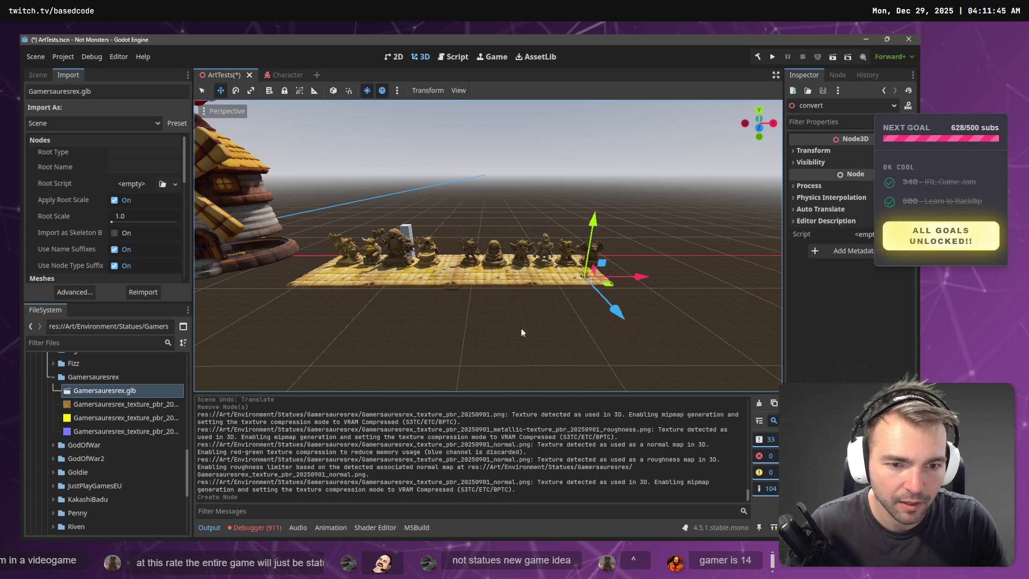
# Reimport the statue at root scale 1.5, raise it, and focus the view on it.
pyautogui.click(132, 216)
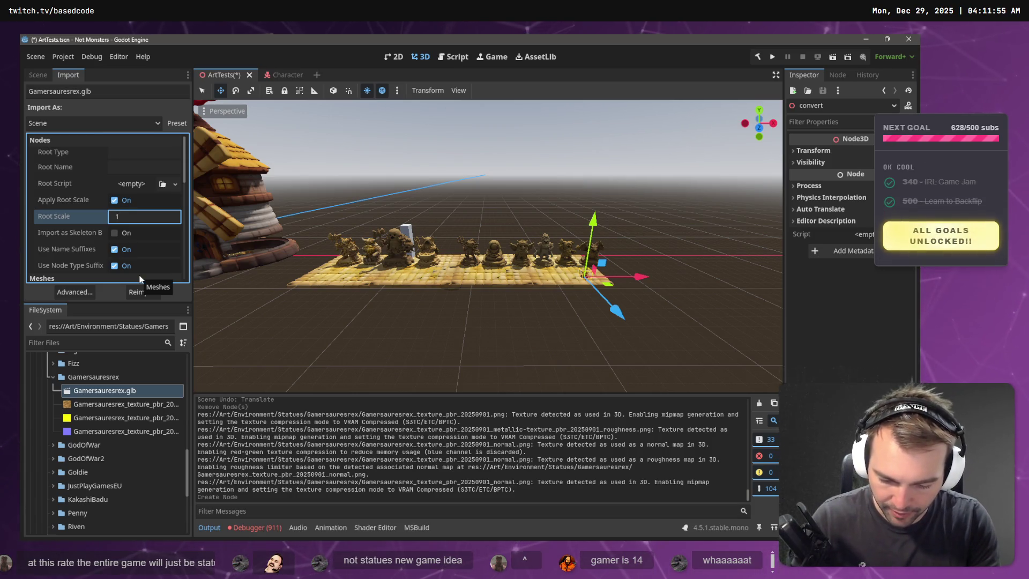
pyautogui.write('.5')
pyautogui.press('Return')
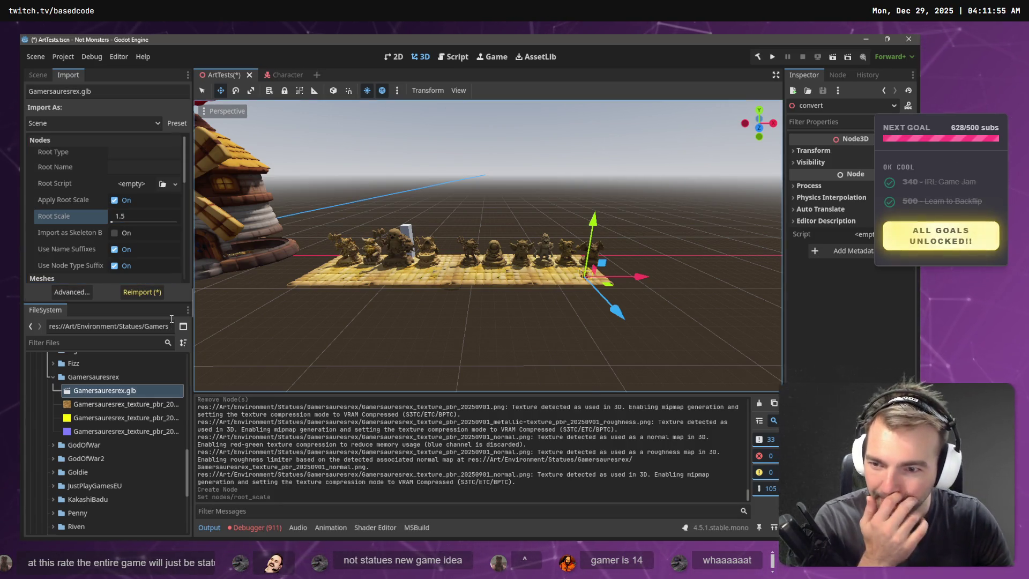
pyautogui.click(142, 292)
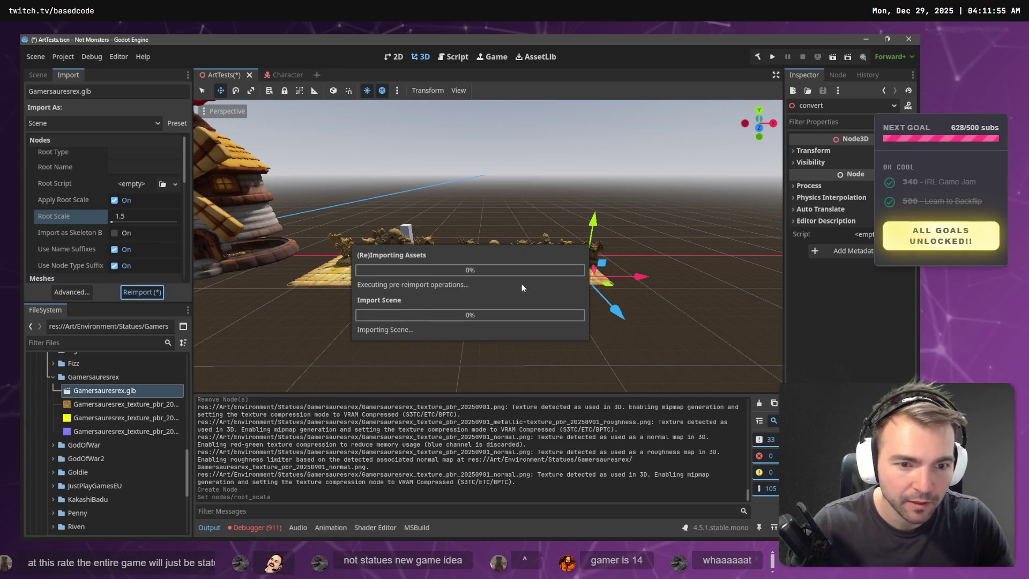
pyautogui.moveTo(595, 233); pyautogui.dragTo(599, 213)
pyautogui.press('f')
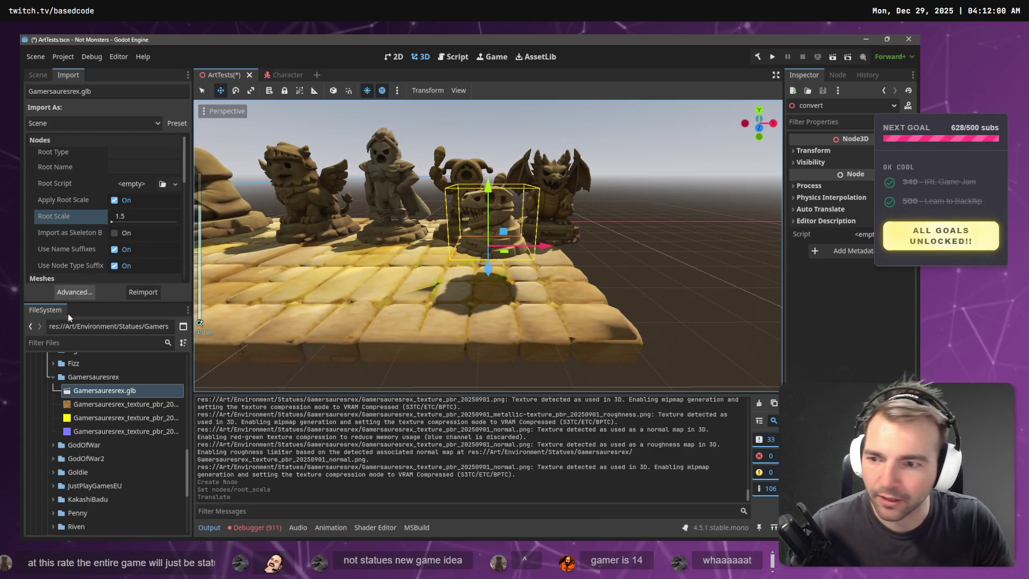
# Reimport at root scale 3.0 and move the Trex statue to the end of the row.
pyautogui.click(135, 217)
pyautogui.write('3')
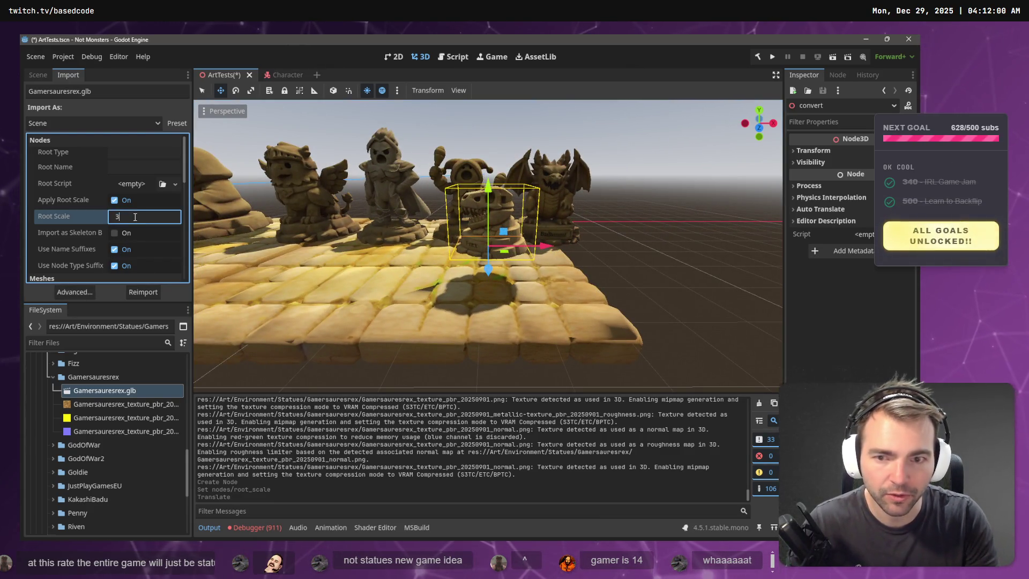
pyautogui.click(140, 292)
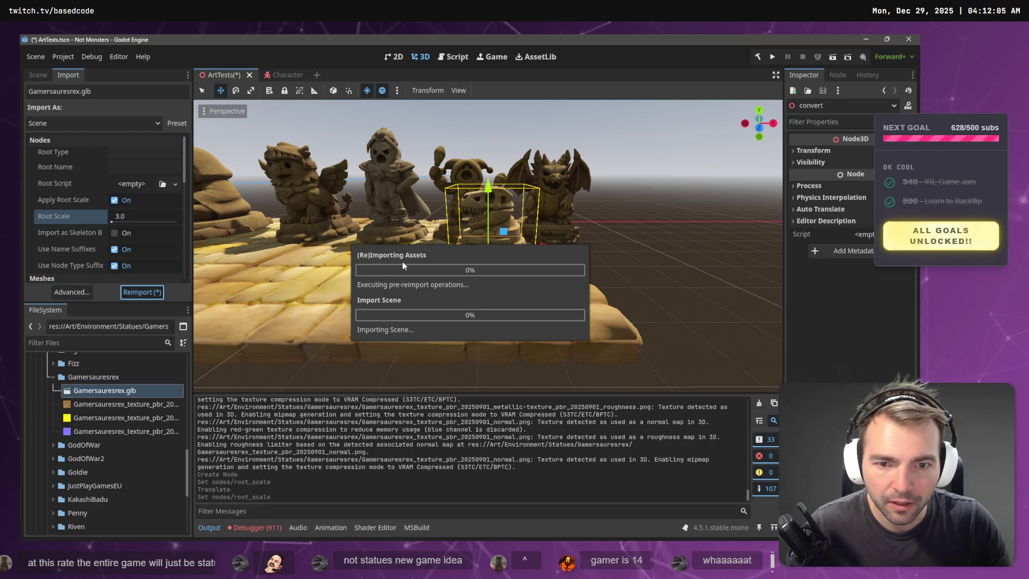
pyautogui.scroll(-10, 557, 256)
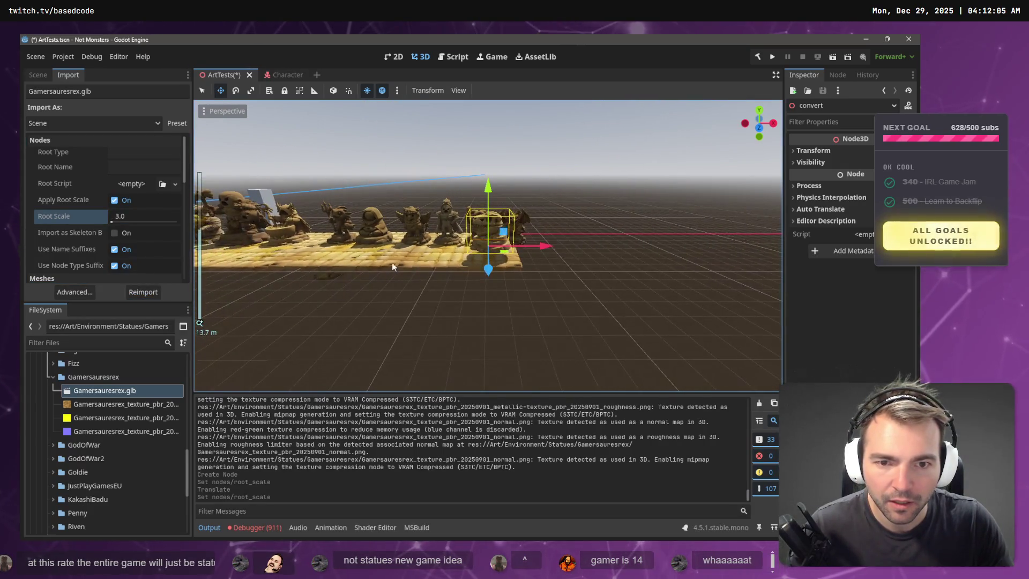
pyautogui.moveTo(533, 253)
pyautogui.mouseDown()
pyautogui.moveTo(611, 266)
pyautogui.moveTo(563, 268)
pyautogui.mouseUp()
pyautogui.moveTo(552, 193); pyautogui.dragTo(558, 186)
pyautogui.press('f')
pyautogui.scroll(5, 471, 228)
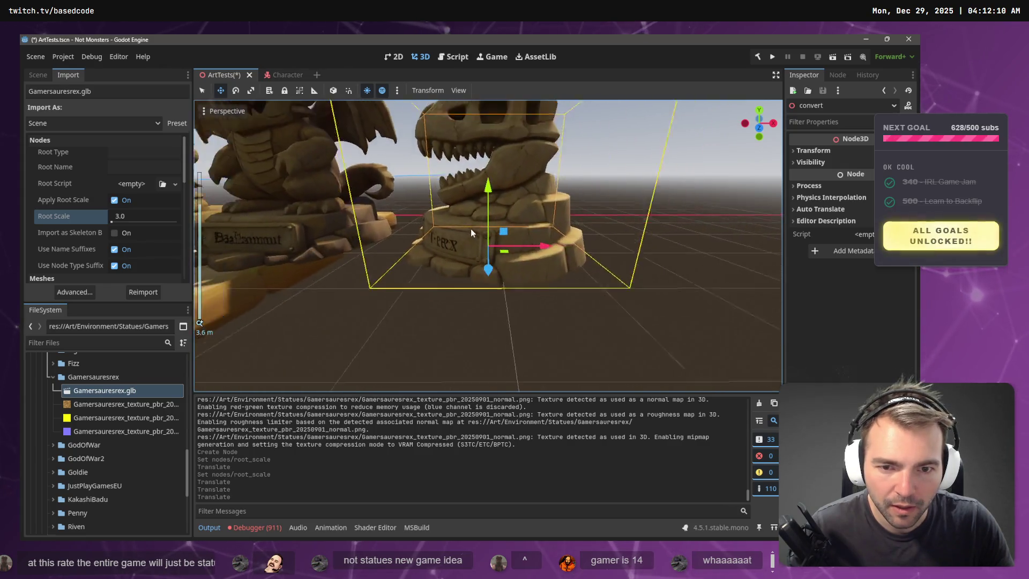
pyautogui.scroll(-5, 476, 229)
pyautogui.moveTo(476, 230)
pyautogui.mouseDown()
pyautogui.moveTo(588, 265)
pyautogui.moveTo(594, 253)
pyautogui.moveTo(488, 257)
pyautogui.moveTo(502, 188)
pyautogui.moveTo(488, 184)
pyautogui.mouseUp()
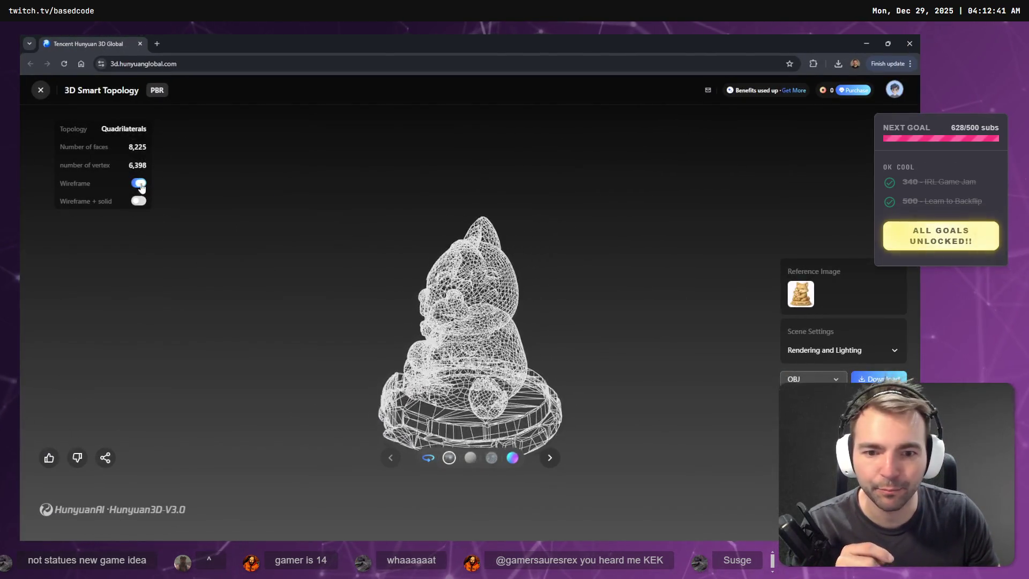
# Turn off wireframe on the fox-hugging-bear model and rotate it to inspect every side.
pyautogui.click(140, 184)
pyautogui.moveTo(461, 300); pyautogui.dragTo(514, 304)
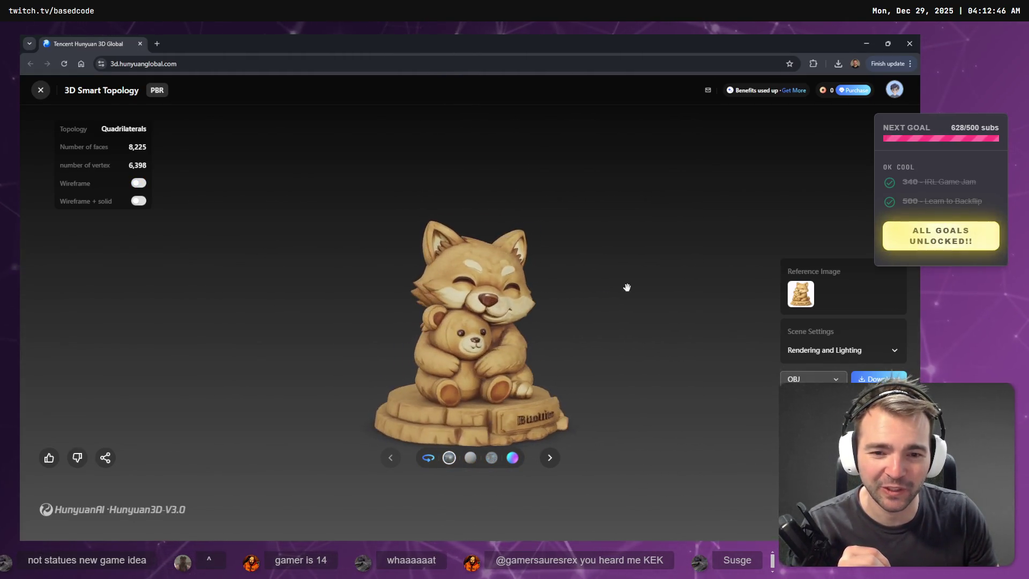
pyautogui.moveTo(462, 337)
pyautogui.mouseDown()
pyautogui.moveTo(393, 339)
pyautogui.moveTo(440, 332)
pyautogui.mouseUp()
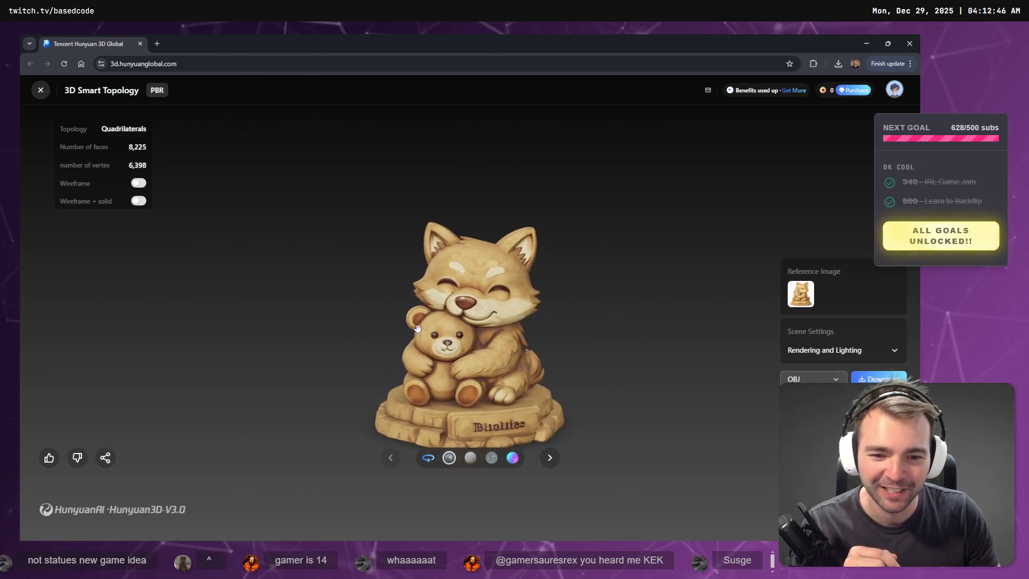
pyautogui.moveTo(613, 352)
pyautogui.mouseDown()
pyautogui.moveTo(706, 349)
pyautogui.moveTo(657, 346)
pyautogui.mouseUp()
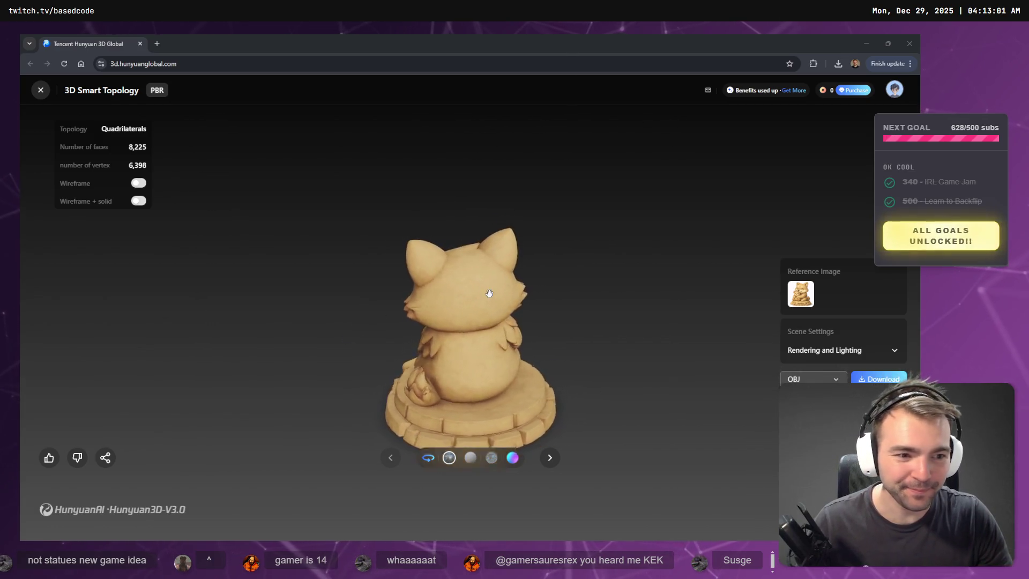
pyautogui.click(838, 64)
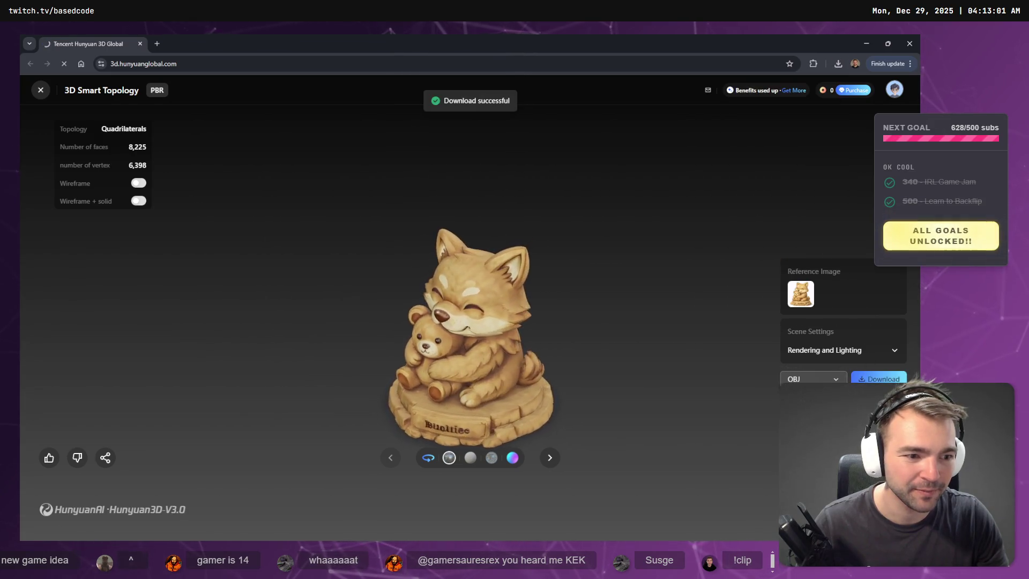
# Show the downloaded zip in its folder, rename it Snoulzy.zip, and close the browser tab.
pyautogui.click(839, 63)
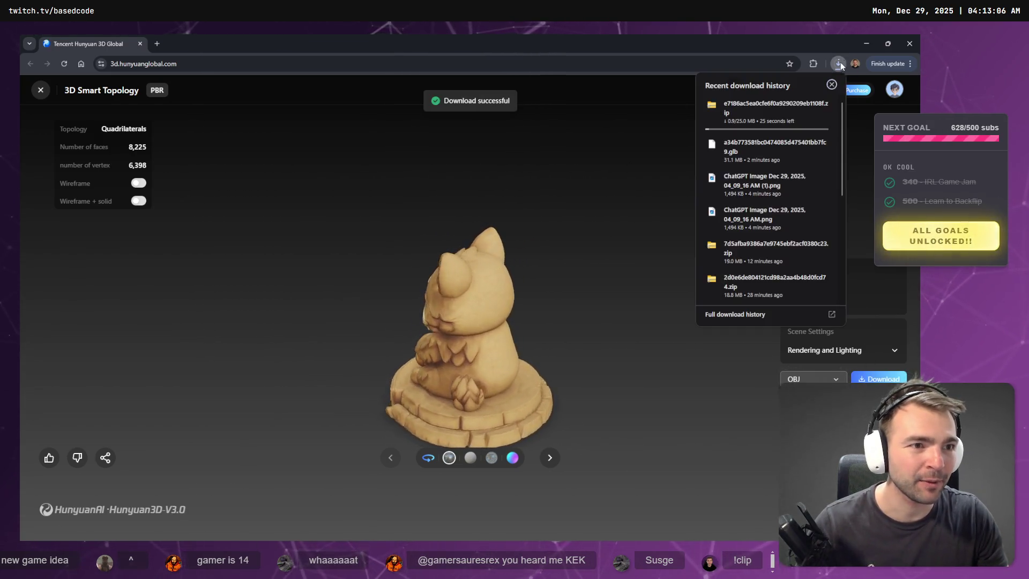
pyautogui.rightClick(766, 107)
pyautogui.click(772, 166)
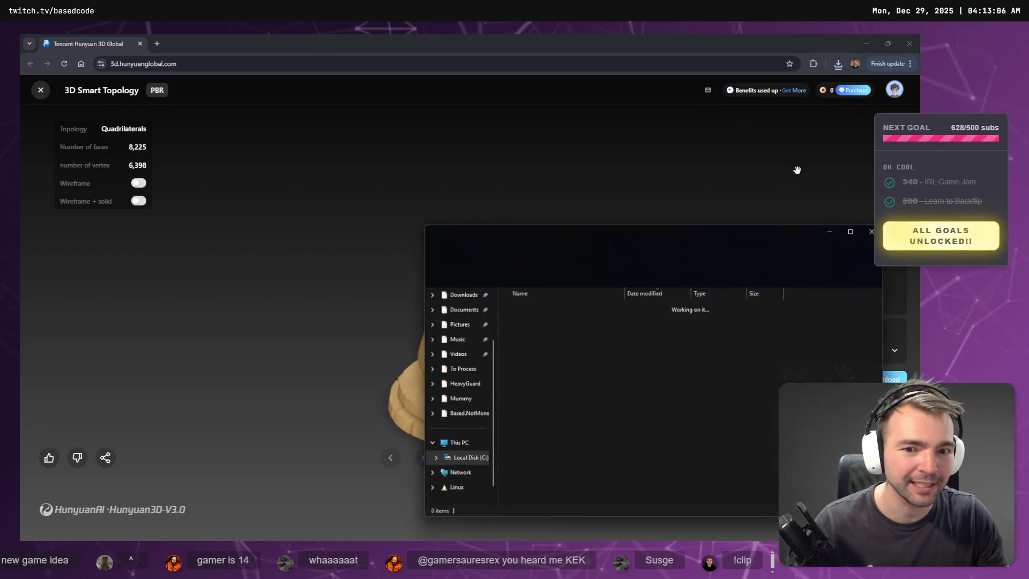
pyautogui.write('Snoulzy')
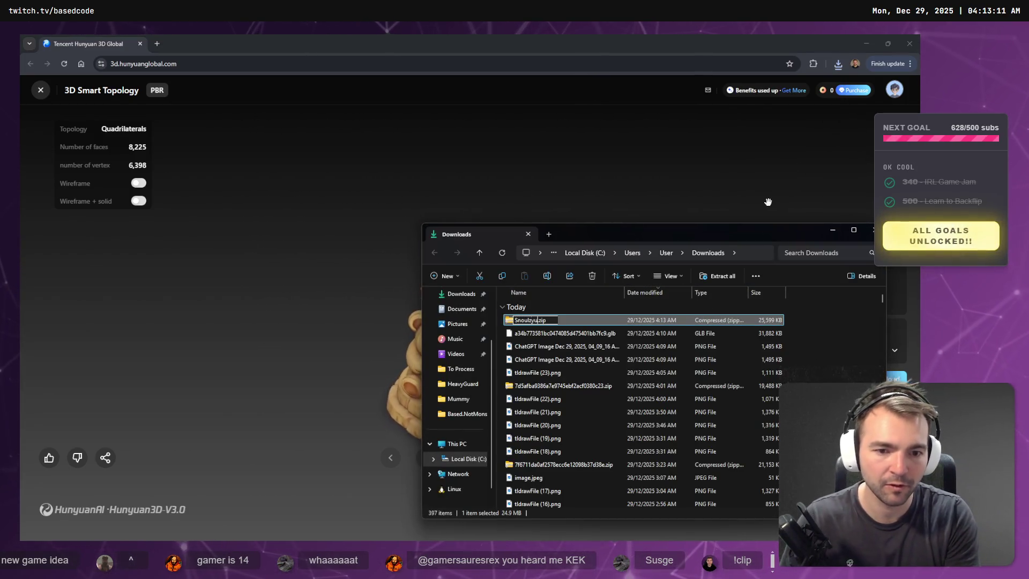
pyautogui.press('Return')
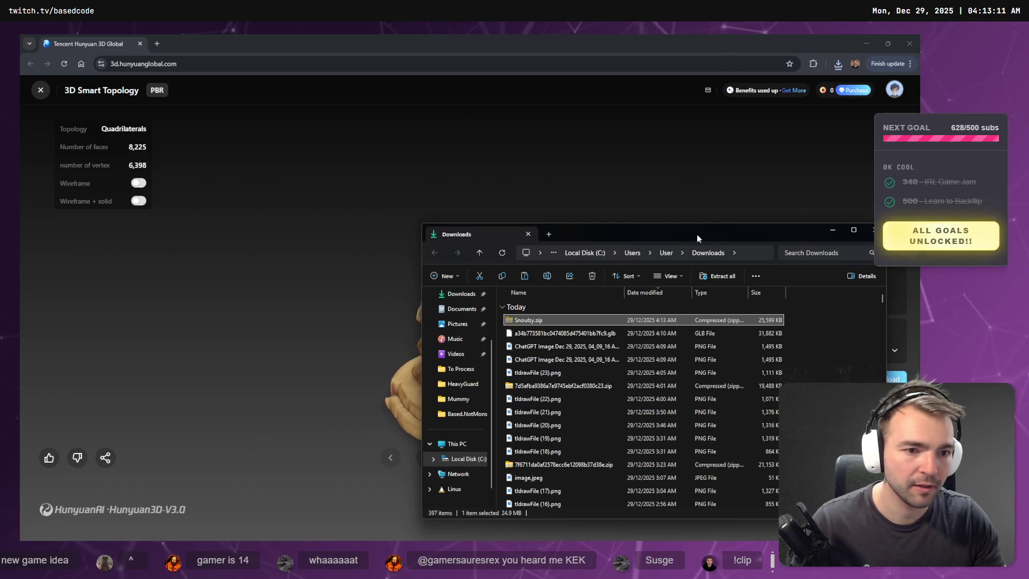
pyautogui.click(705, 46)
pyautogui.hotkey('ctrl', 'w')
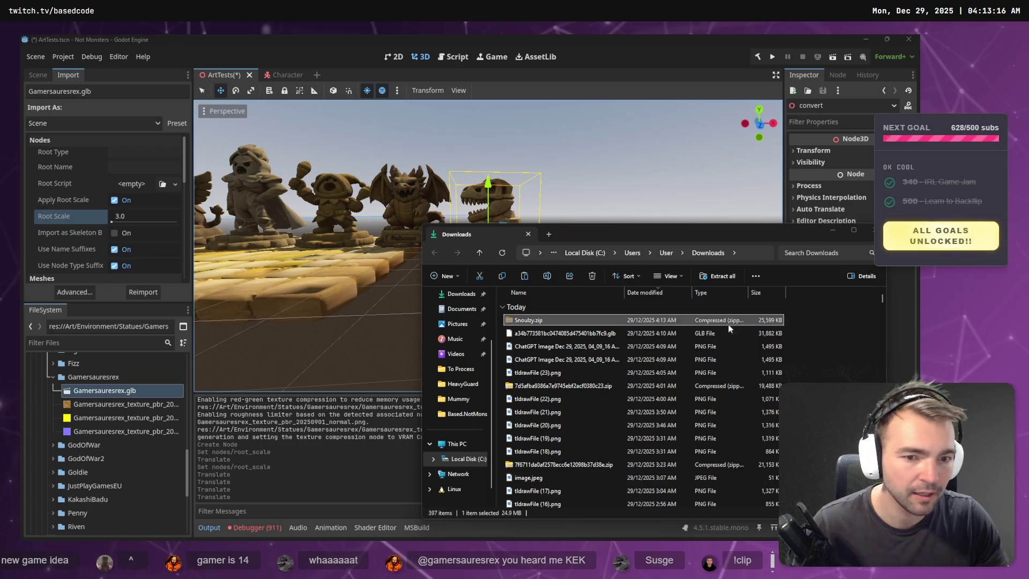
# Create a Snoulzy folder in Based.NotMonsters.Art and paste Snoulzy.zip into it.
pyautogui.scroll(-1, 157, 458)
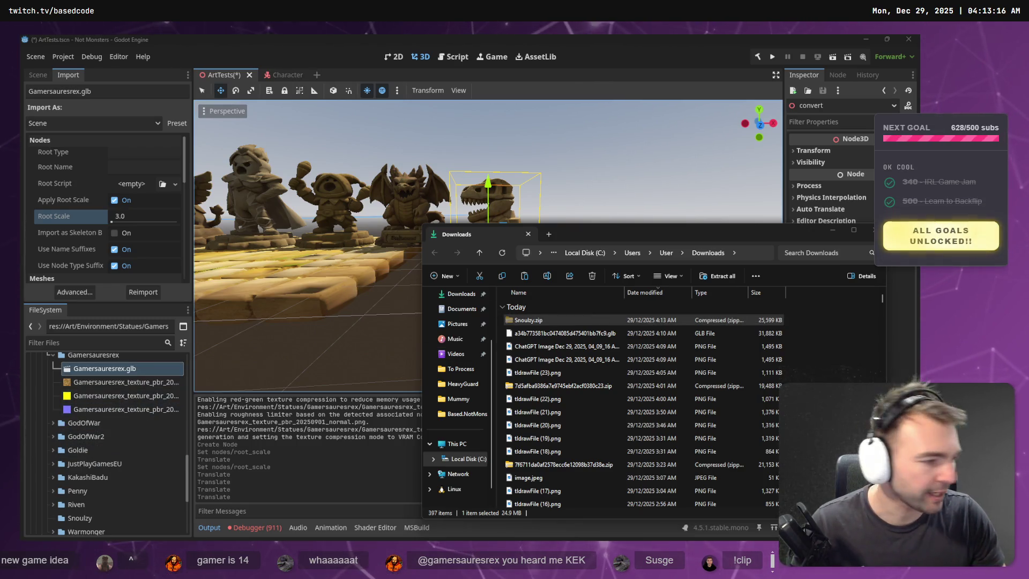
pyautogui.hotkey('alt', 'Tab')
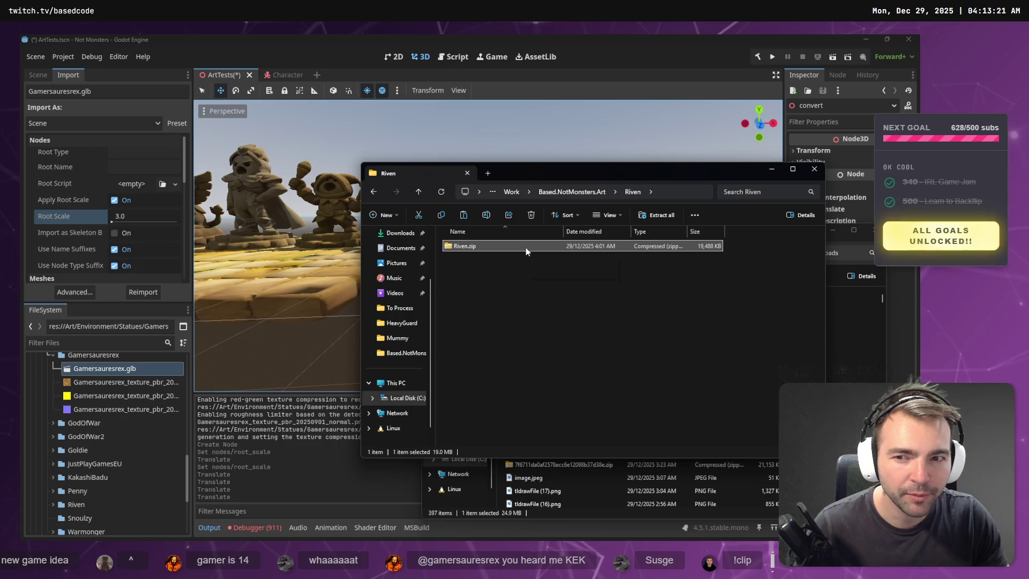
pyautogui.click(564, 192)
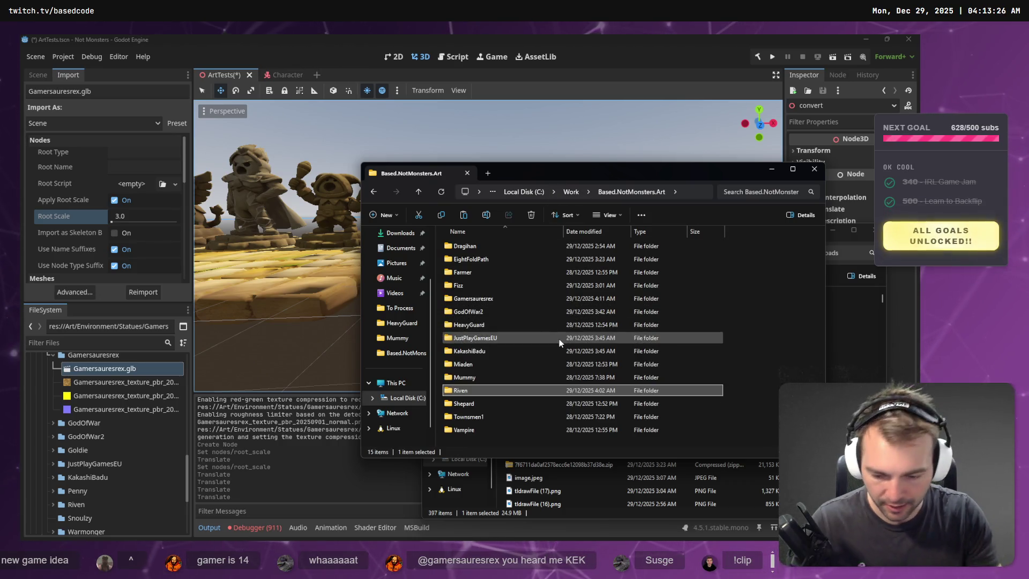
pyautogui.hotkey('ctrl', 'shift', 'n')
pyautogui.write('Snoulzy')
pyautogui.press('Return')
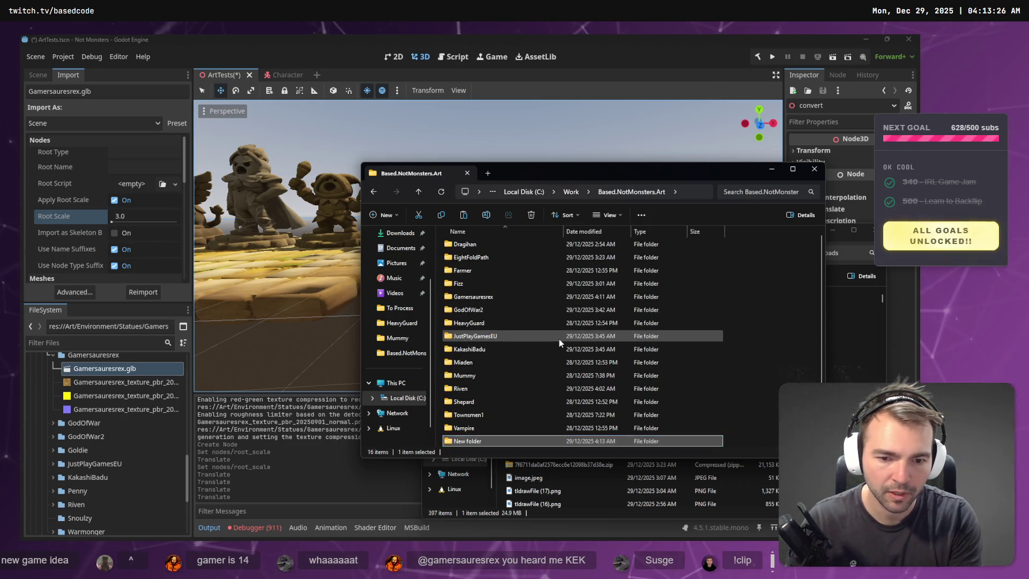
pyautogui.press('Return')
pyautogui.hotkey('ctrl', 'v')
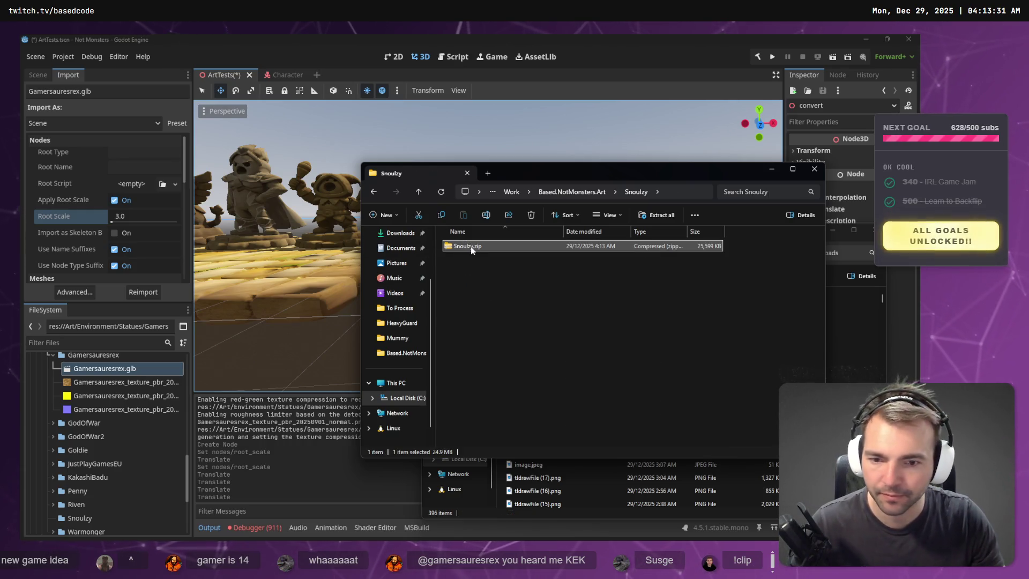
# Extract the zip's six files into the Snoulzy folder and rename the .obj to Snoulzy.obj.
pyautogui.rightClick(471, 250)
pyautogui.click(477, 257)
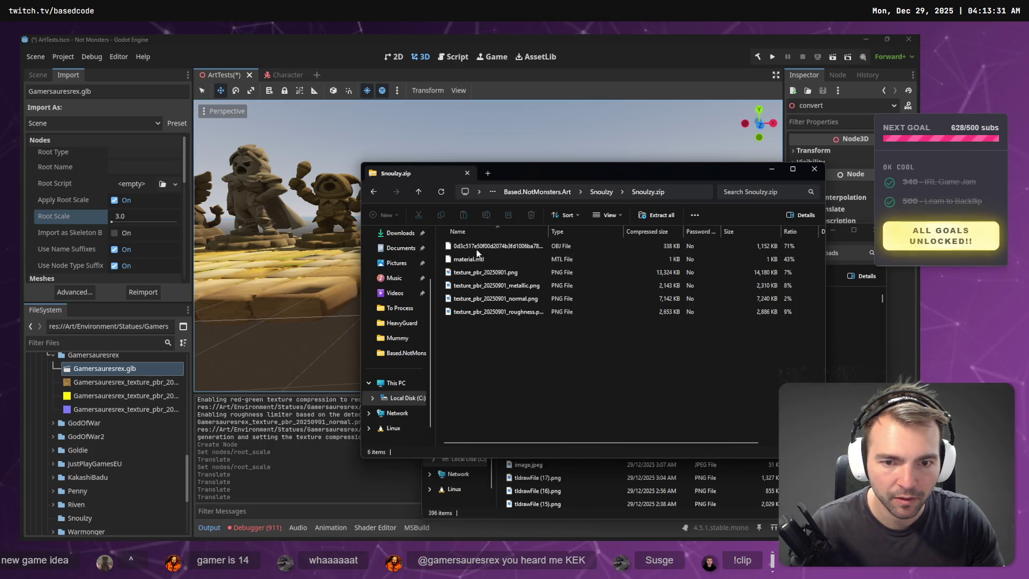
pyautogui.hotkey('ctrl', 'a')
pyautogui.hotkey('alt', 'Left')
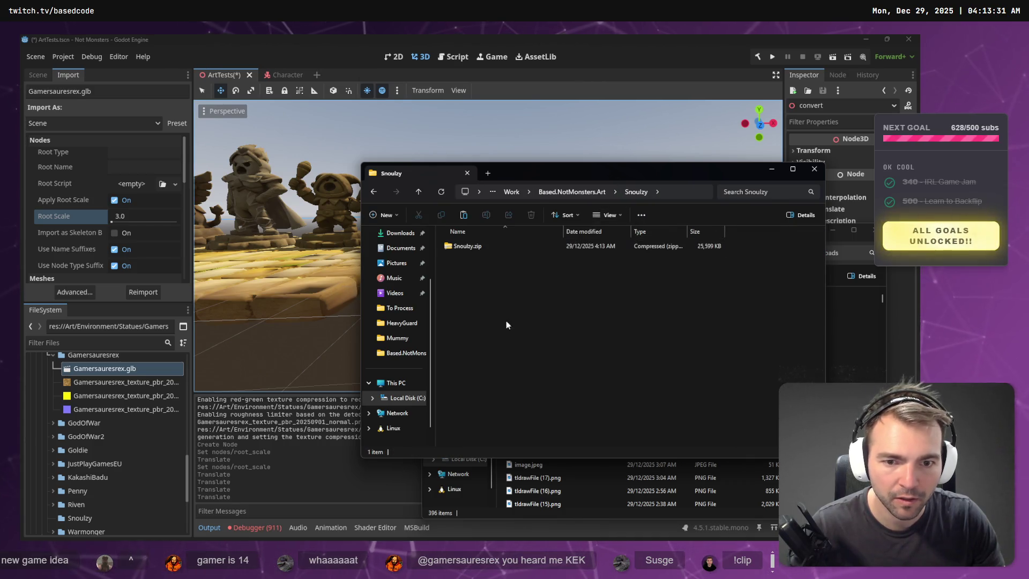
pyautogui.hotkey('ctrl', 'v')
pyautogui.click(476, 246)
pyautogui.press('F2')
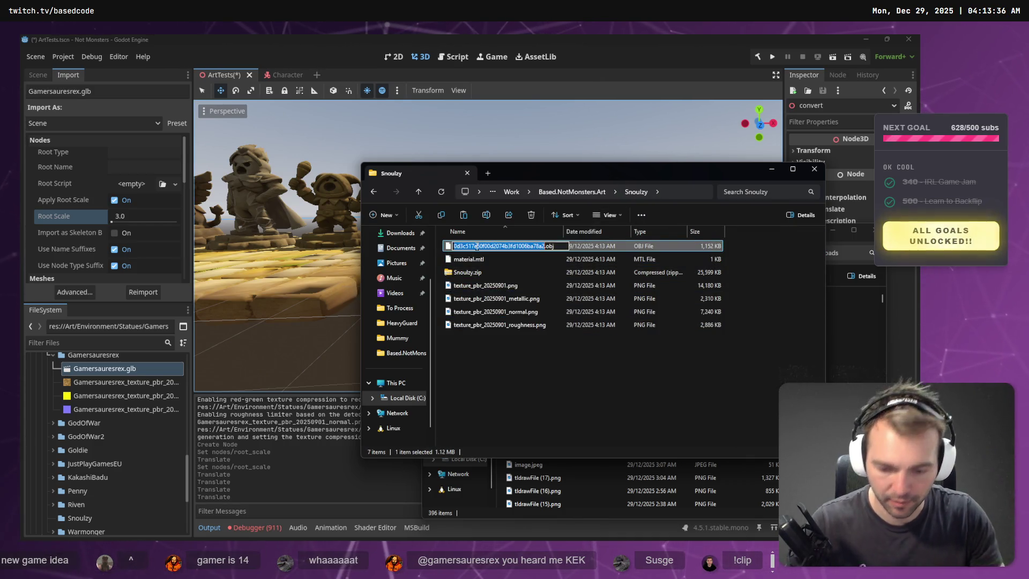
pyautogui.write('Snoulzy')
pyautogui.press('Return')
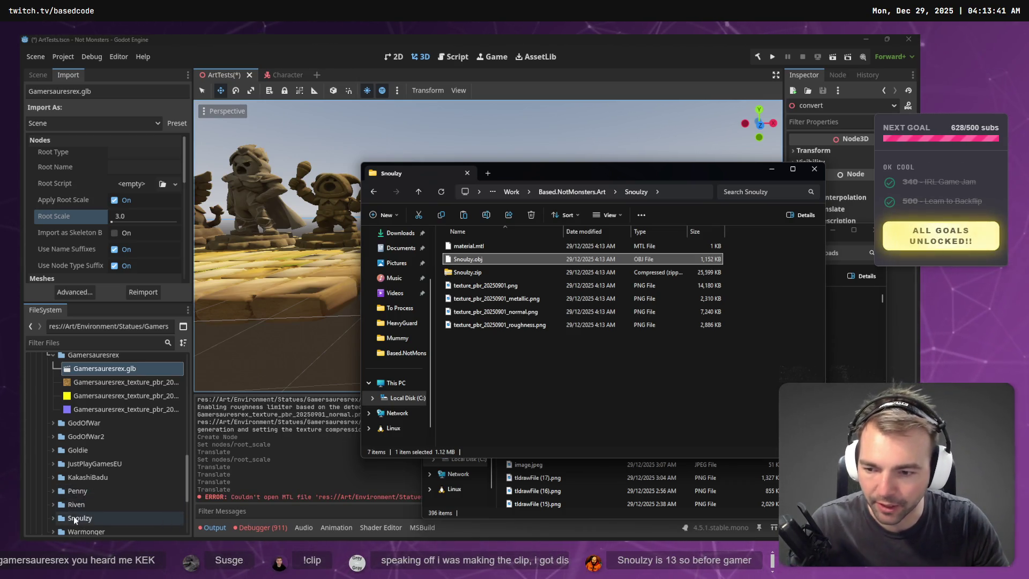
pyautogui.click(54, 518)
# Delete the lone Snoulzy.obj from the project's Snoulzy folder.
pyautogui.click(53, 518)
pyautogui.scroll(-2, 104, 465)
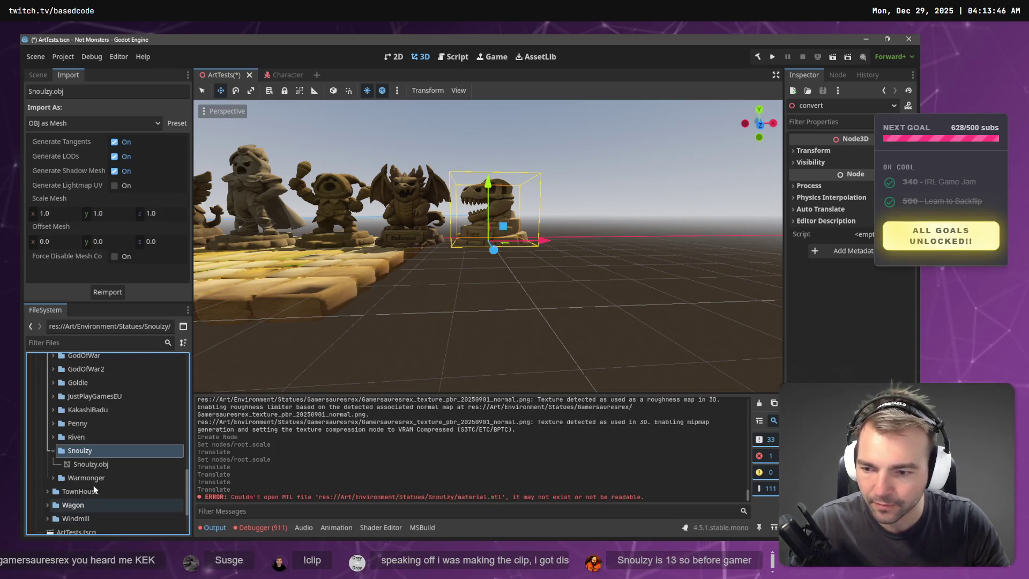
pyautogui.hotkey('alt', 'Tab')
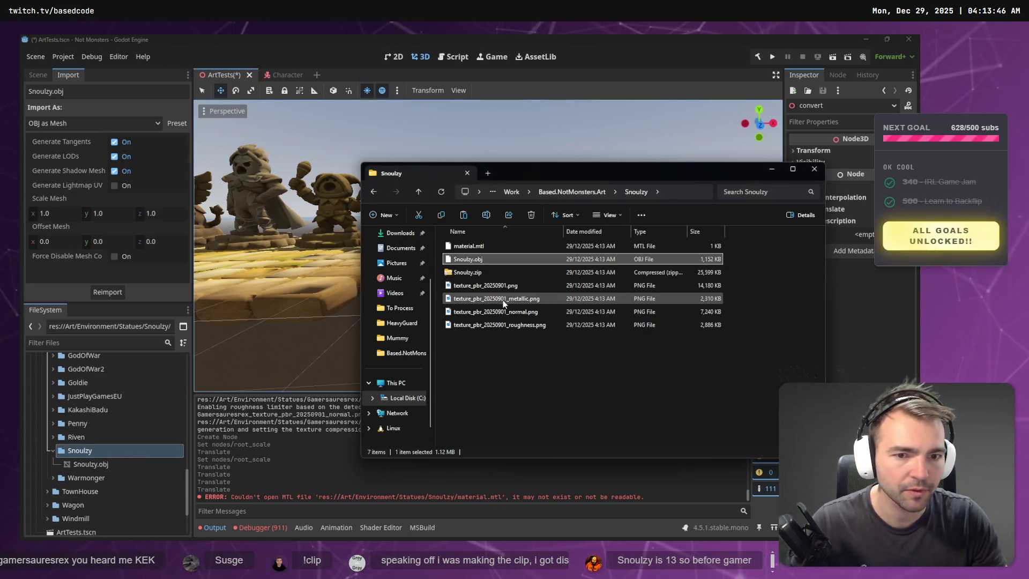
pyautogui.click(91, 465)
pyautogui.press('Delete')
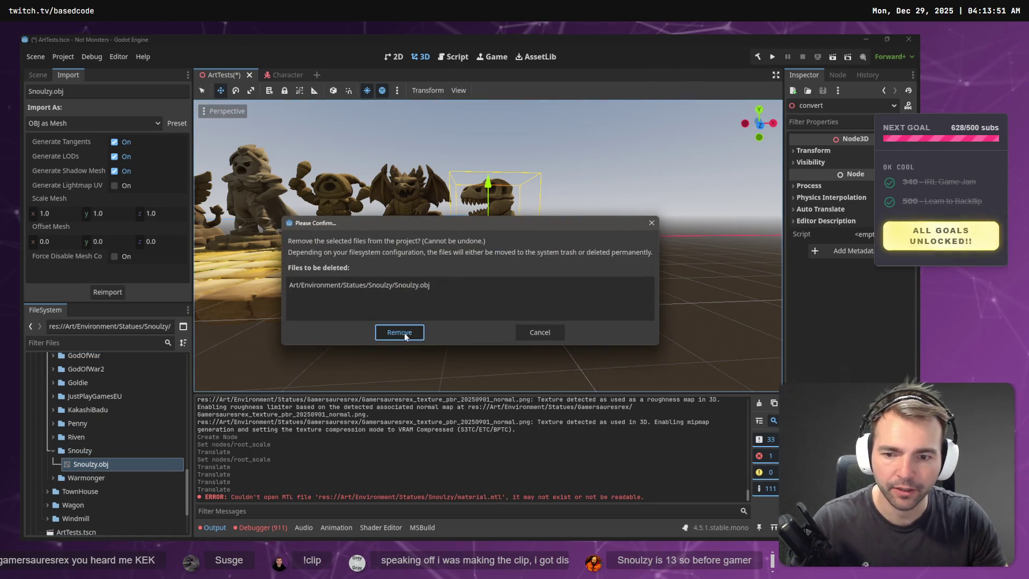
pyautogui.click(404, 332)
# Copy the six Snoulzy mesh, material and texture files from Explorer into the Snoulzy folder, leaving out Snoulzy.zip.
pyautogui.hotkey('alt', 'Tab')
pyautogui.moveTo(524, 251)
pyautogui.mouseDown()
pyautogui.moveTo(504, 296)
pyautogui.moveTo(502, 333)
pyautogui.mouseUp()
pyautogui.keyDown('ctrl'); pyautogui.click(468, 272); pyautogui.keyUp('ctrl')
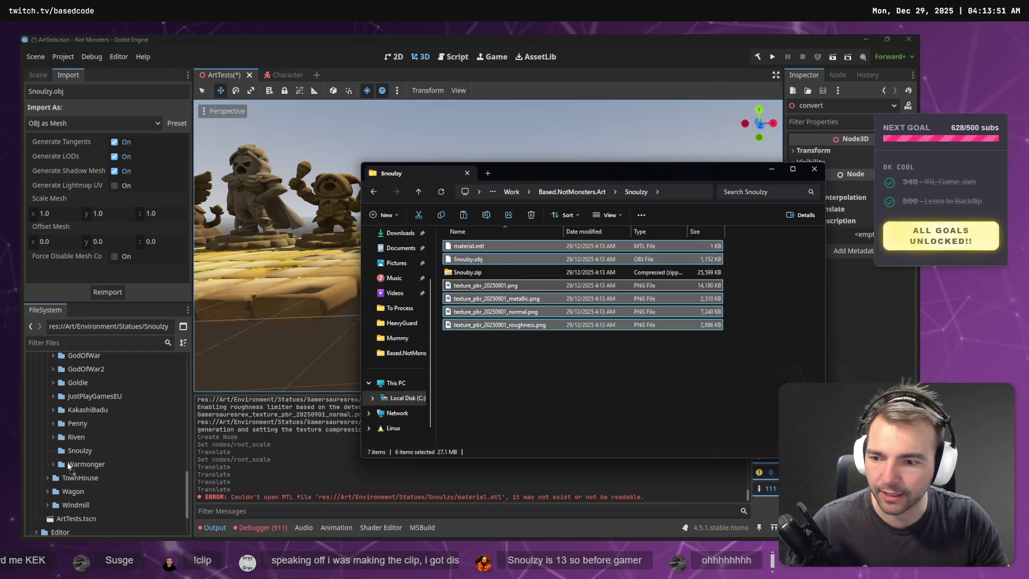
pyautogui.moveTo(73, 452); pyautogui.dragTo(75, 451)
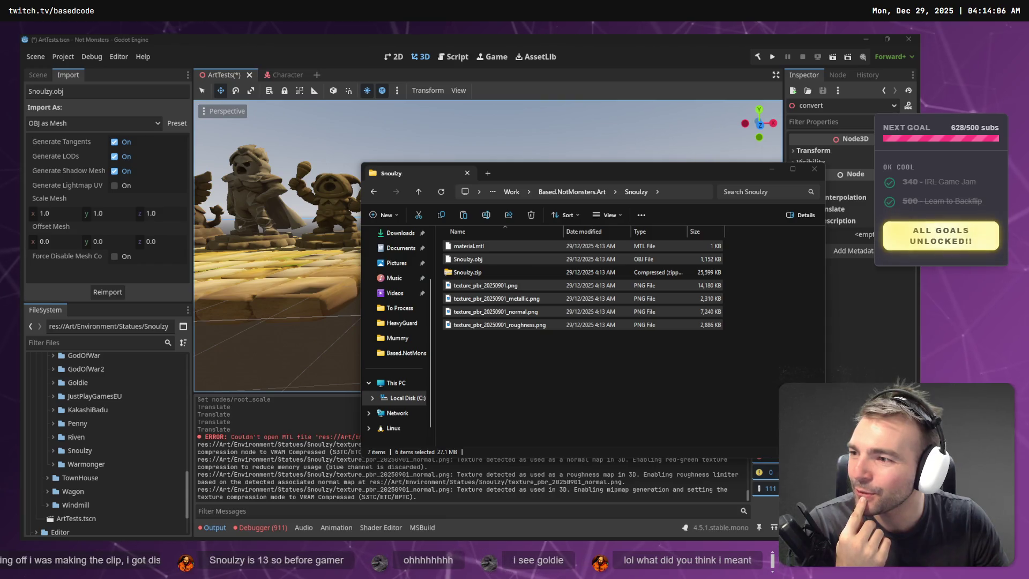
pyautogui.click(539, 408)
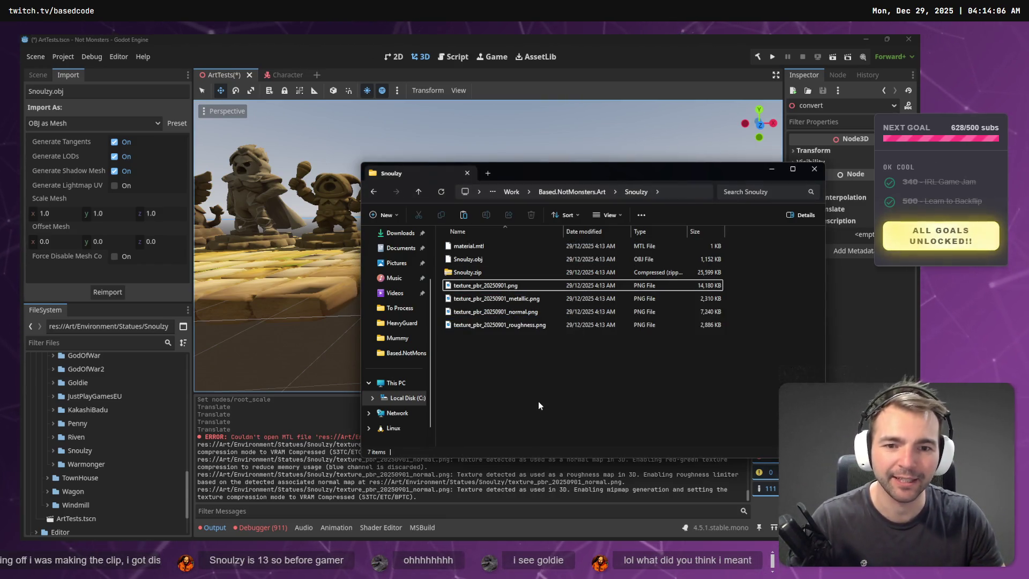
pyautogui.hotkey('ctrl', 'w')
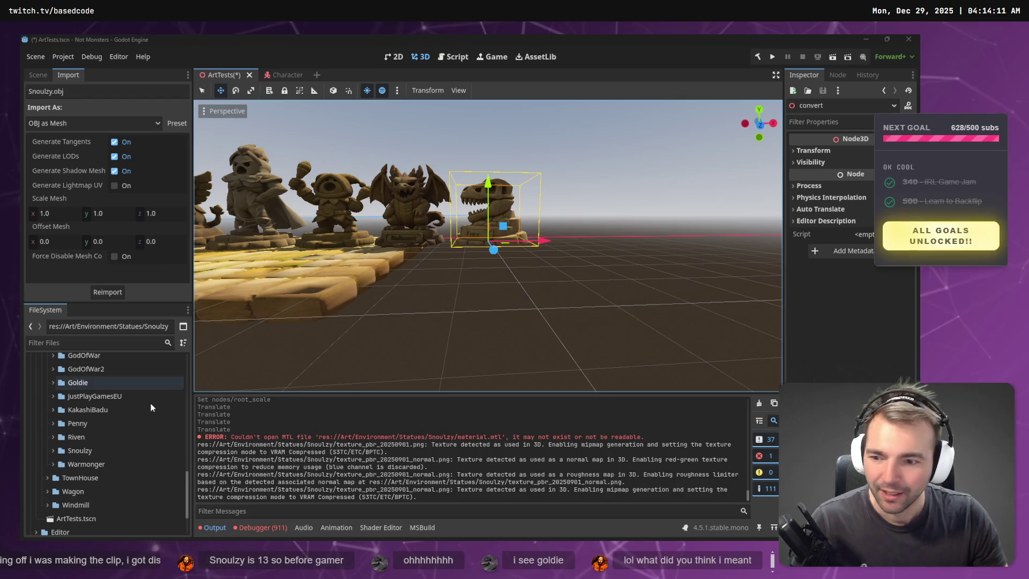
# Drop Snoulzy.obj onto the statue row and reimport it at 1.5 mesh scale.
pyautogui.click(54, 450)
pyautogui.moveTo(89, 465); pyautogui.dragTo(311, 266)
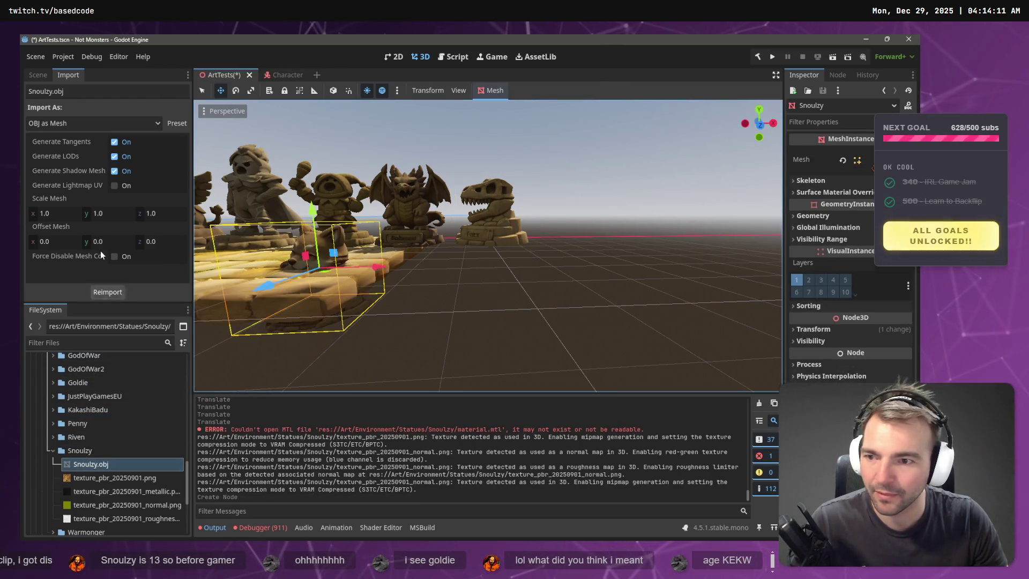
pyautogui.click(65, 213)
pyautogui.write('1.5')
pyautogui.press('Tab')
pyautogui.write('1')
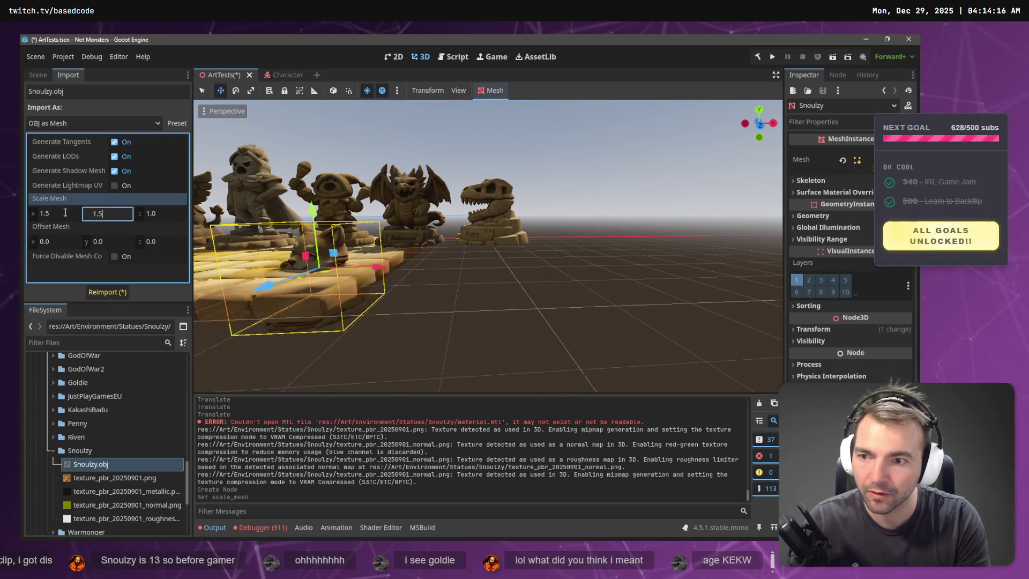
pyautogui.press('Tab')
pyautogui.write('1')
pyautogui.press('Return')
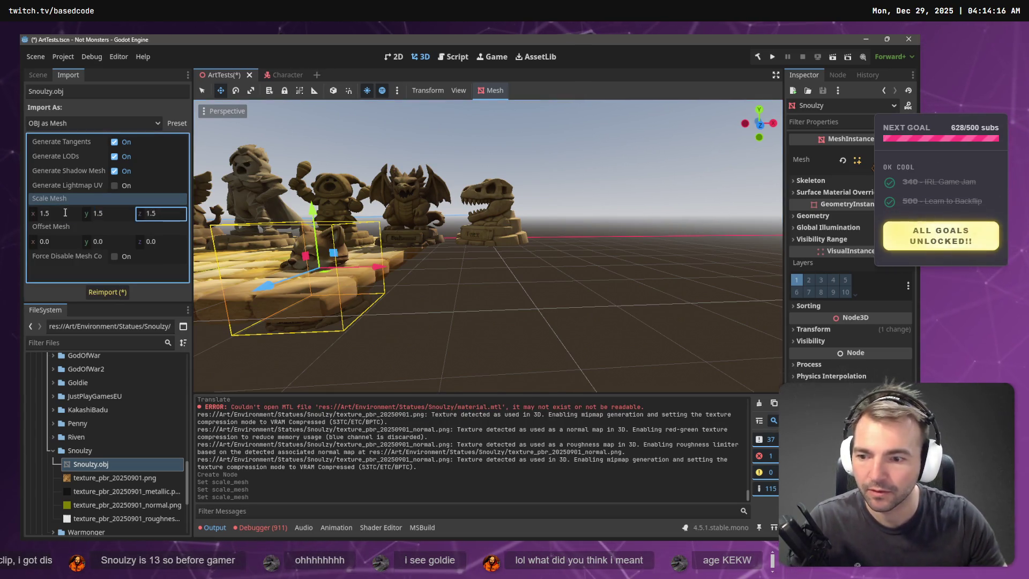
pyautogui.click(111, 293)
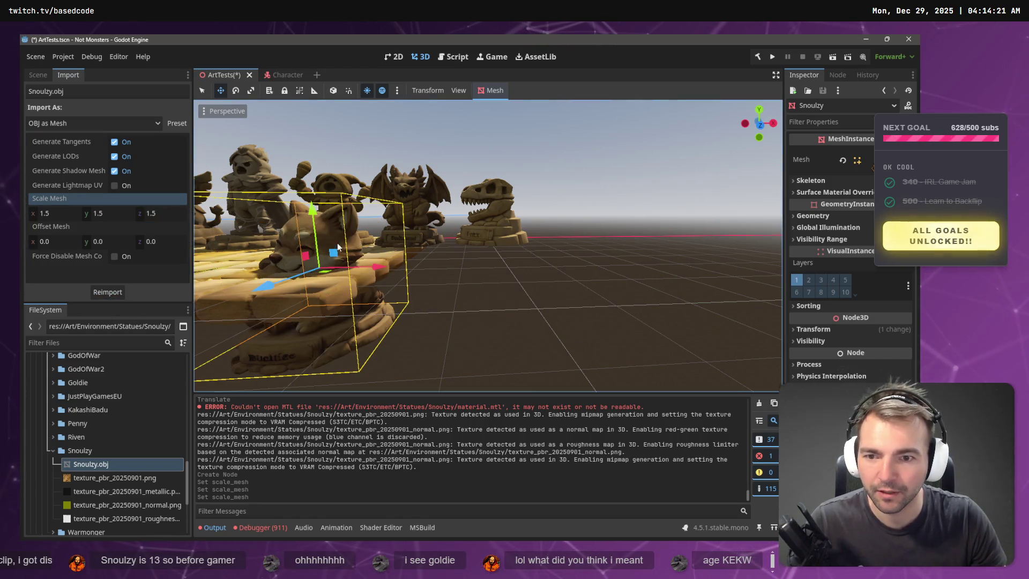
# Raise the Snoulzy statue and reimport it at 1.4 mesh scale.
pyautogui.scroll(-3, 333, 243)
pyautogui.scroll(-3, 333, 243)
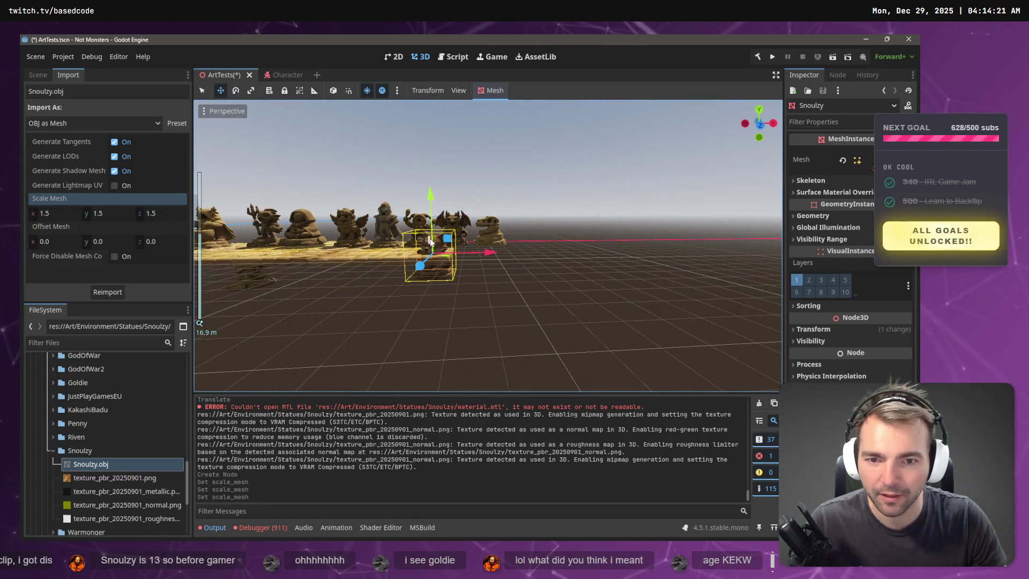
pyautogui.moveTo(429, 210)
pyautogui.mouseDown()
pyautogui.moveTo(432, 170)
pyautogui.moveTo(514, 259)
pyautogui.mouseUp()
pyautogui.scroll(5, 515, 259)
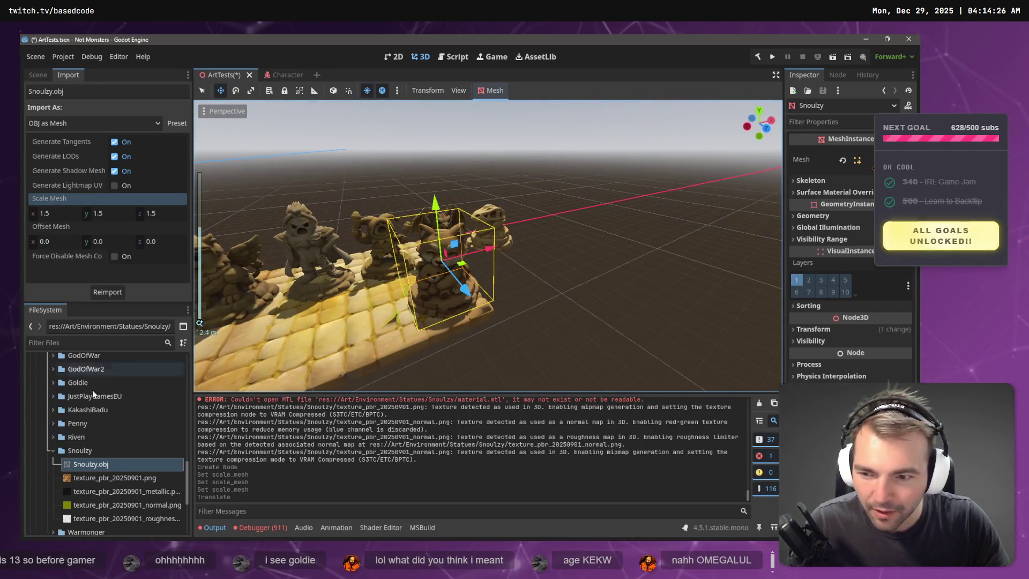
pyautogui.click(68, 216)
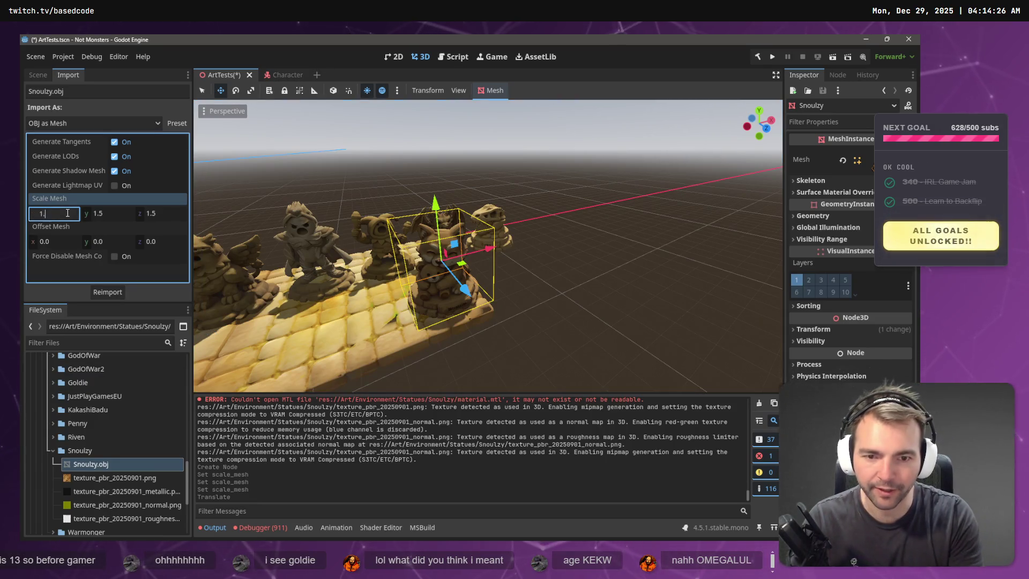
pyautogui.write('4')
pyautogui.press('Tab')
pyautogui.write('1.4')
pyautogui.press('Tab')
pyautogui.write('1.4')
pyautogui.click(108, 293)
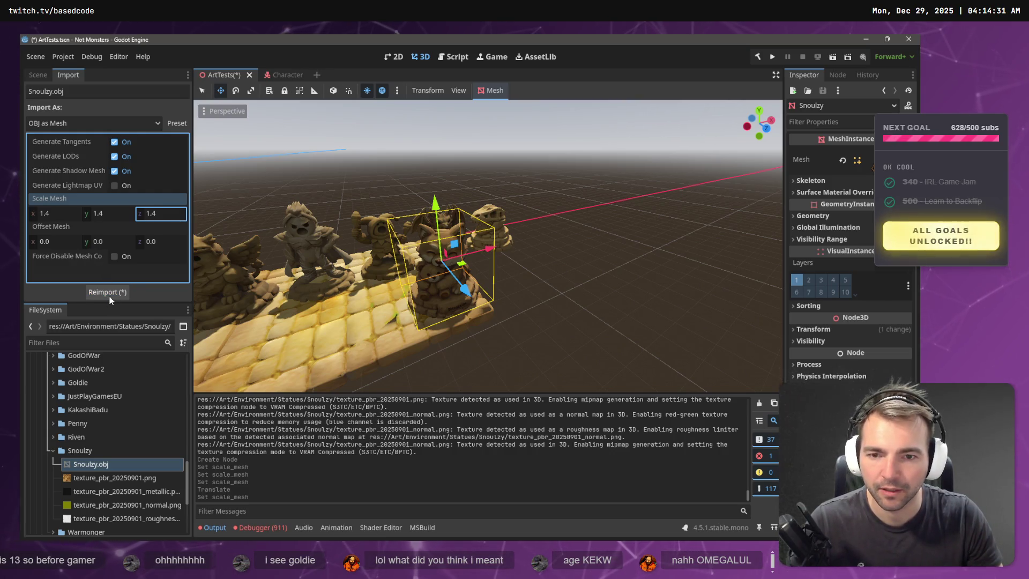
# Move Snoulzy along Z and shift the neighbouring statues along X, then return to tldraw.
pyautogui.moveTo(539, 315)
pyautogui.mouseDown()
pyautogui.moveTo(523, 285)
pyautogui.moveTo(415, 278)
pyautogui.moveTo(471, 258)
pyautogui.moveTo(578, 267)
pyautogui.mouseUp()
pyautogui.moveTo(495, 298); pyautogui.dragTo(513, 273)
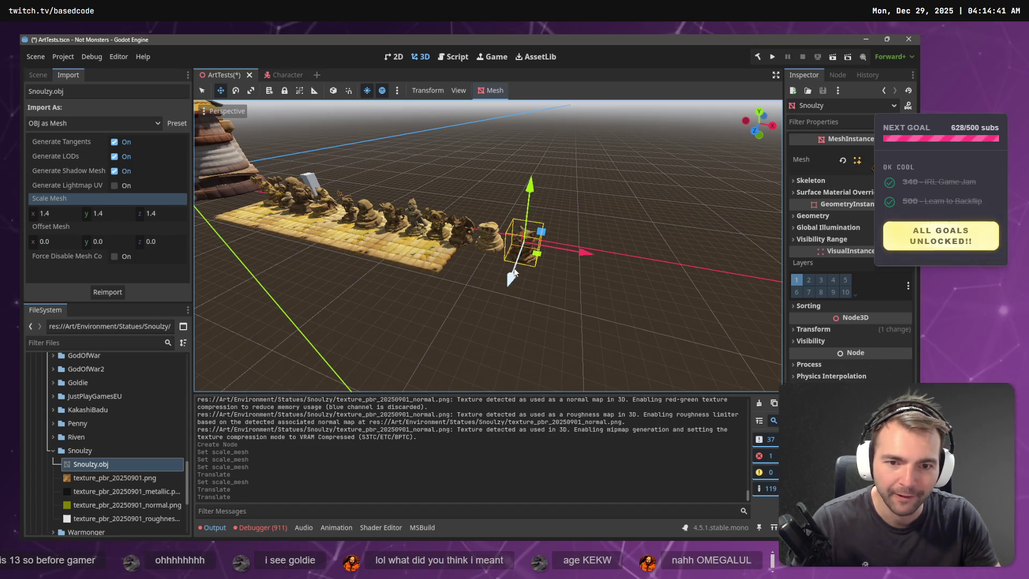
pyautogui.click(490, 244)
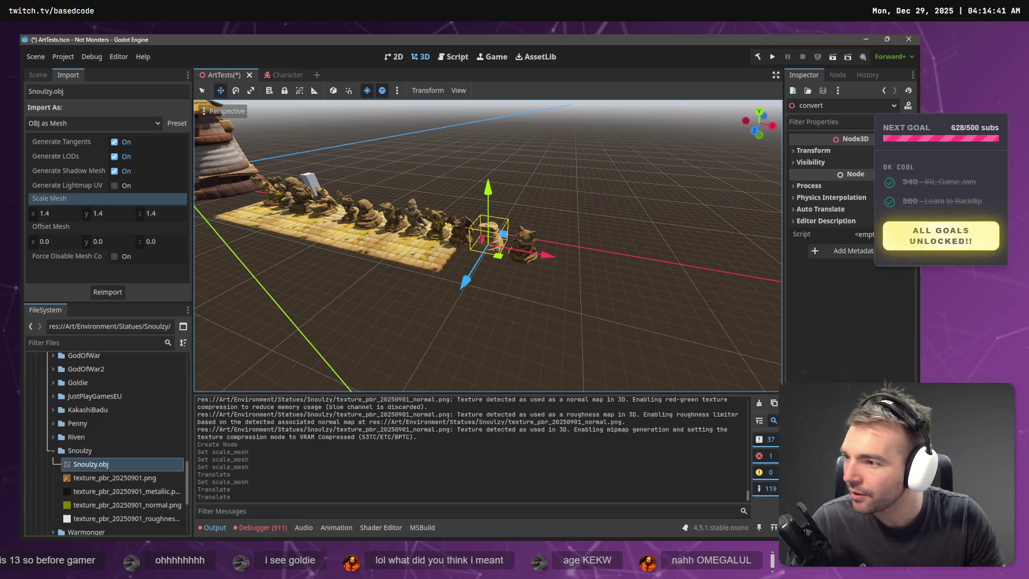
pyautogui.moveTo(548, 255); pyautogui.dragTo(626, 275)
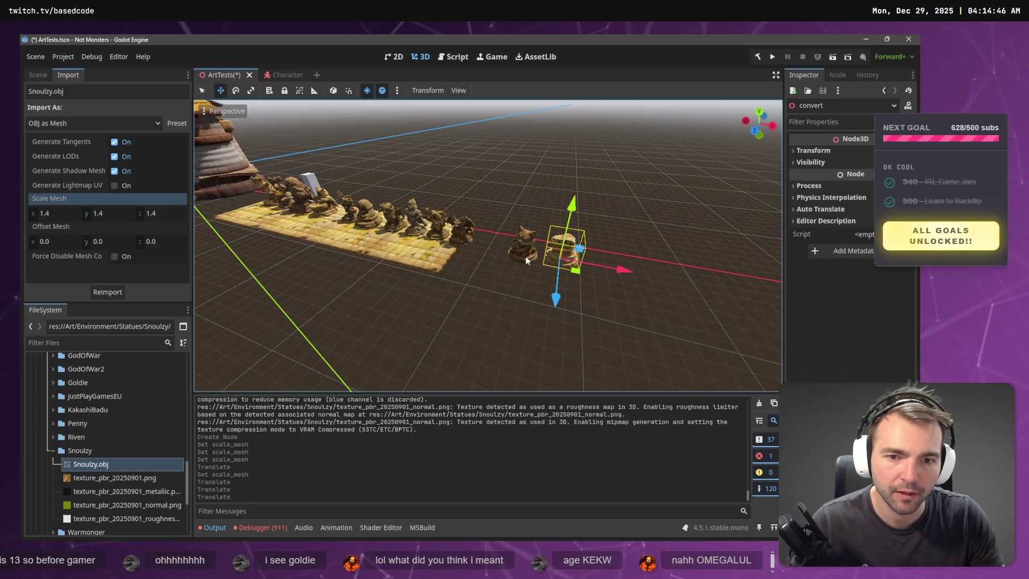
pyautogui.keyDown('shift'); pyautogui.click(525, 261); pyautogui.keyUp('shift')
pyautogui.press('g')
pyautogui.press('x')
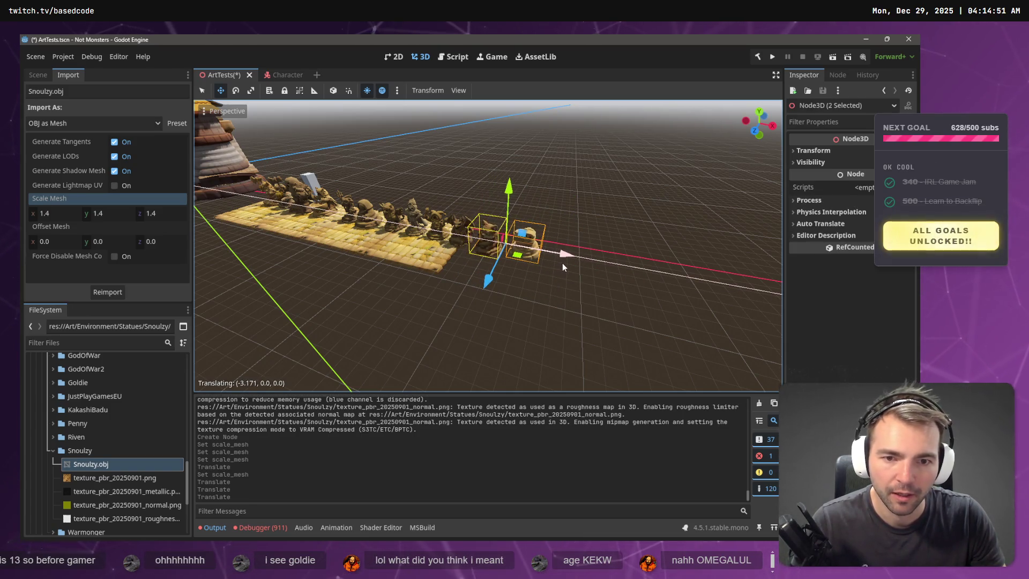
pyautogui.click(562, 263)
pyautogui.hotkey('alt', 'Tab')
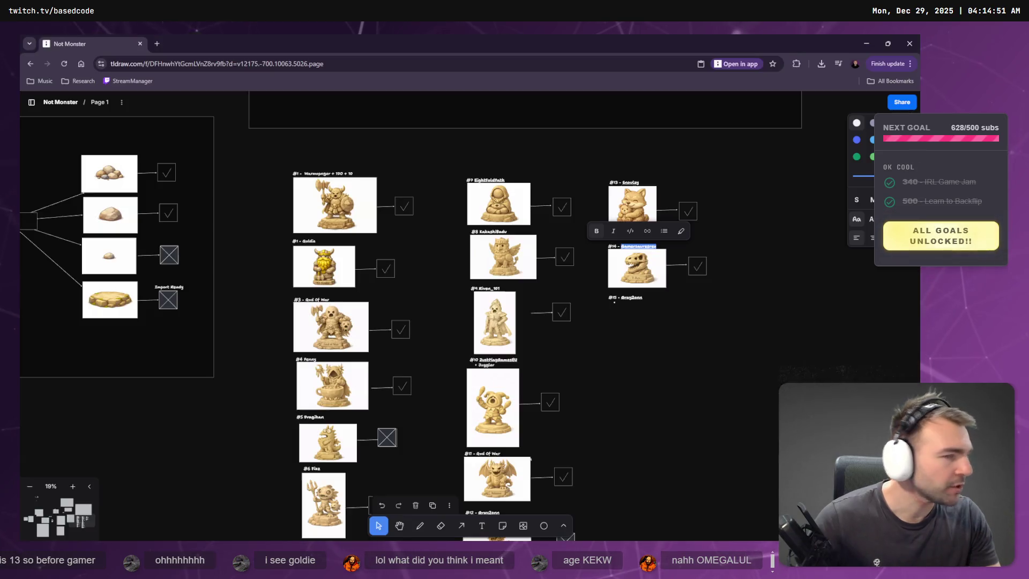
pyautogui.scroll(-3, 601, 380)
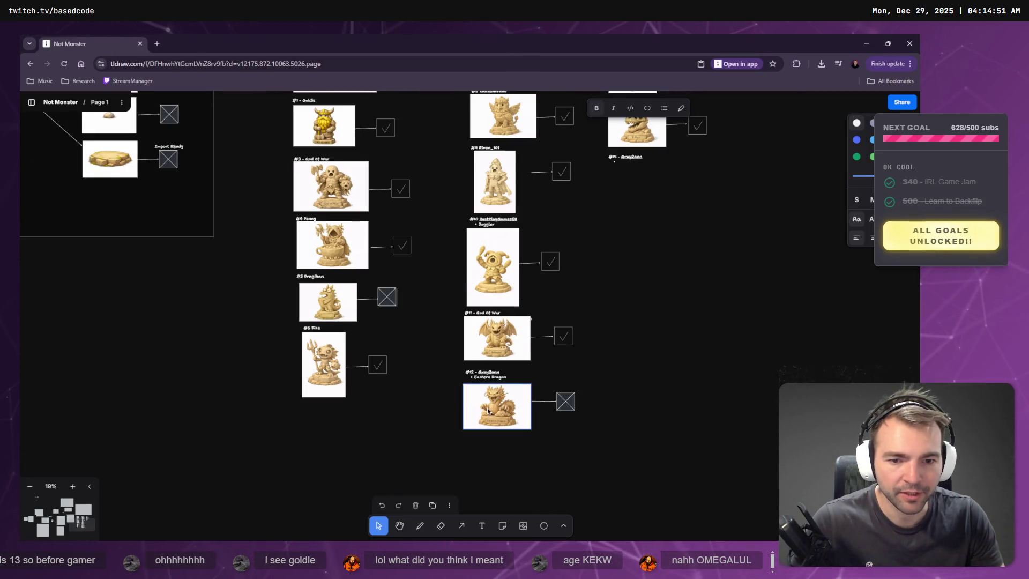
# Shift the two selected statues at the row's end further along X in Godot.
pyautogui.hotkey('alt', 'Tab')
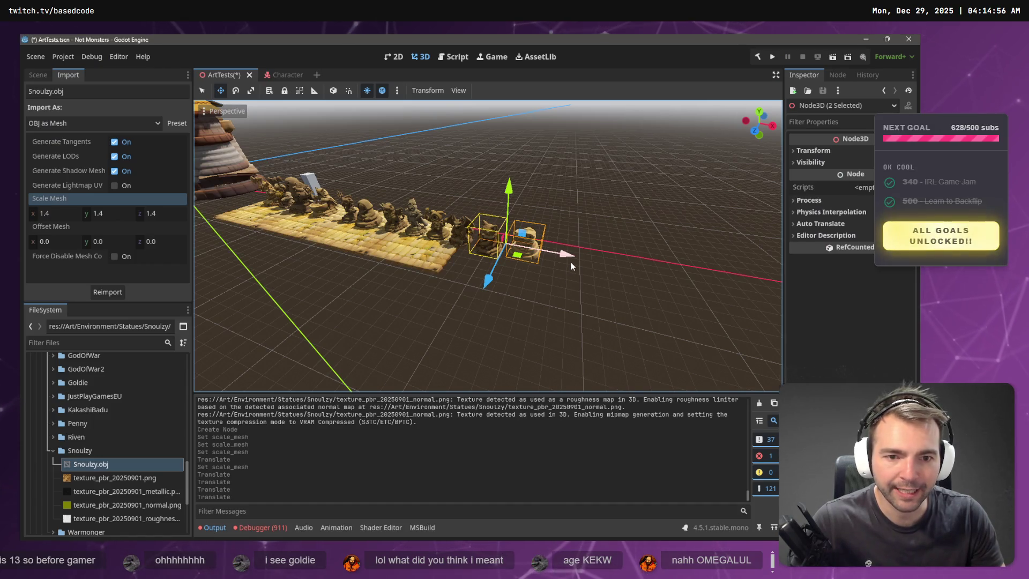
pyautogui.moveTo(577, 258); pyautogui.dragTo(612, 267)
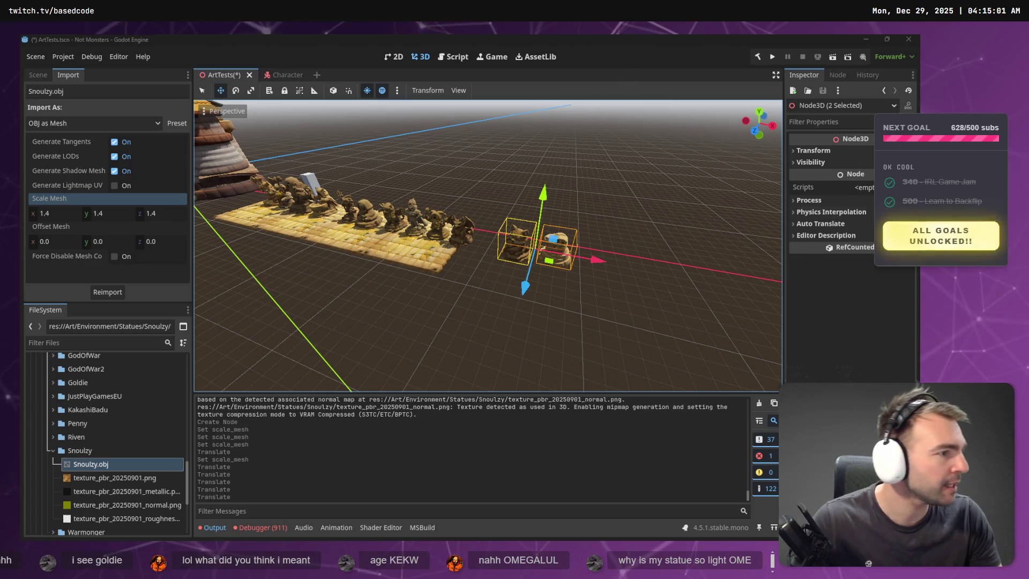
pyautogui.hotkey('alt', 'Tab')
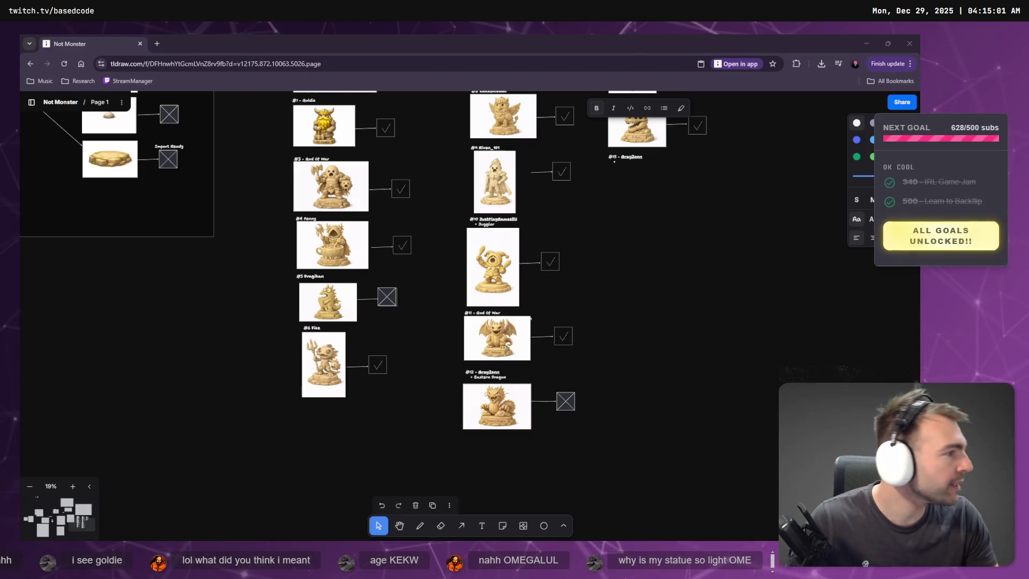
# View the Eastern Dragon statue image full-size in ChatGPT, then return to the tldraw board.
pyautogui.hotkey('alt', 'Tab')
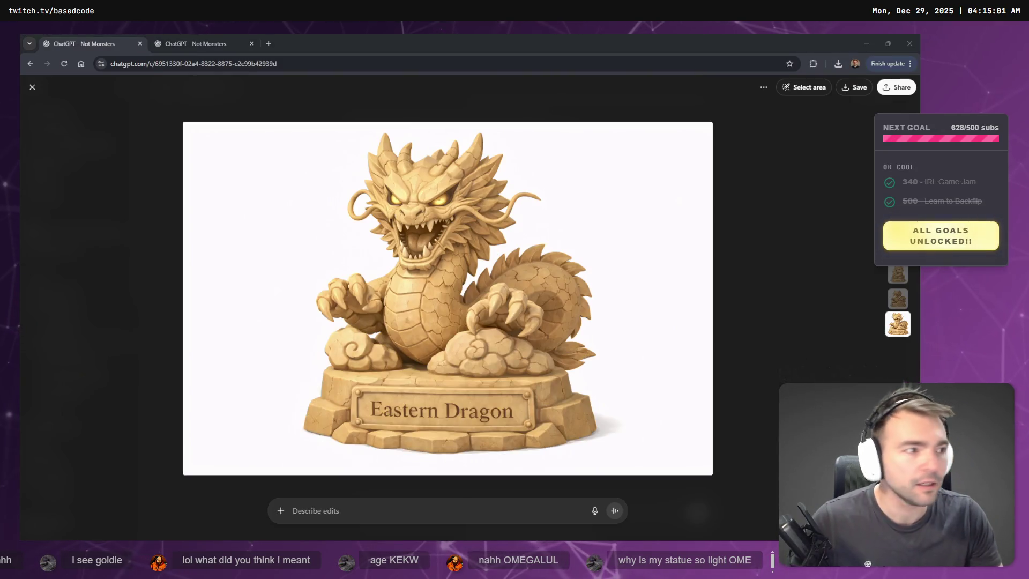
pyautogui.hotkey('alt', 'Tab')
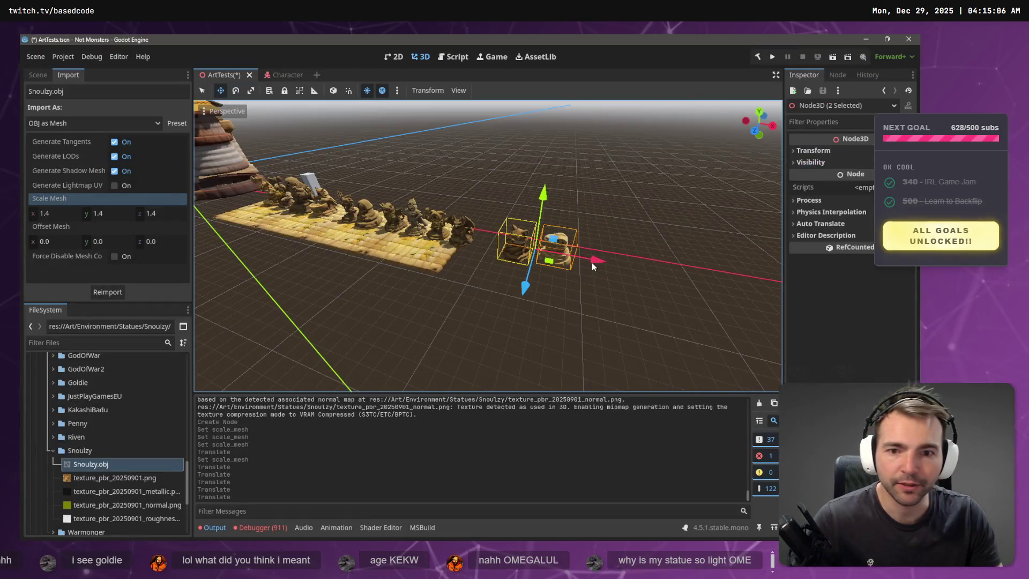
pyautogui.hotkey('alt', 'Tab')
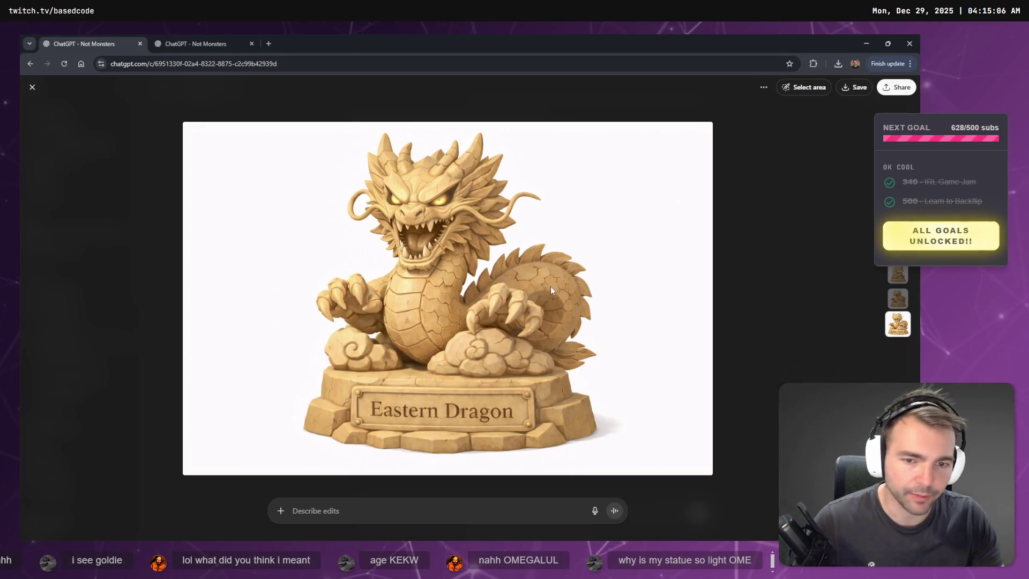
pyautogui.click(182, 44)
pyautogui.click(124, 38)
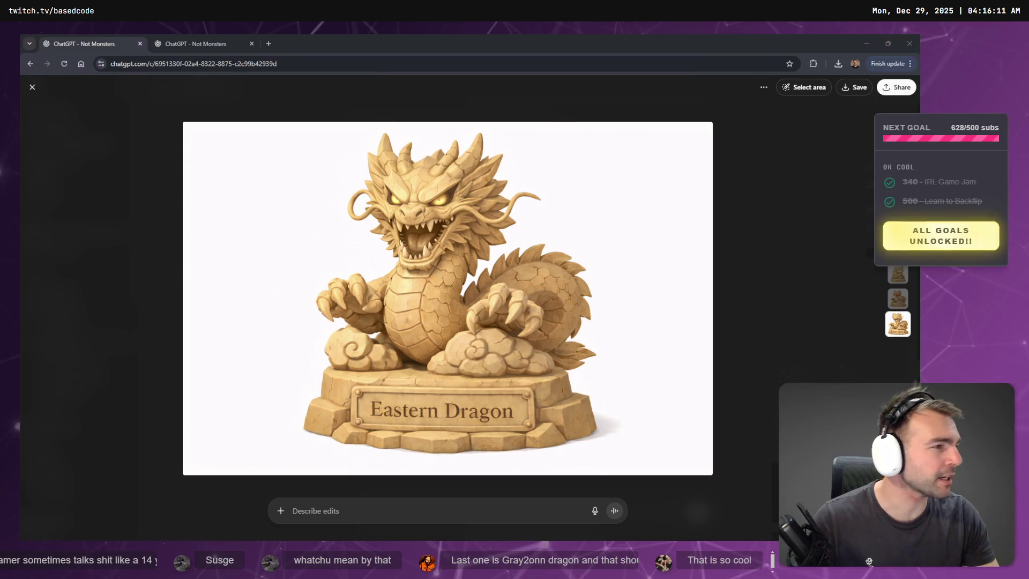
pyautogui.hotkey('alt', 'Tab')
pyautogui.scroll(-3, 655, 211)
# Review the board's #12 crossed box and #5 image, then close ChatGPT's full-size dragon image.
pyautogui.keyDown('ctrl'); pyautogui.scroll(2, 668, 352); pyautogui.keyUp('ctrl')
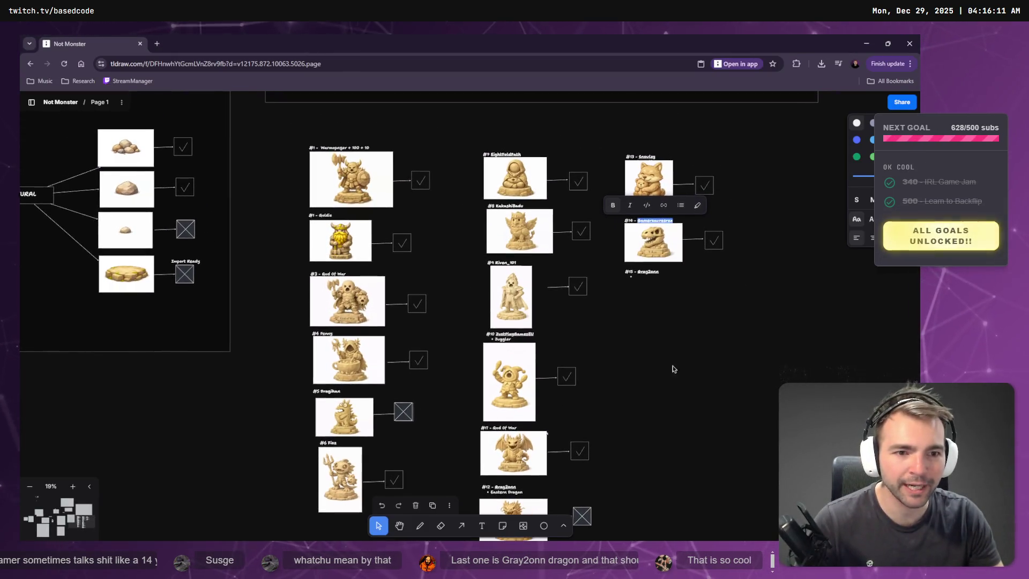
pyautogui.scroll(-3, 674, 361)
pyautogui.click(576, 437)
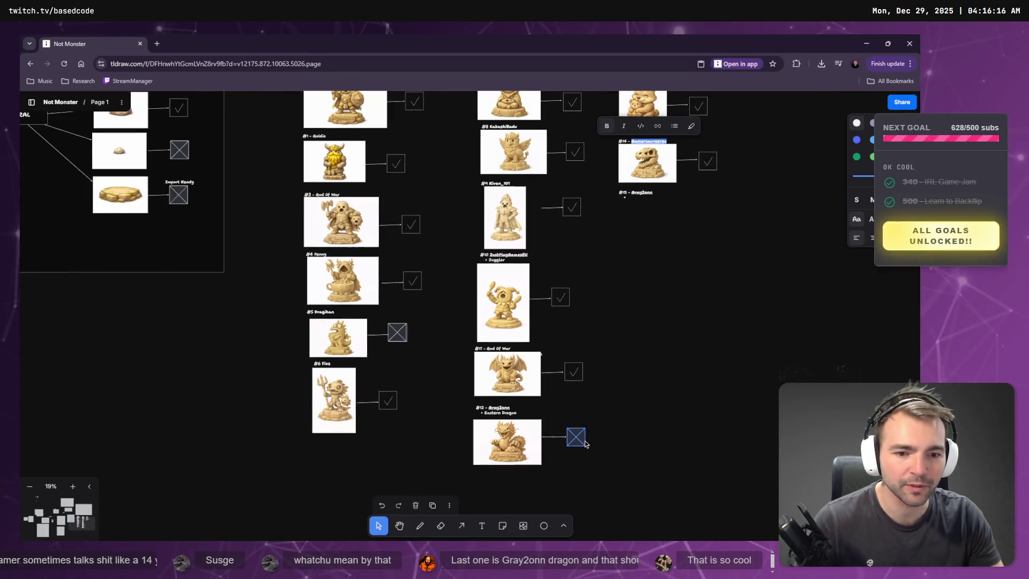
pyautogui.click(357, 341)
pyautogui.click(444, 383)
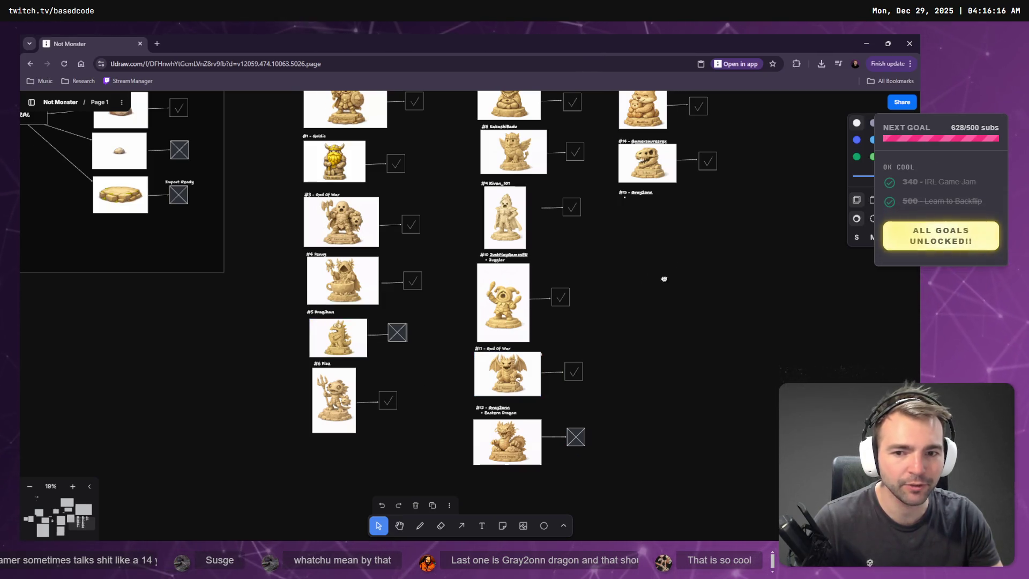
pyautogui.moveTo(678, 264); pyautogui.dragTo(611, 348)
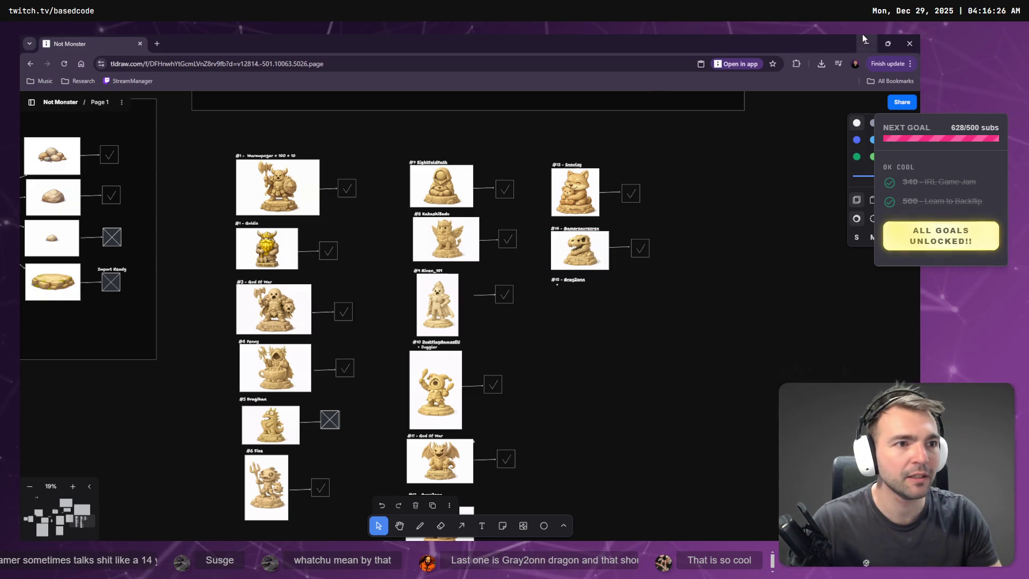
pyautogui.hotkey('alt', 'Tab')
pyautogui.press('Escape')
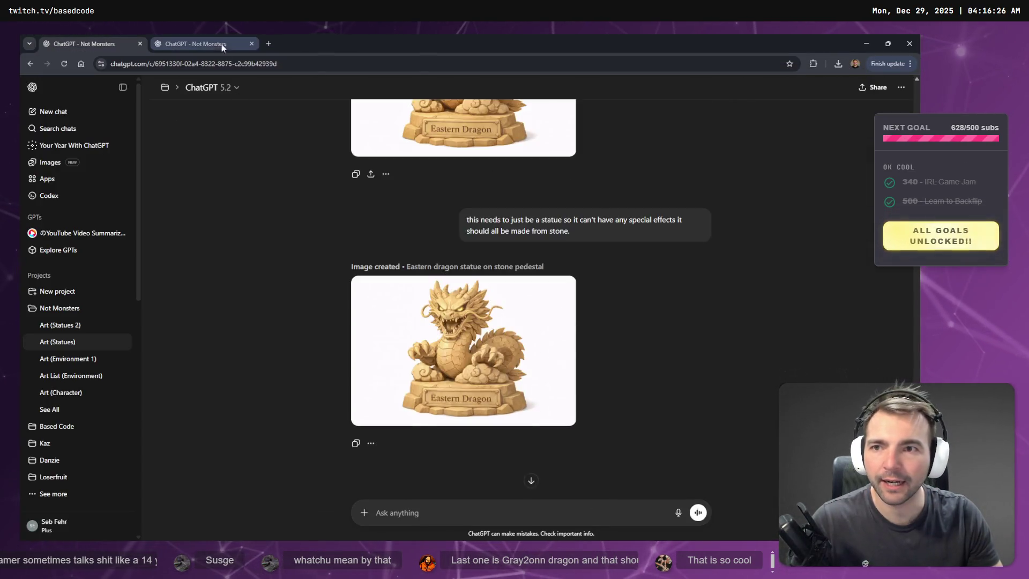
# Flip between the two ChatGPT statue chats, scrolling back to the Bahamut image, then return to Godot.
pyautogui.click(221, 45)
pyautogui.scroll(-5, 502, 321)
pyautogui.click(91, 44)
pyautogui.scroll(-10, 622, 298)
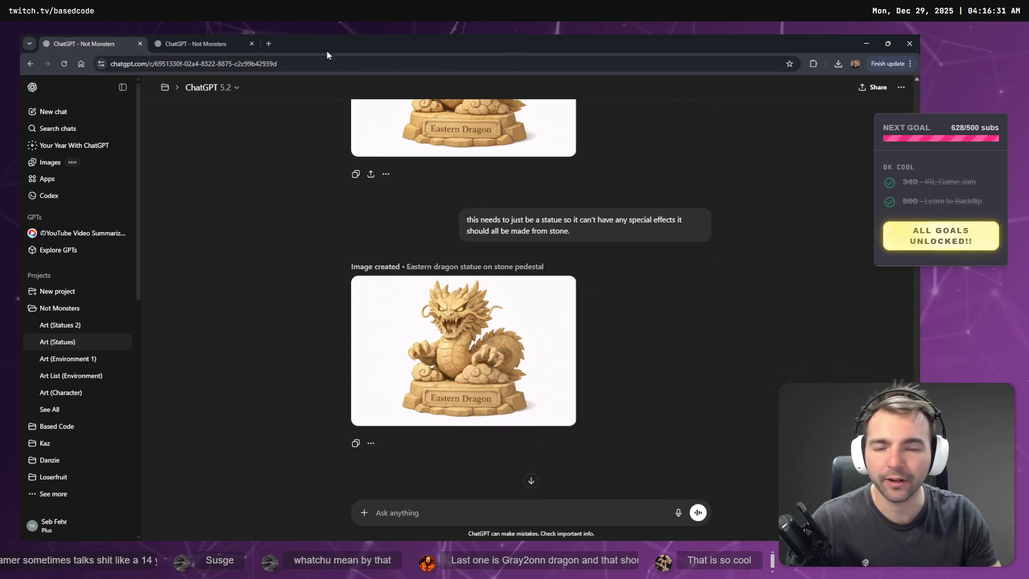
pyautogui.scroll(10, 622, 298)
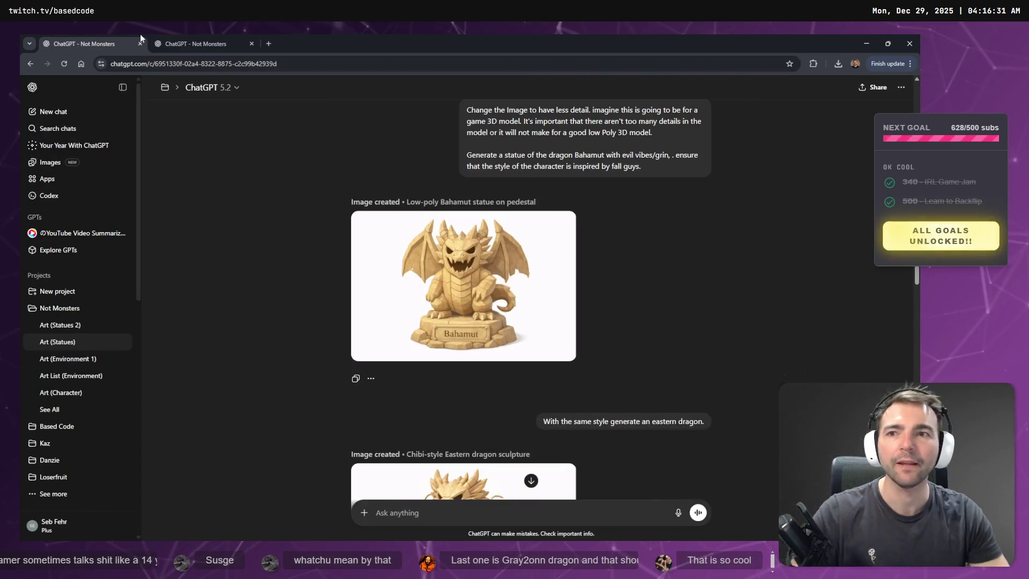
pyautogui.hotkey('ctrl', 'Tab')
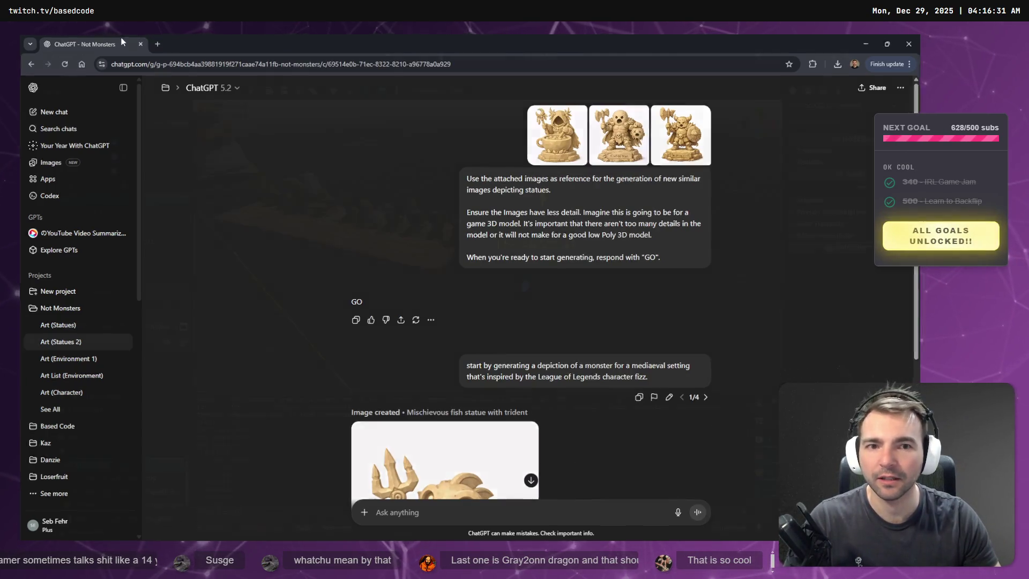
pyautogui.hotkey('alt', 'Tab')
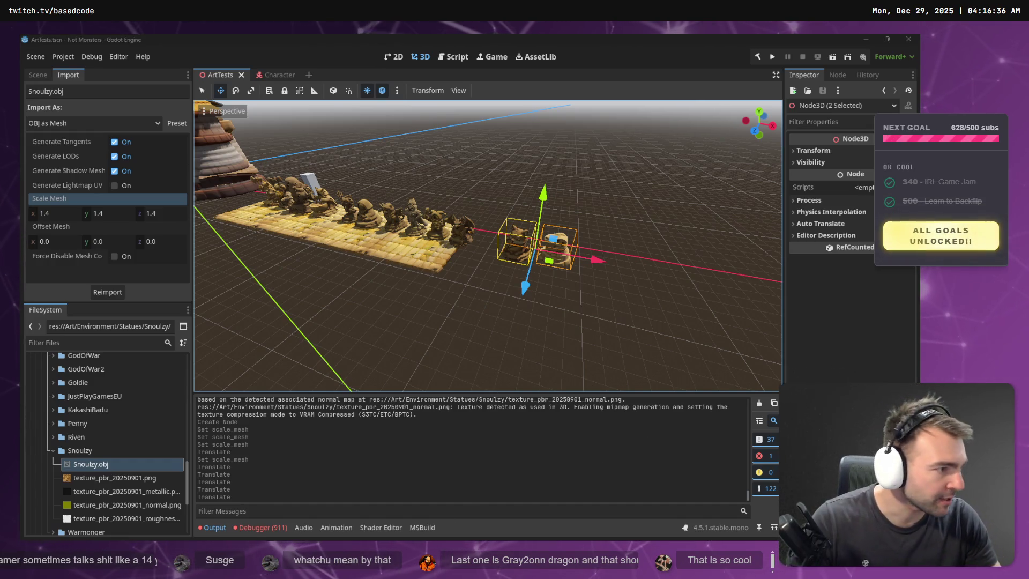
# Check FaceDirection in CharacterRootLocomotion.cs against the Codex diff and inspect the blend_position line.
pyautogui.hotkey('alt', 'Tab')
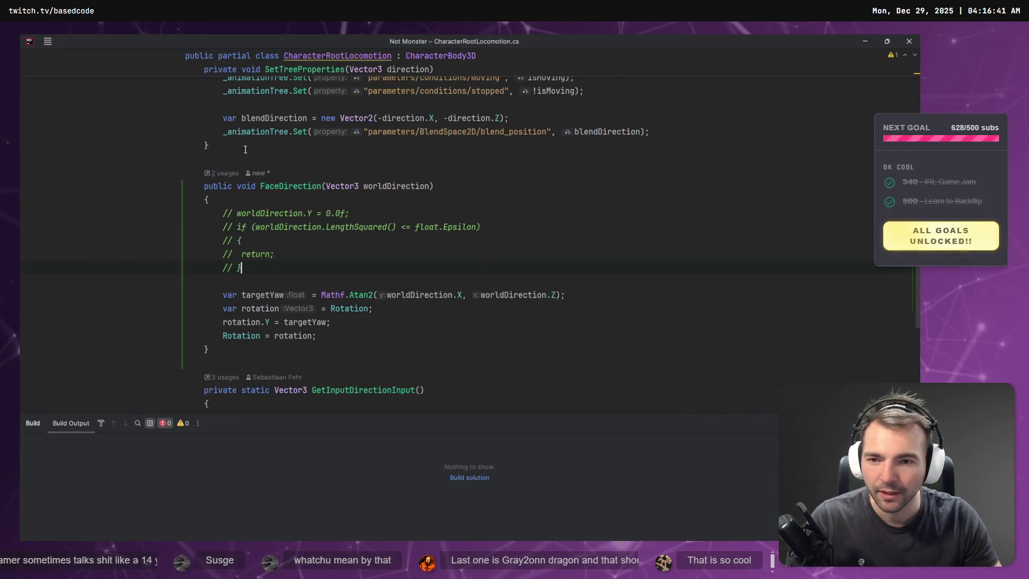
pyautogui.hotkey('alt', 'Tab')
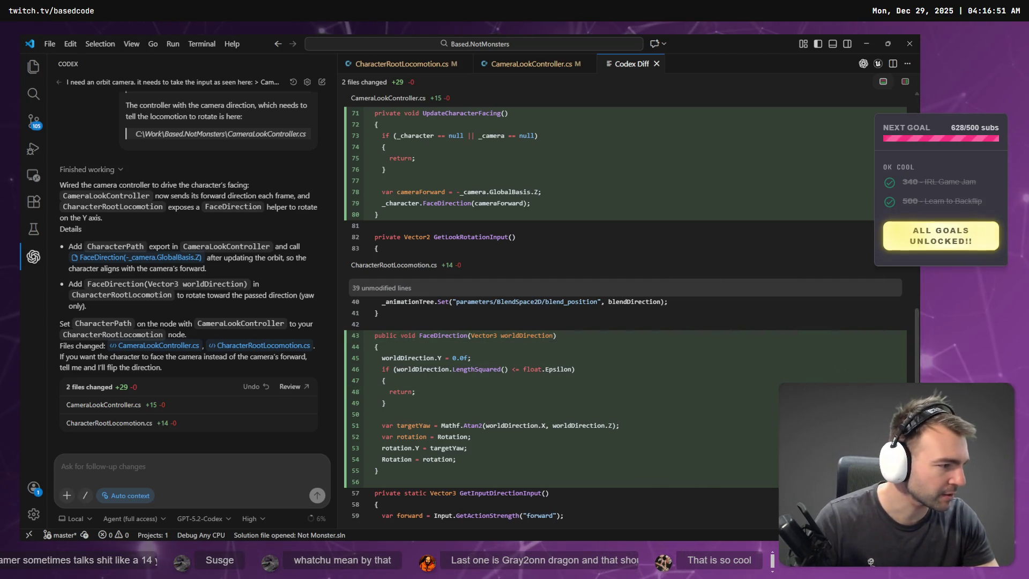
pyautogui.hotkey('alt', 'Tab')
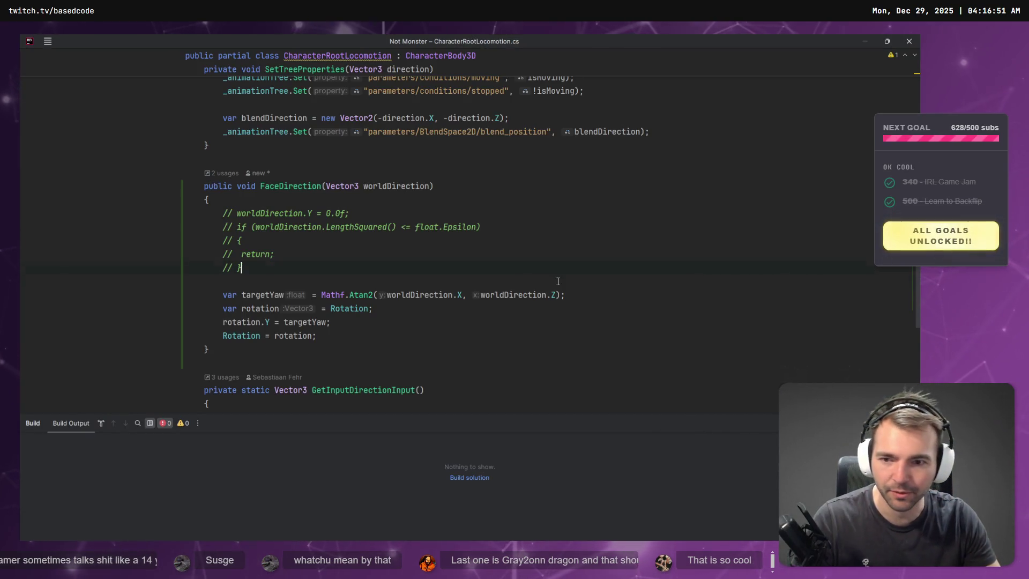
pyautogui.scroll(8, 437, 176)
pyautogui.scroll(-7, 439, 177)
pyautogui.click(316, 155)
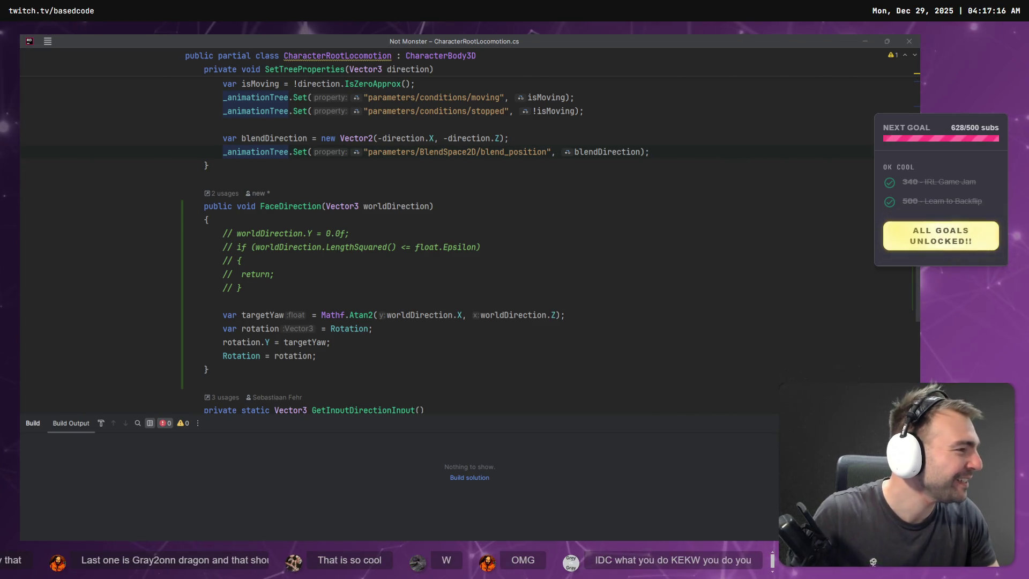
pyautogui.hotkey('alt', 'Tab')
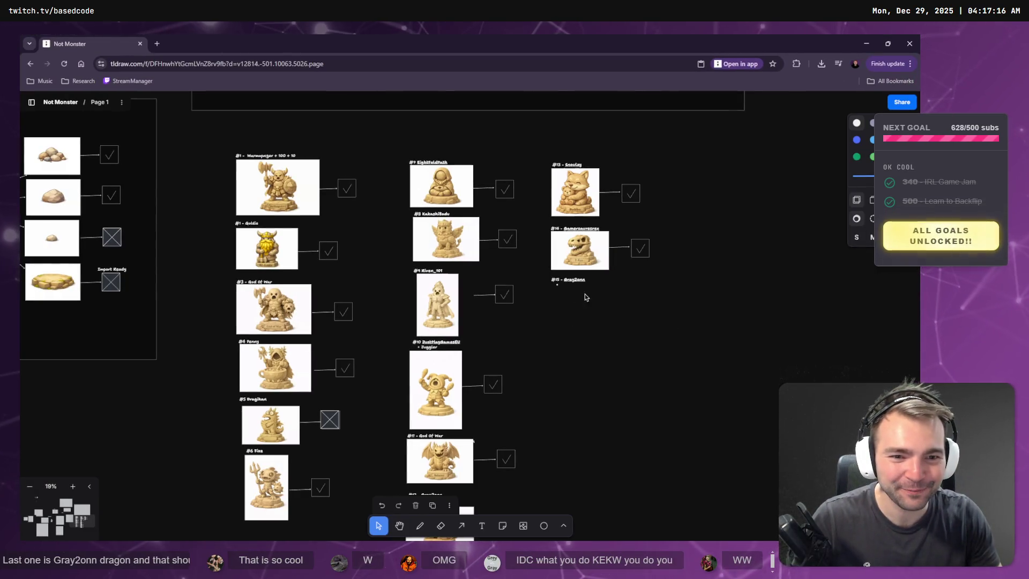
# Edit the #15 statue label on the tldraw board, then go back to Rider.
pyautogui.doubleClick(563, 288)
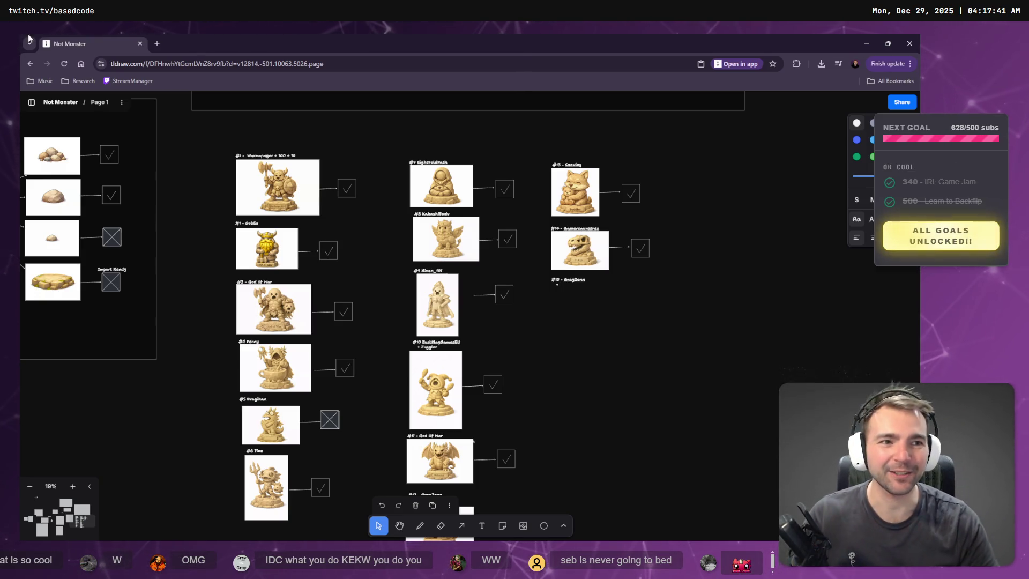
pyautogui.hotkey('alt', 'Tab')
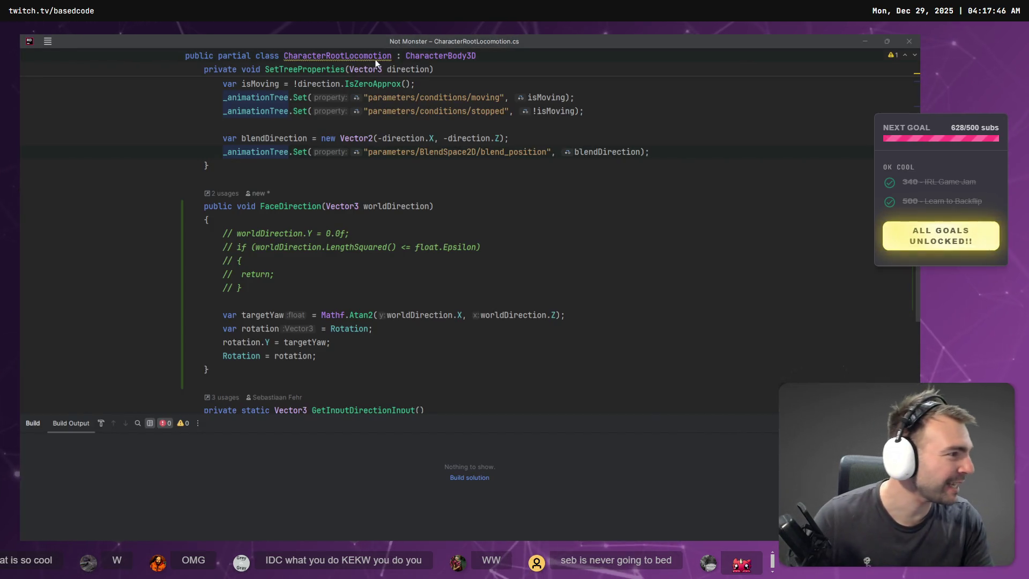
# Open the Gray in Fantasy Worlds ChatGPT chat in a new tab.
pyautogui.hotkey('alt', 'Tab')
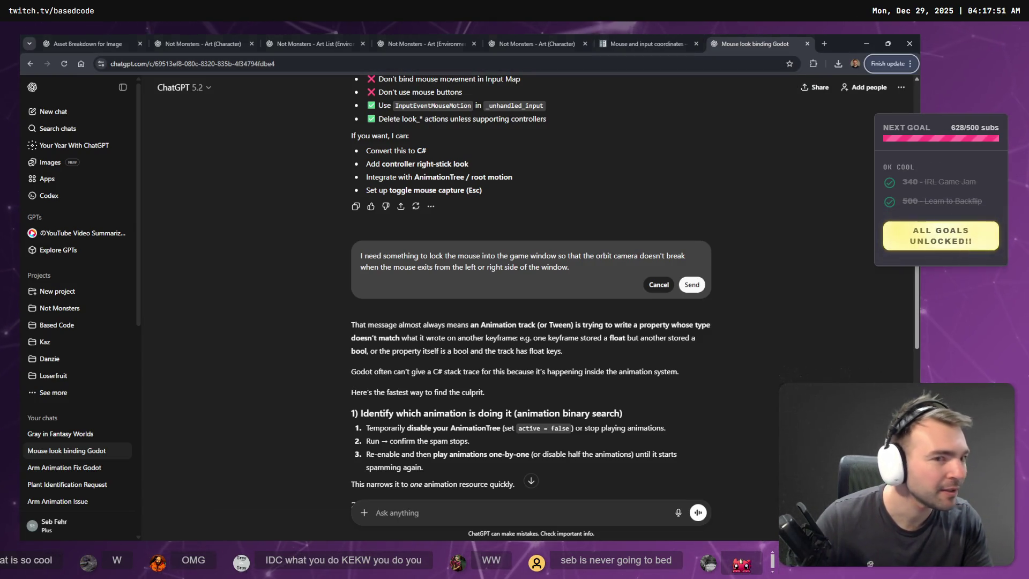
pyautogui.hotkey('alt', 'Tab')
pyautogui.hotkey('alt', 'Tab')
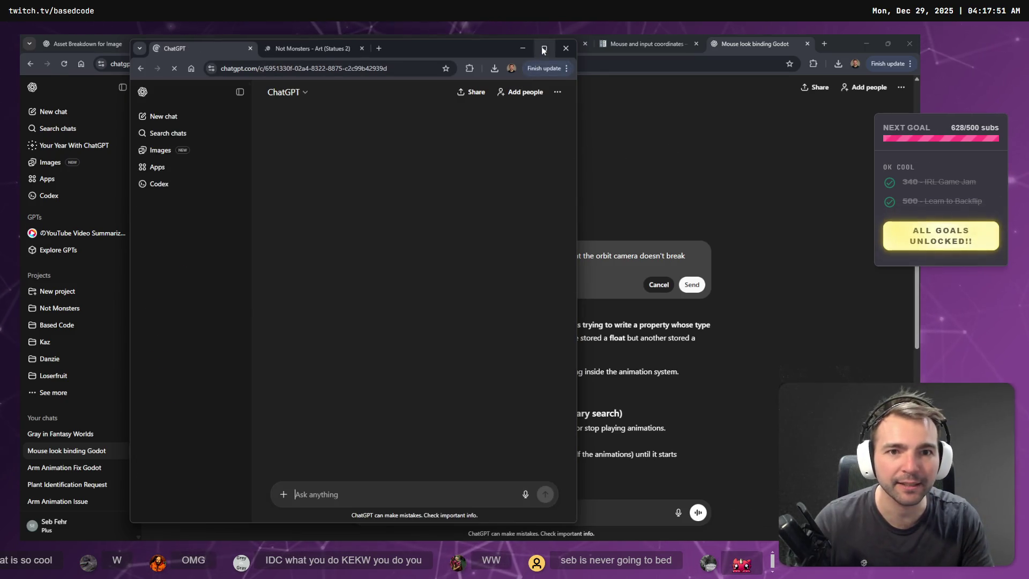
pyautogui.hotkey('alt', 'Tab')
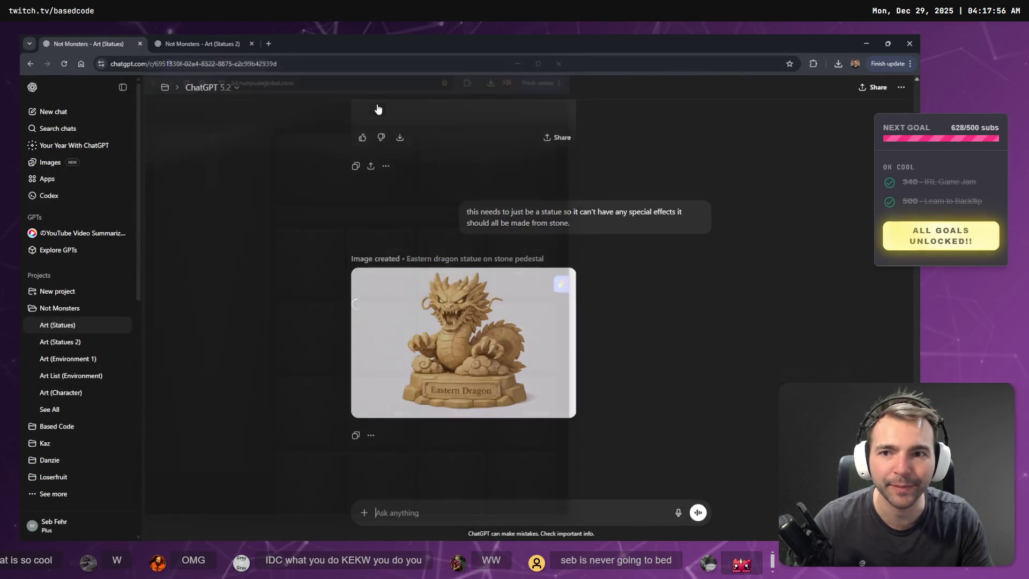
pyautogui.scroll(-4, 75, 386)
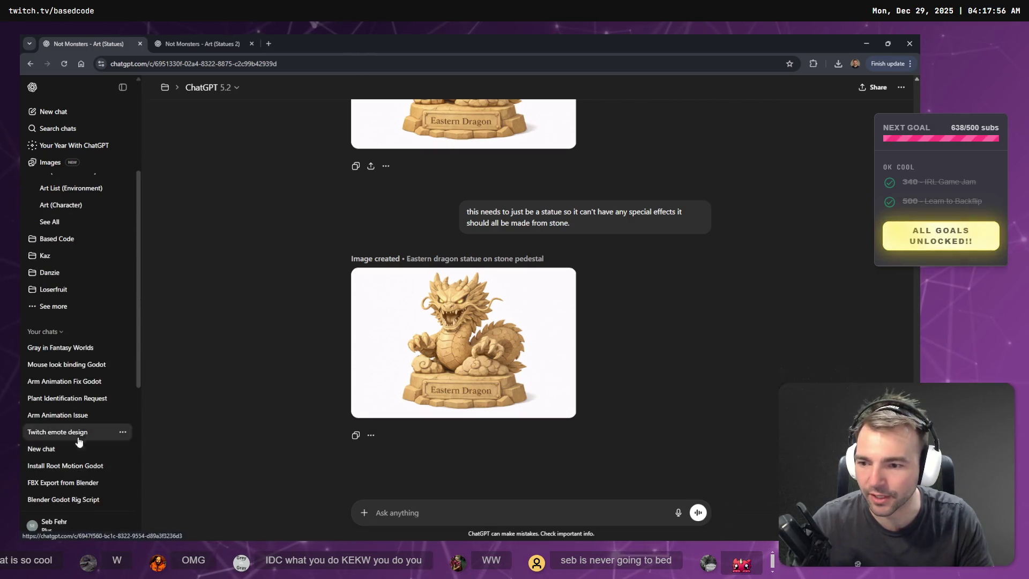
pyautogui.middleClick(74, 348)
pyautogui.moveTo(193, 43)
pyautogui.mouseDown()
pyautogui.moveTo(179, 37)
pyautogui.moveTo(379, 41)
pyautogui.mouseUp()
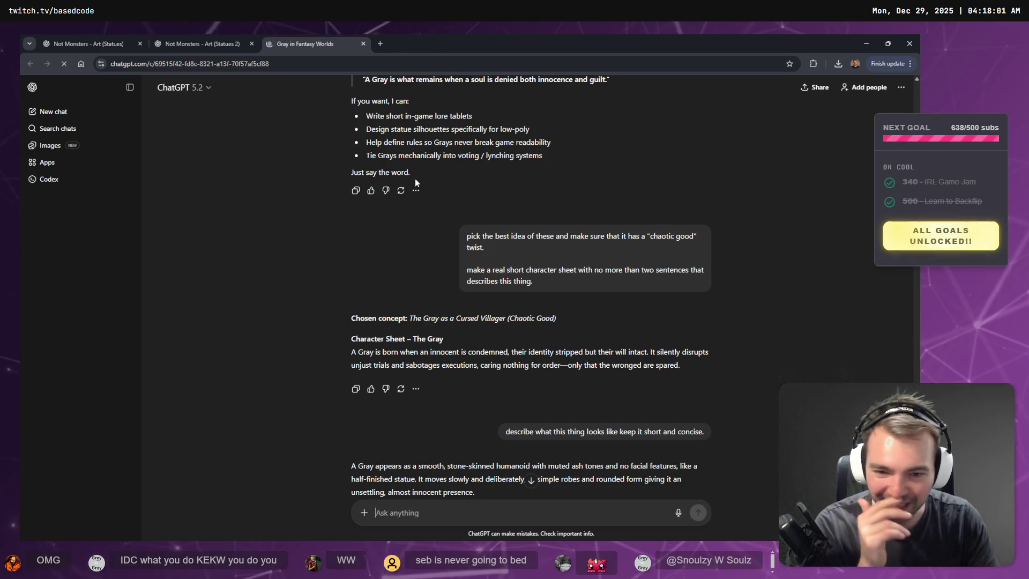
# Copy the Gray's appearance description and go to the Art (Statues 2) chat.
pyautogui.moveTo(392, 388)
pyautogui.mouseDown()
pyautogui.moveTo(498, 402)
pyautogui.moveTo(320, 396)
pyautogui.mouseUp()
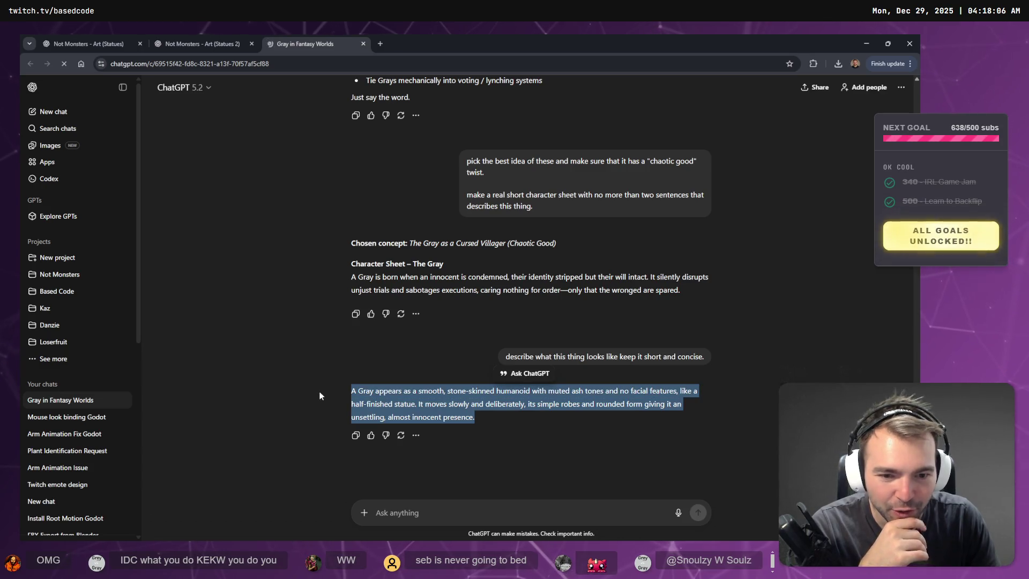
pyautogui.click(550, 418)
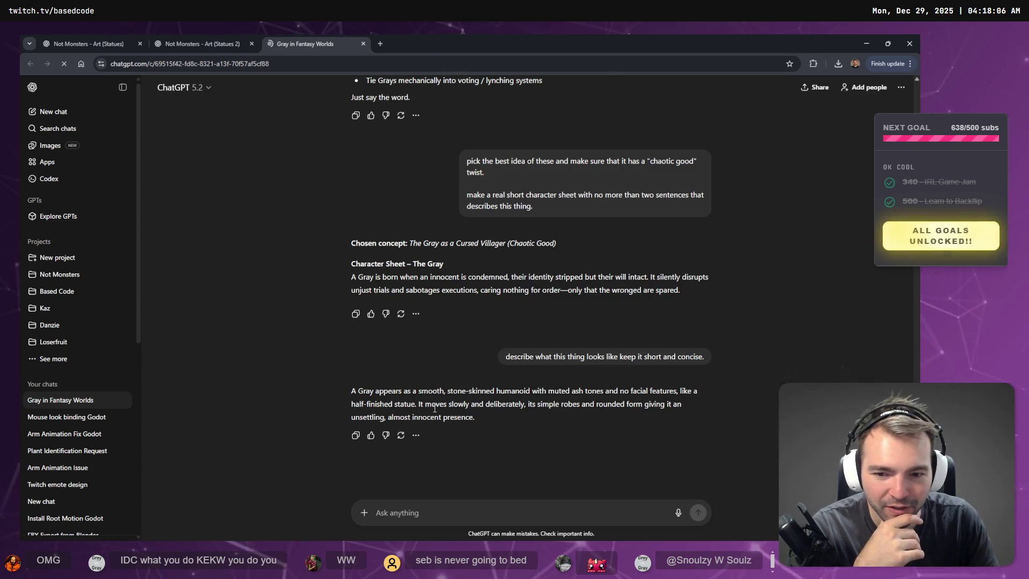
pyautogui.moveTo(418, 402); pyautogui.dragTo(502, 410)
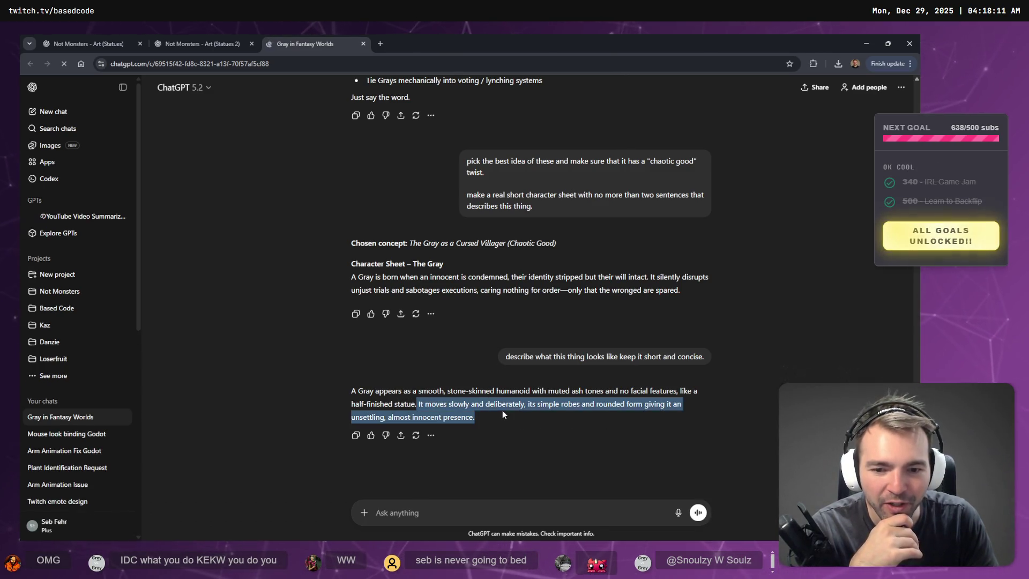
pyautogui.click(515, 414)
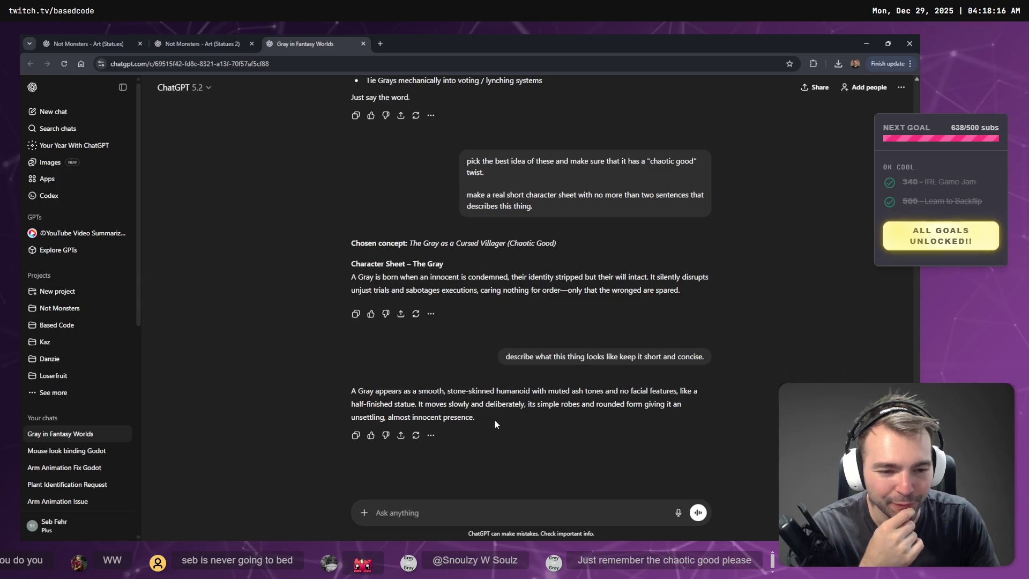
pyautogui.moveTo(494, 420); pyautogui.dragTo(323, 399)
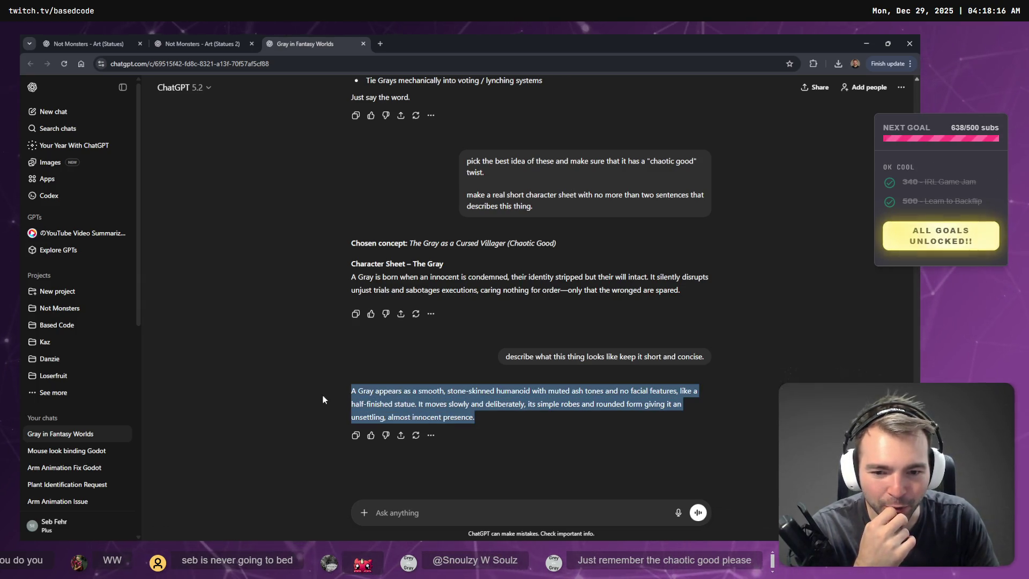
pyautogui.rightClick(411, 398)
pyautogui.click(418, 403)
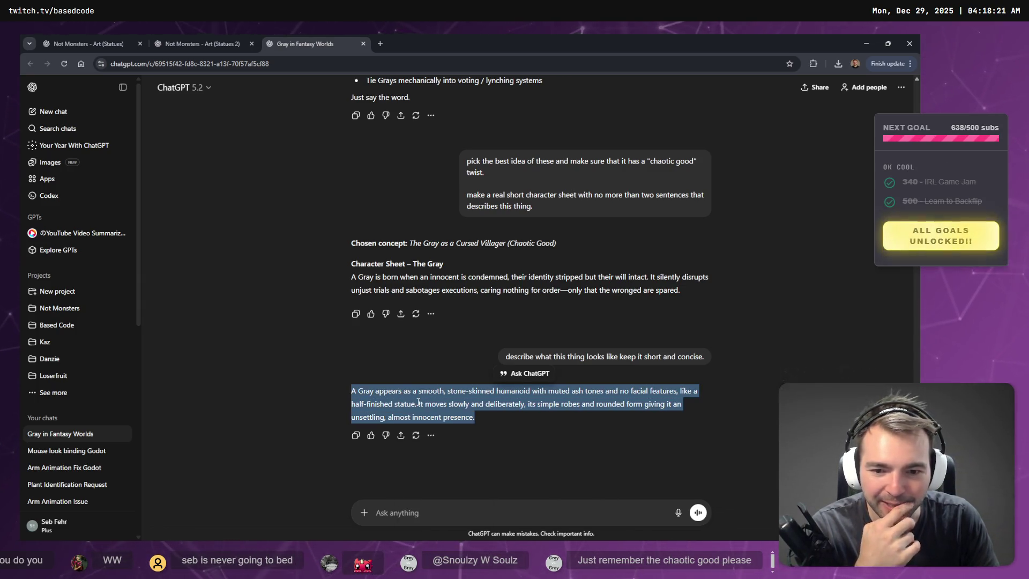
pyautogui.click(204, 40)
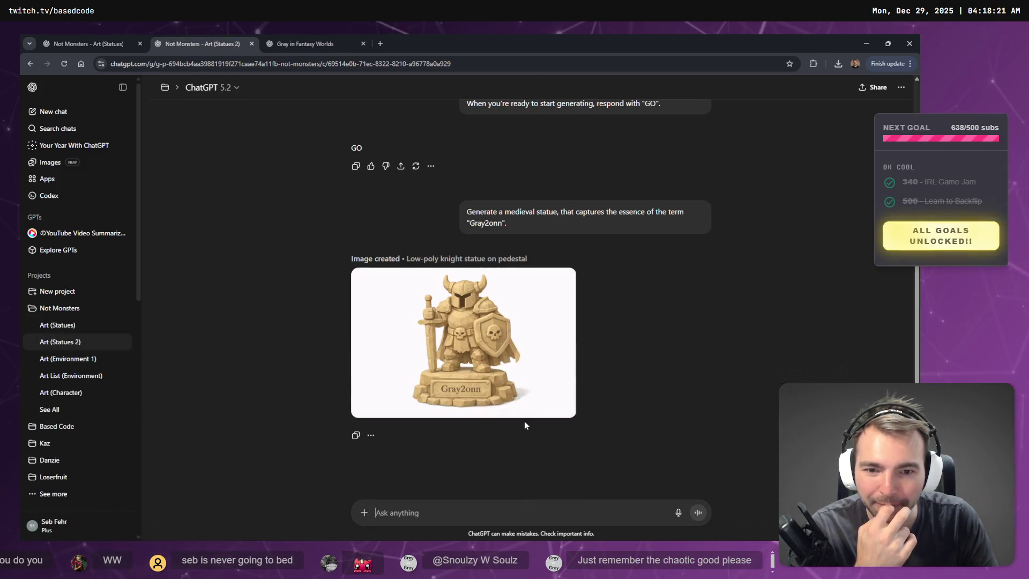
# Replace the Gray2onn prompt ending with the pasted Gray description plus 'This is of a statue of this creature.' and resend.
pyautogui.click(686, 244)
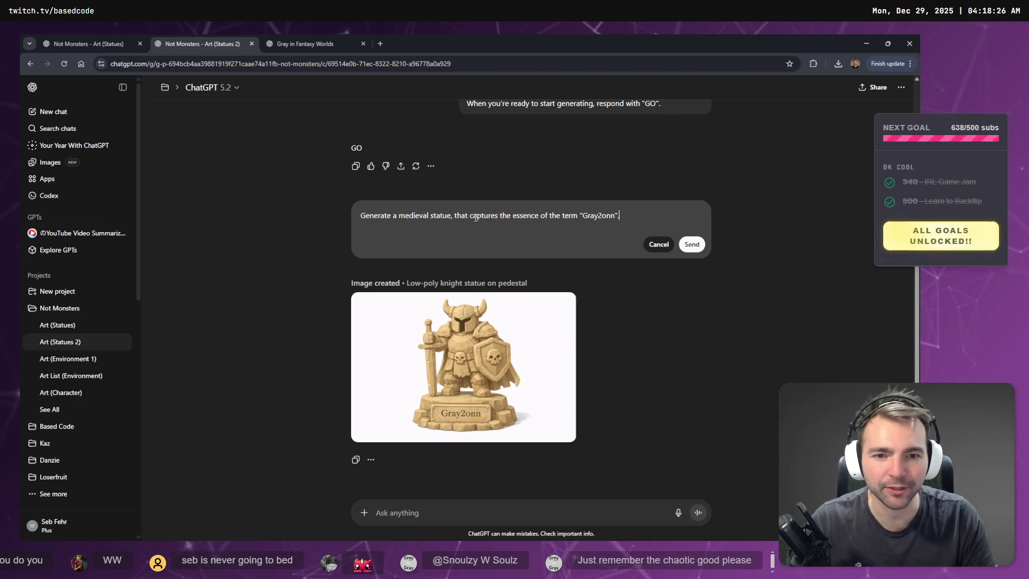
pyautogui.moveTo(502, 214); pyautogui.dragTo(698, 217)
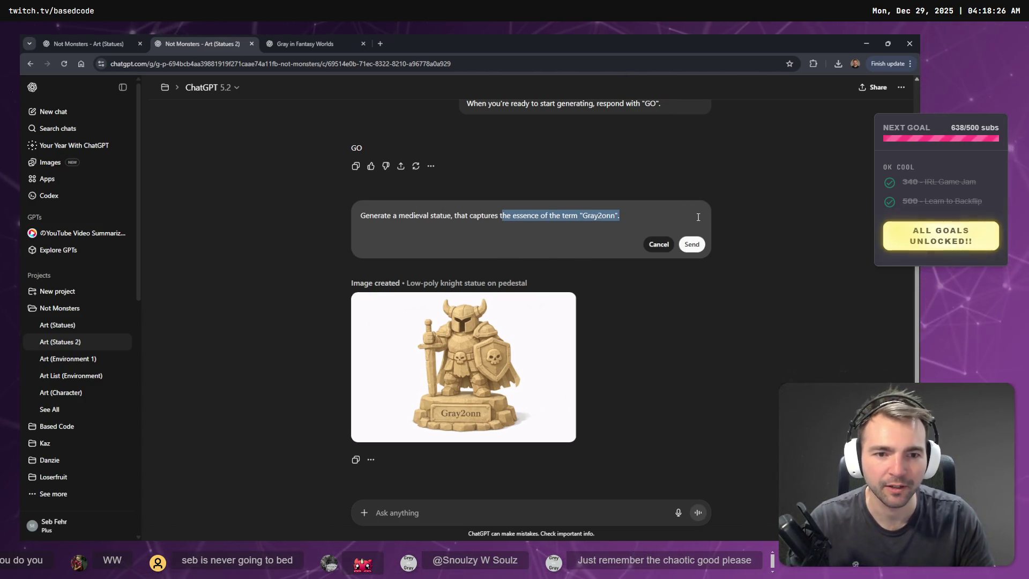
pyautogui.press('BackSpace')
pyautogui.write('he')
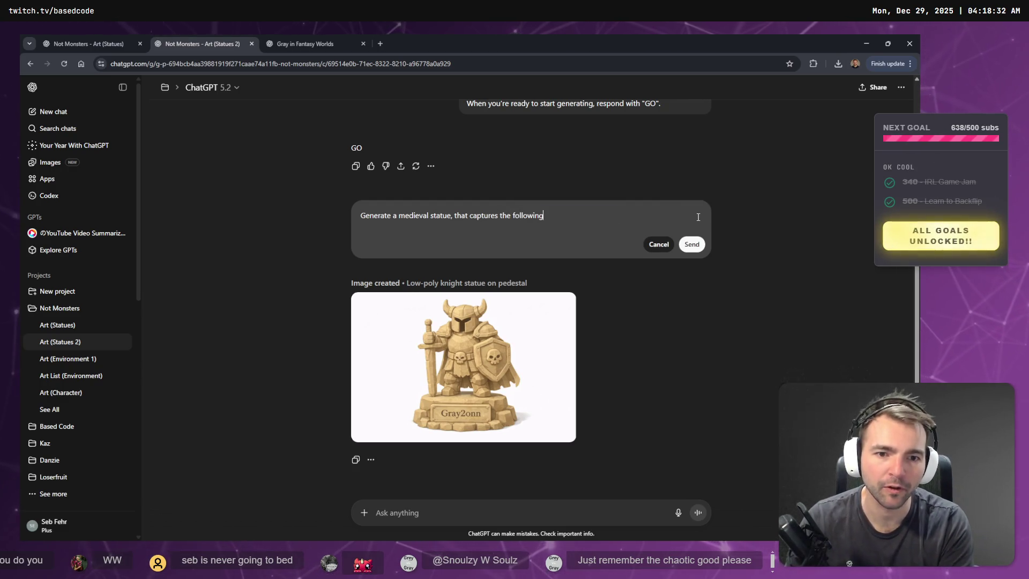
pyautogui.hotkey('ctrl', 'v')
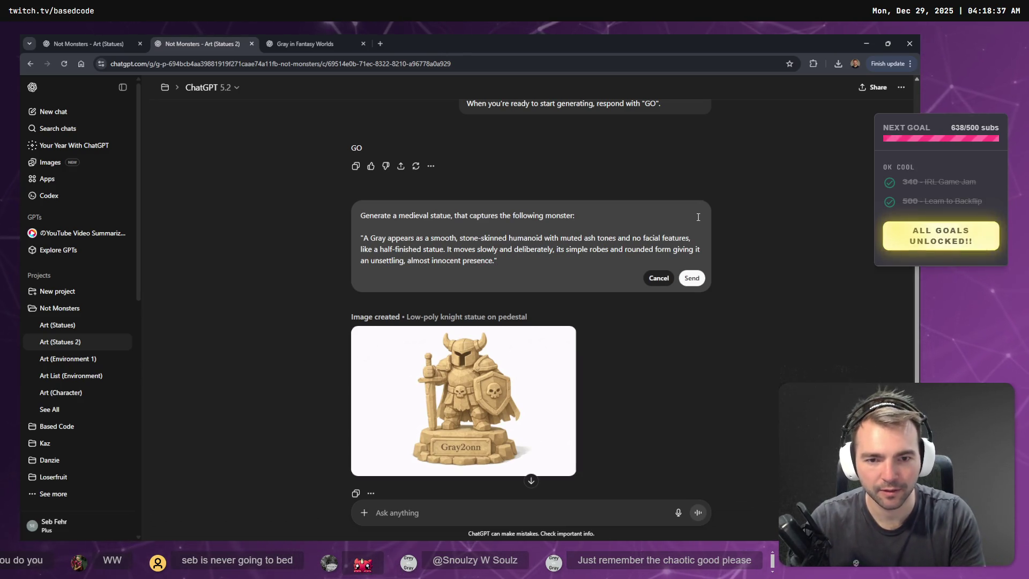
pyautogui.press('Return')
pyautogui.press('Return')
pyautogui.write('s is is of a statue of thi')
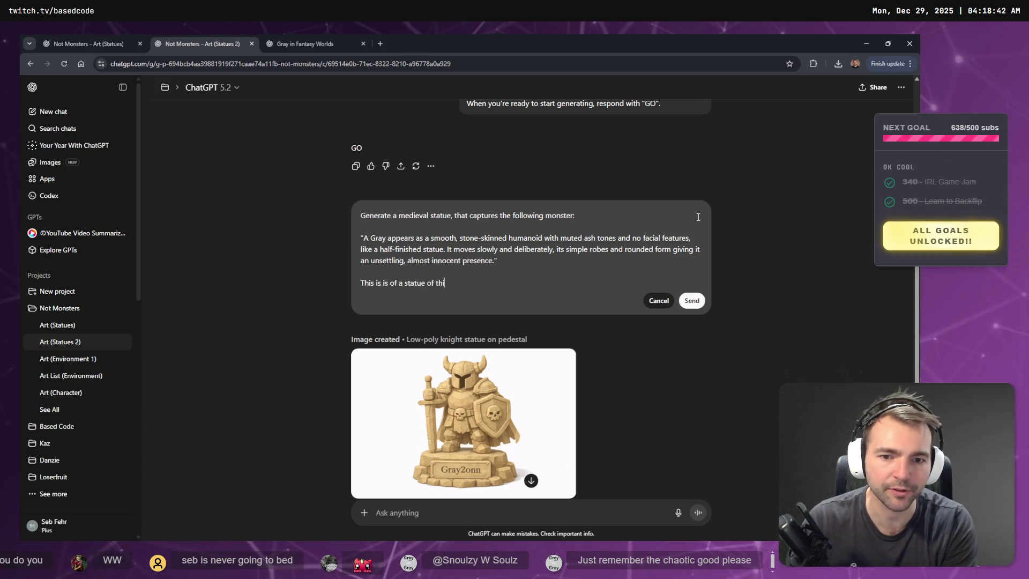
pyautogui.write('creature.')
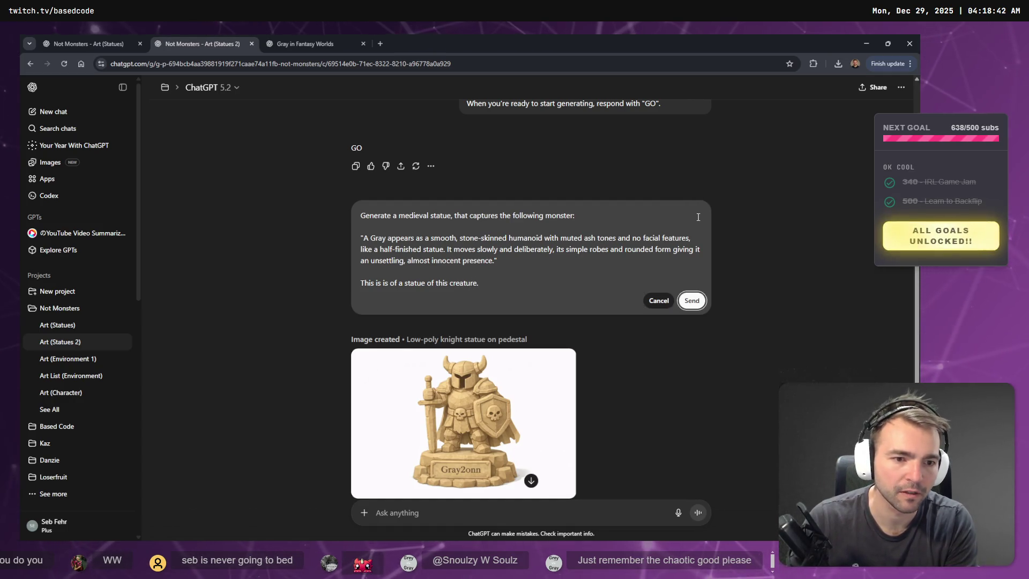
pyautogui.press('Return')
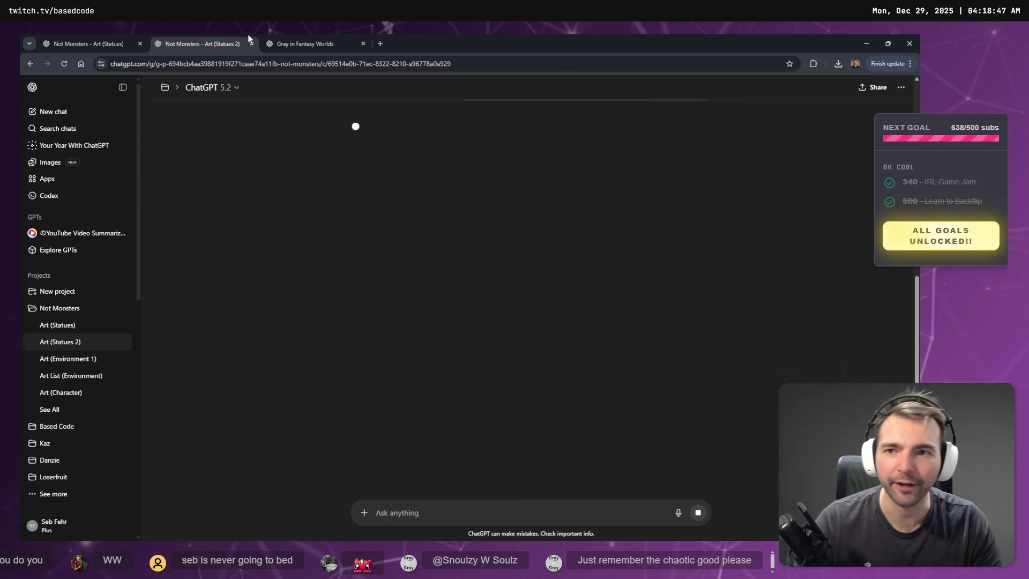
# Glance at the Gray chat, return to Art (Statues 2), and bring Hunyuan 3D forward.
pyautogui.click(310, 44)
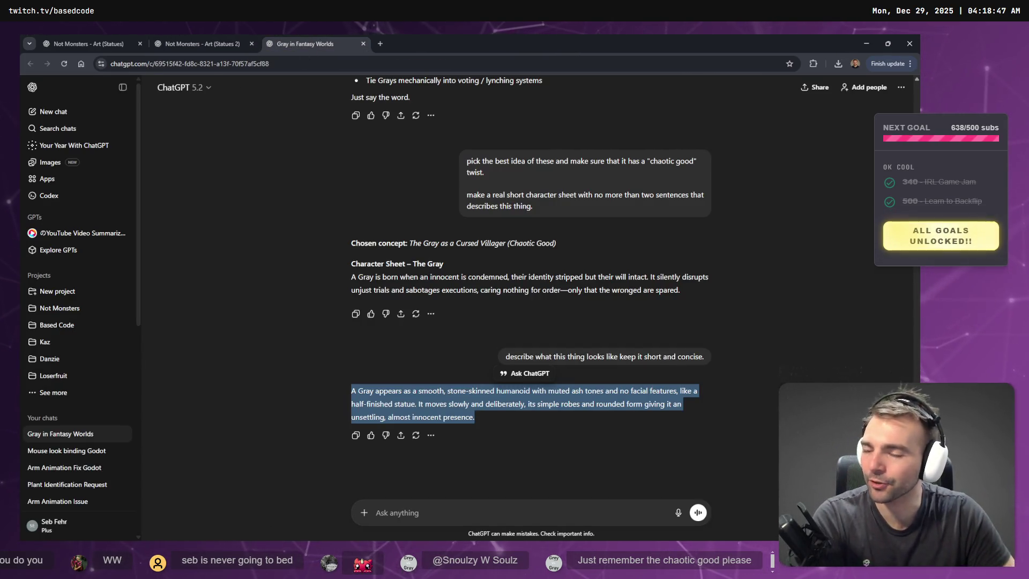
pyautogui.click(186, 39)
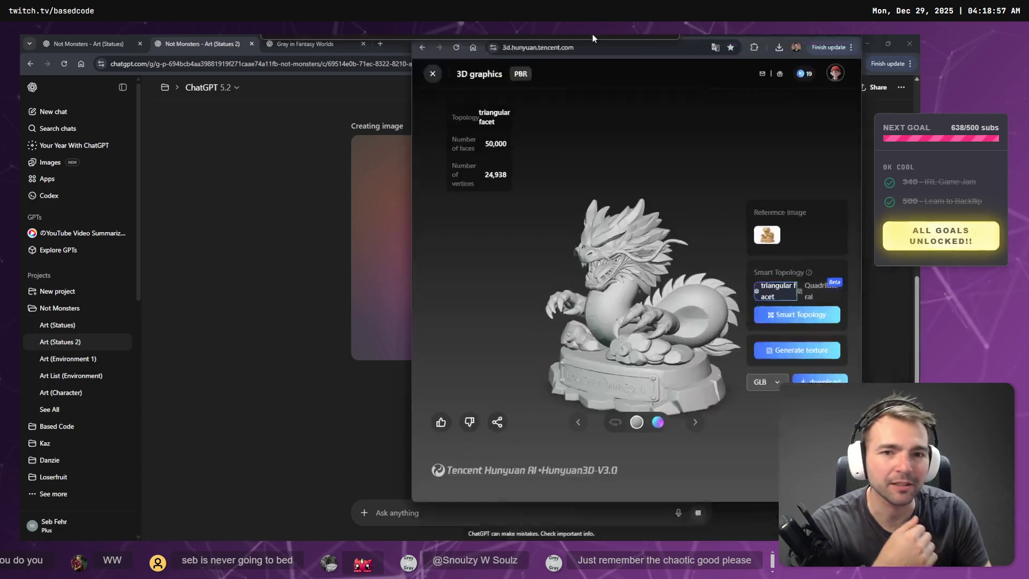
pyautogui.moveTo(593, 33); pyautogui.dragTo(593, 23)
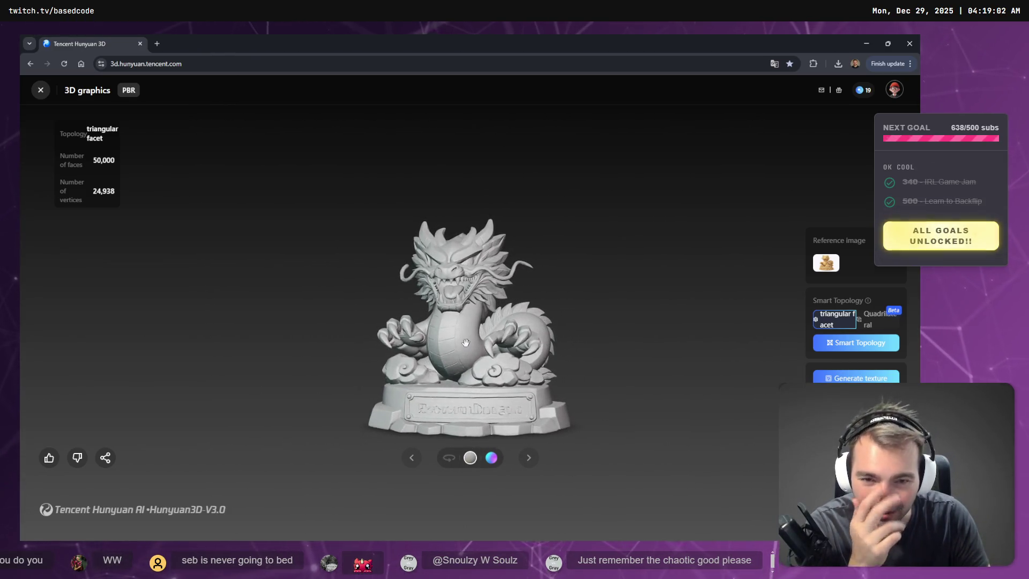
# Zoom and orbit the 50,000-face dragon model, close its viewer, and return to the Art (Statues 2) chat.
pyautogui.scroll(5, 498, 214)
pyautogui.moveTo(498, 214); pyautogui.dragTo(603, 282)
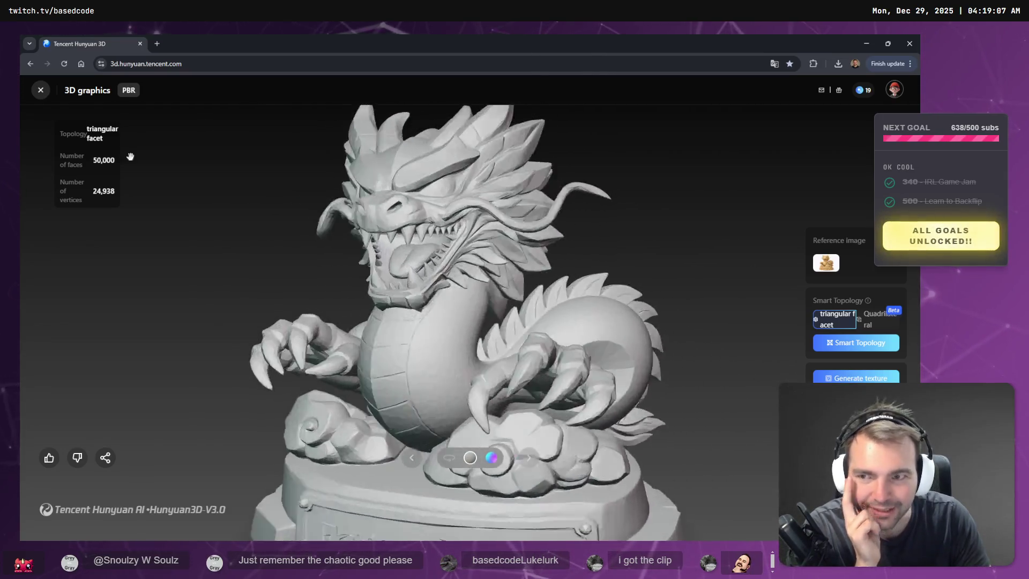
pyautogui.click(40, 91)
pyautogui.hotkey('alt', 'Tab')
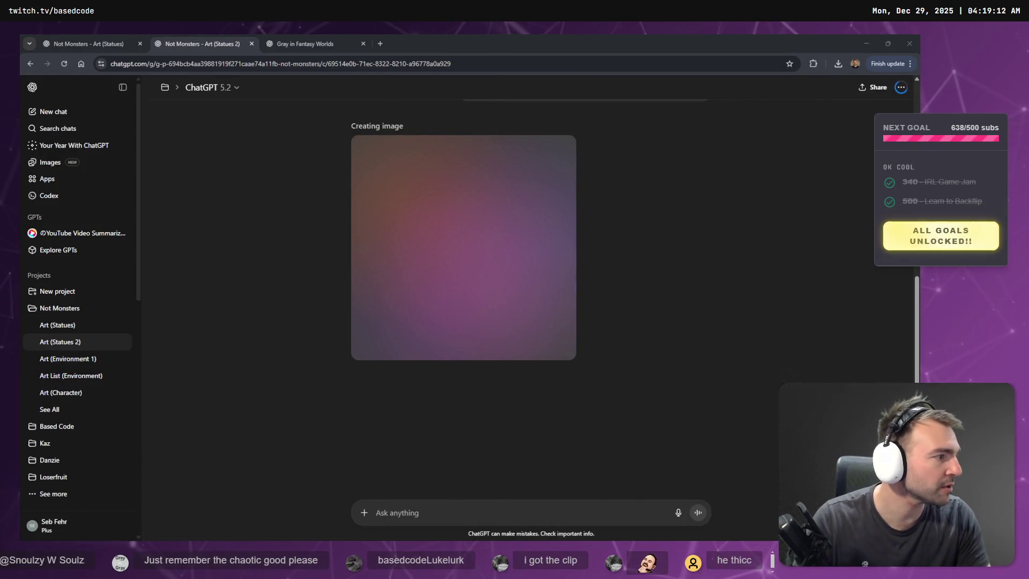
pyautogui.click(285, 38)
pyautogui.click(206, 38)
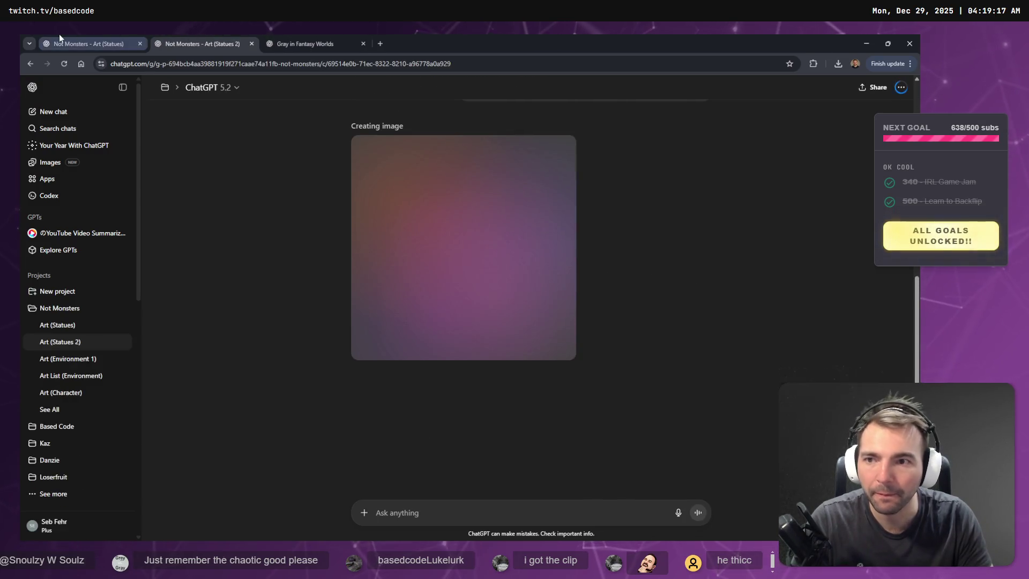
# Ask by dictation for a simpler Eastern Dragon statue with its tail curled upward so its whole body shows.
pyautogui.click(59, 37)
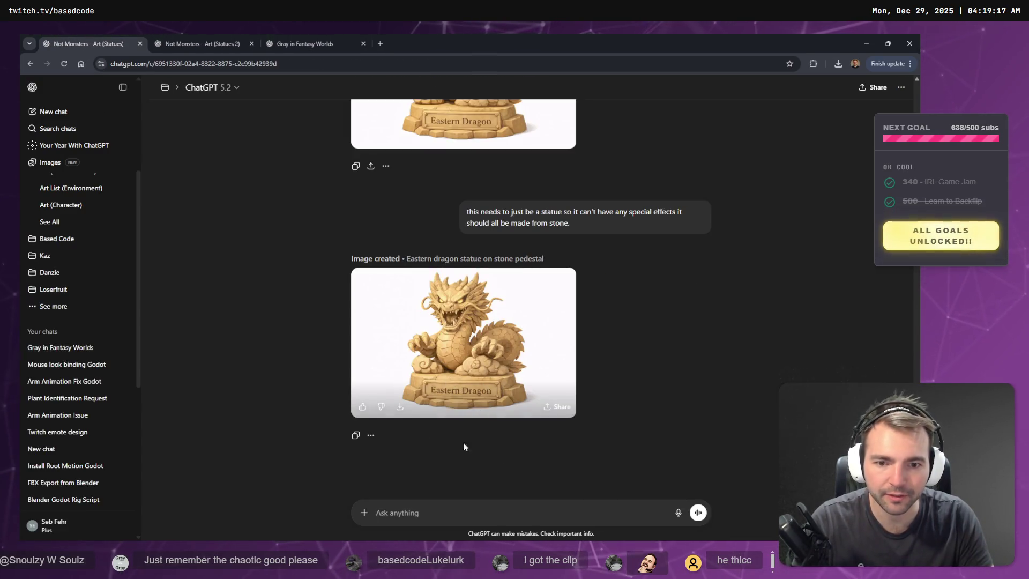
pyautogui.click(463, 343)
pyautogui.press('super+h')
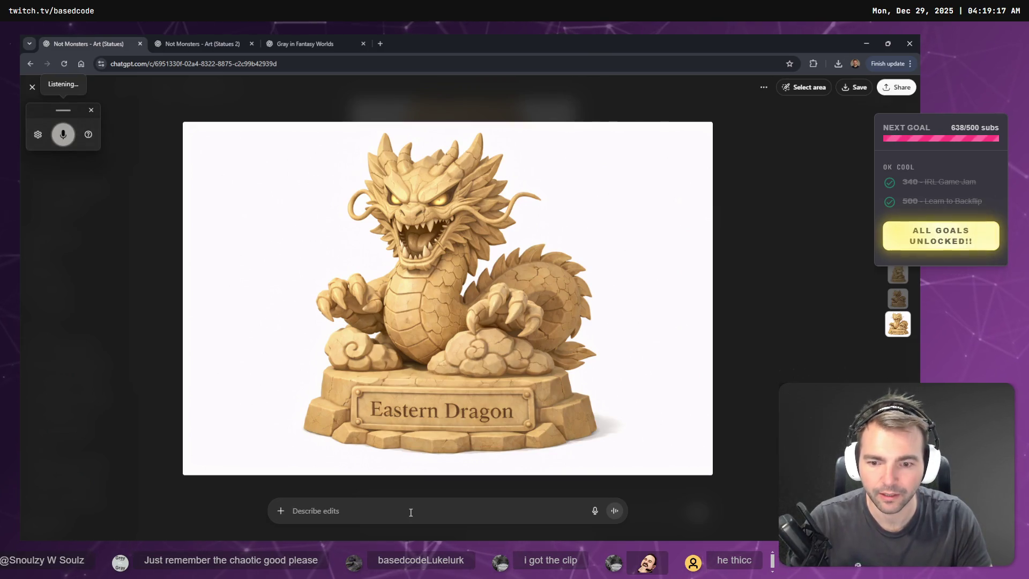
pyautogui.press('Escape')
pyautogui.press('super+h')
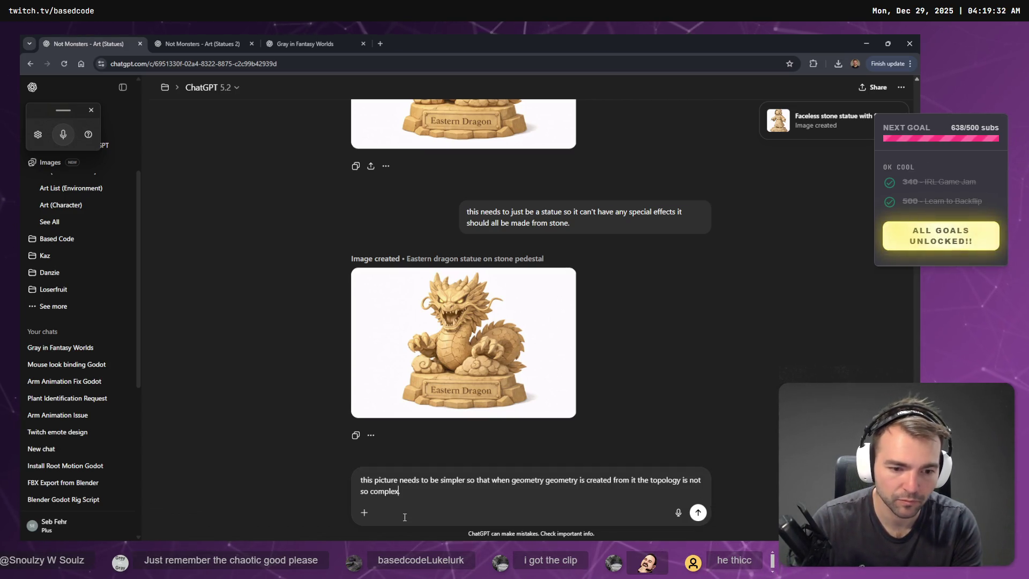
pyautogui.press('super+h')
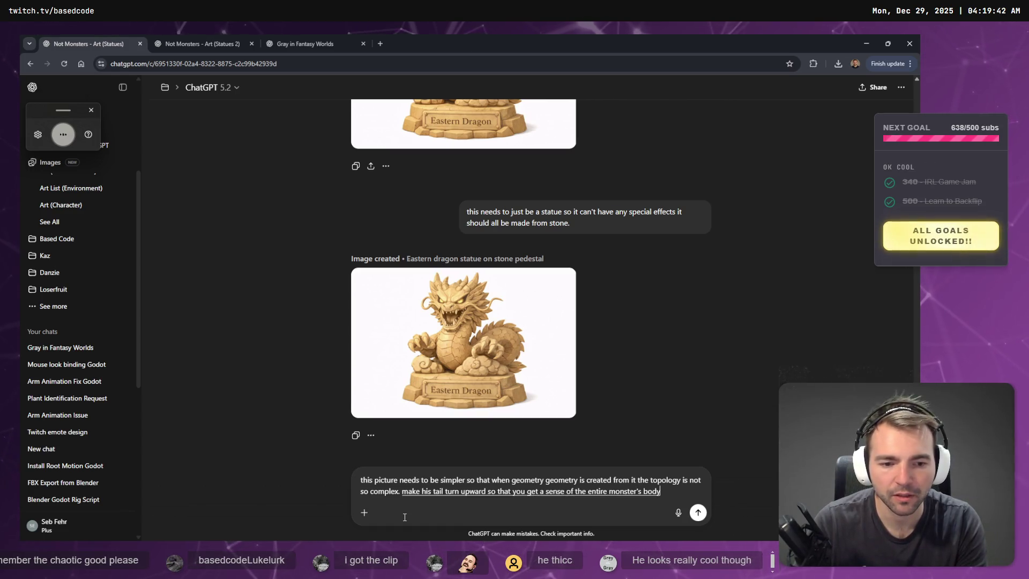
pyautogui.hotkey('ctrl', 'shift', 'Right')
pyautogui.write('dragon')
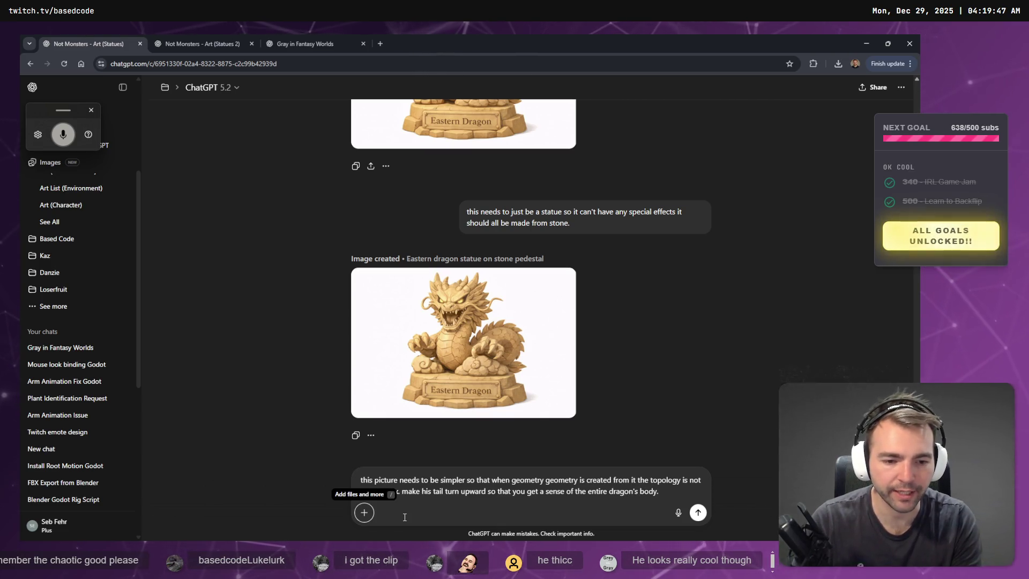
pyautogui.click(700, 513)
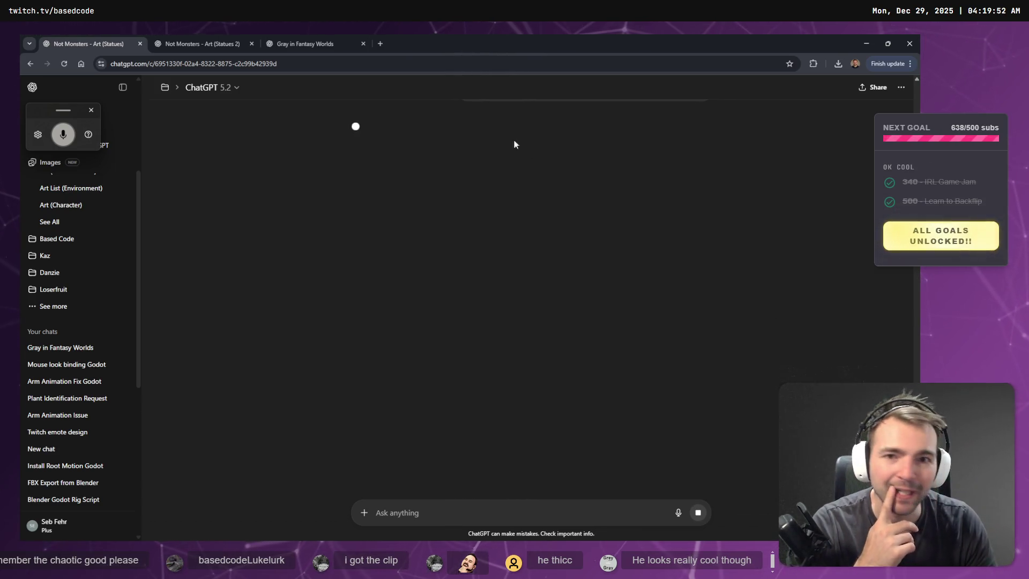
# Edit the faceless robed statue image with a dictated request for more chaotic-good character.
pyautogui.click(303, 39)
pyautogui.click(201, 39)
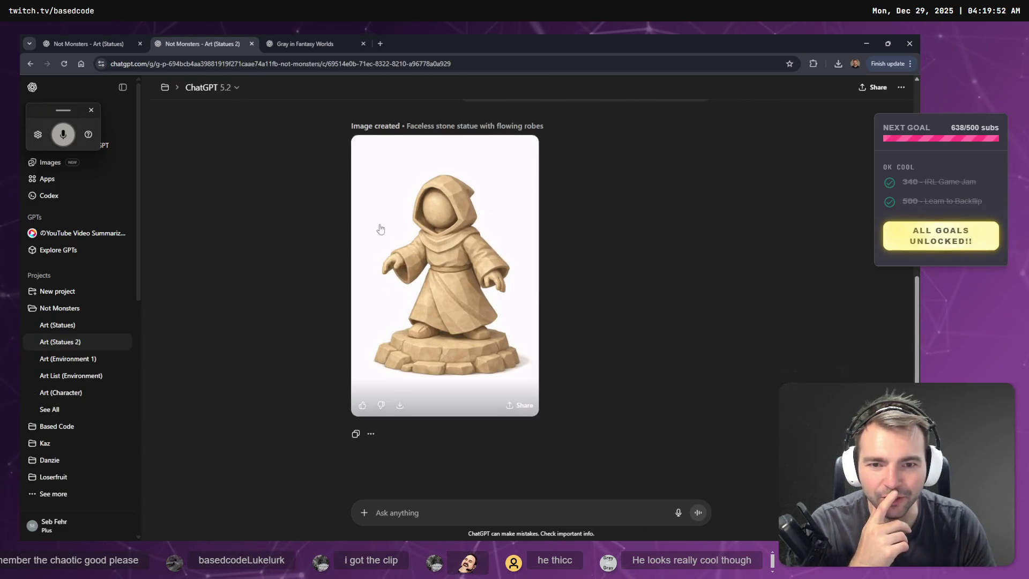
pyautogui.scroll(1, 418, 300)
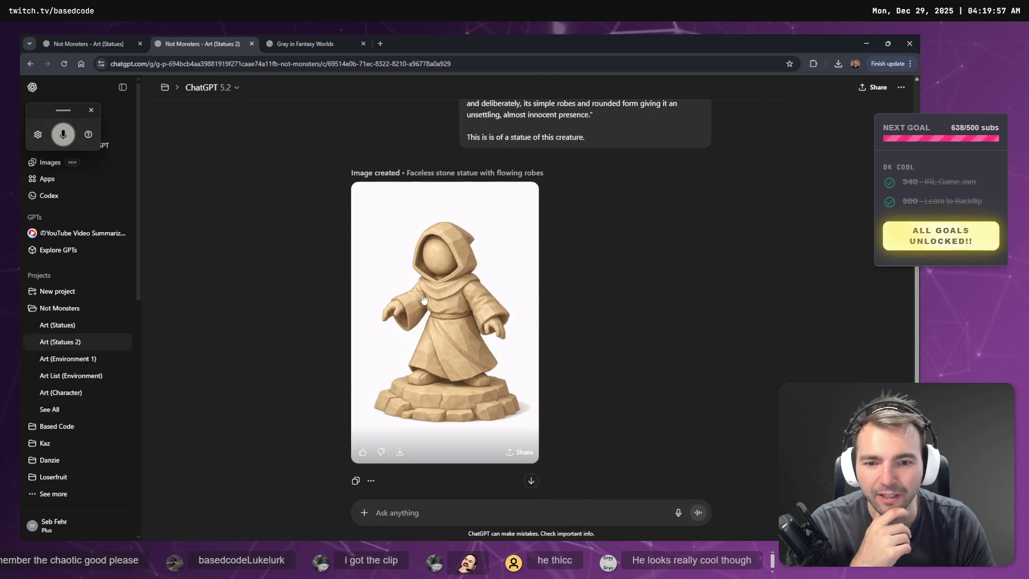
pyautogui.click(485, 289)
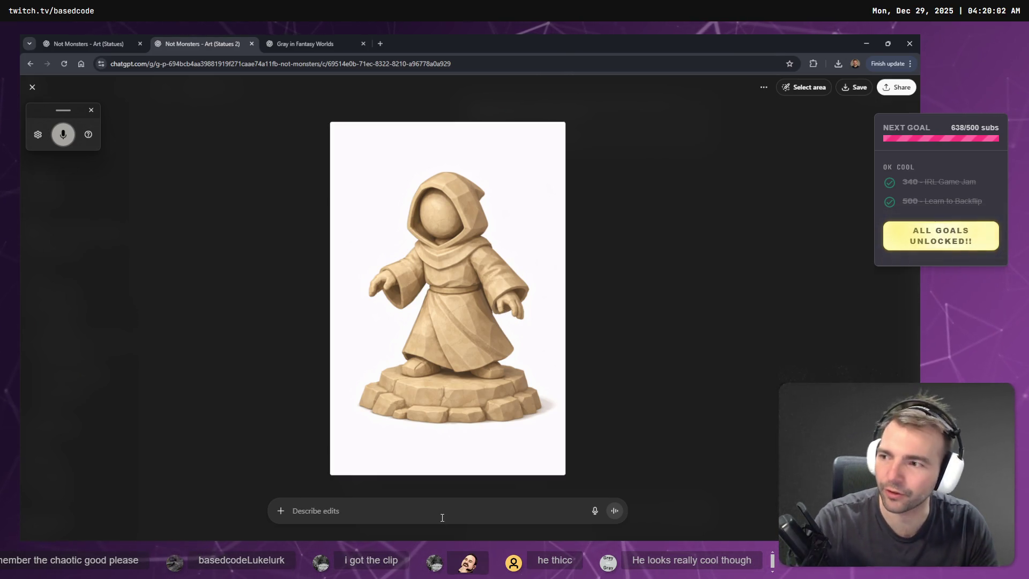
pyautogui.press('super+h')
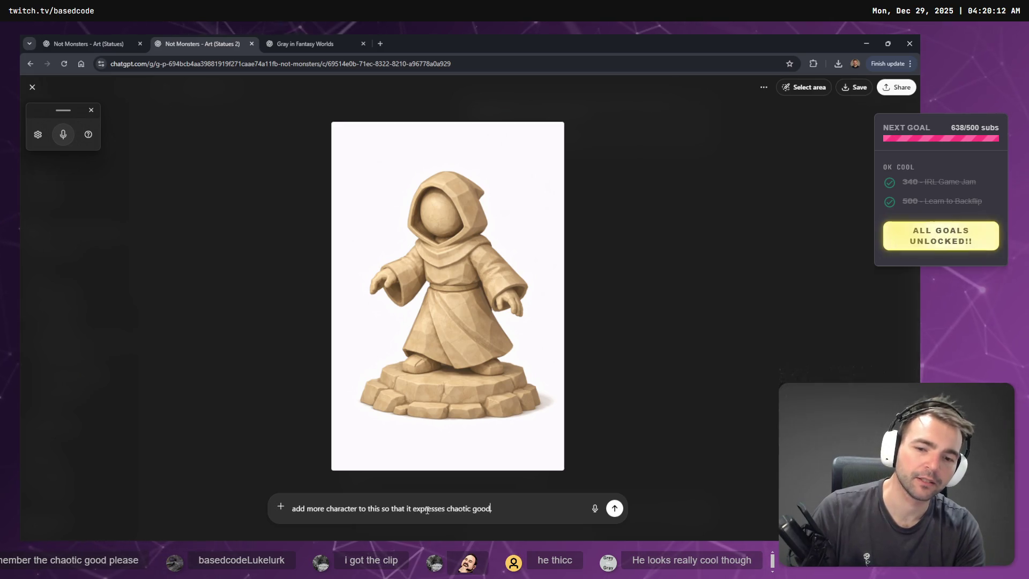
pyautogui.press('Return')
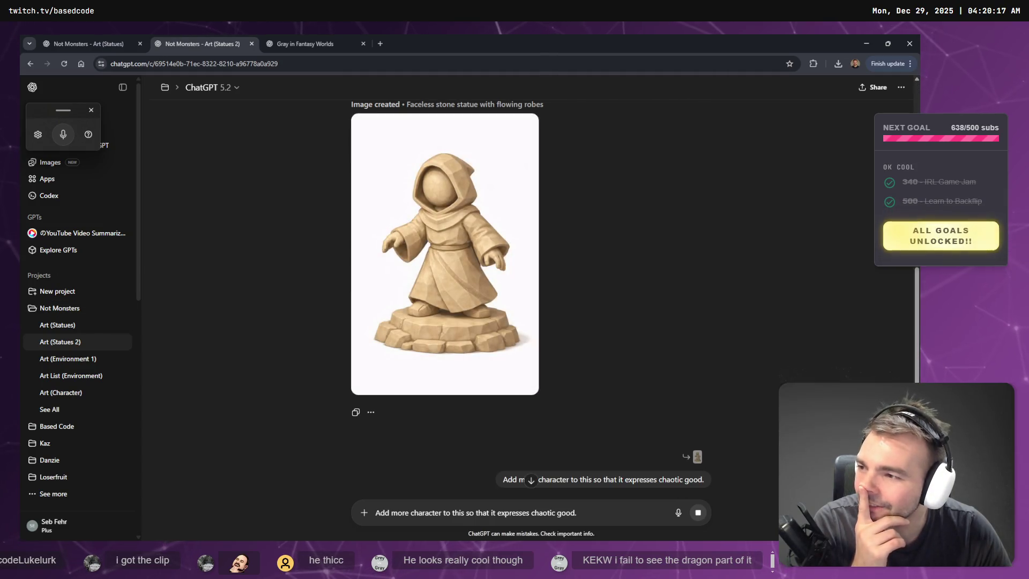
# Move through the chat tabs back to the still-generating dragon chat.
pyautogui.click(300, 43)
pyautogui.click(204, 44)
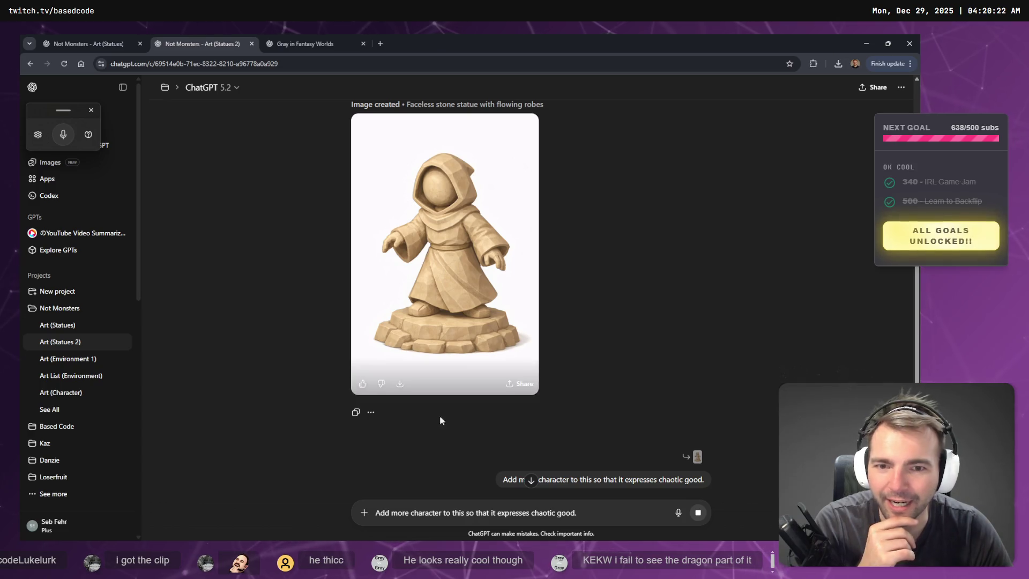
pyautogui.click(74, 45)
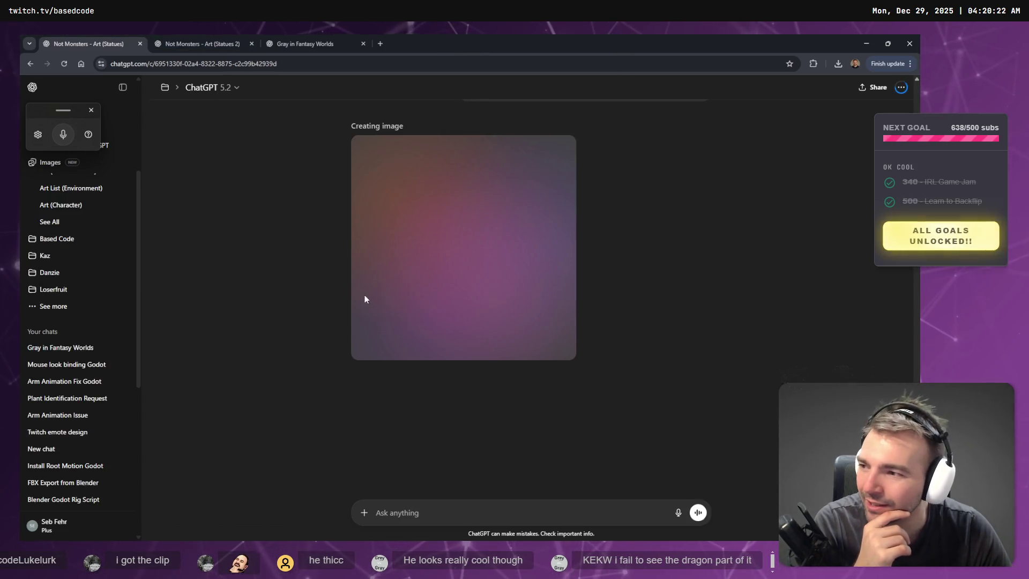
# Check the Guardian of light and wisdom statue generating in the faceless statue chat.
pyautogui.scroll(4, 432, 330)
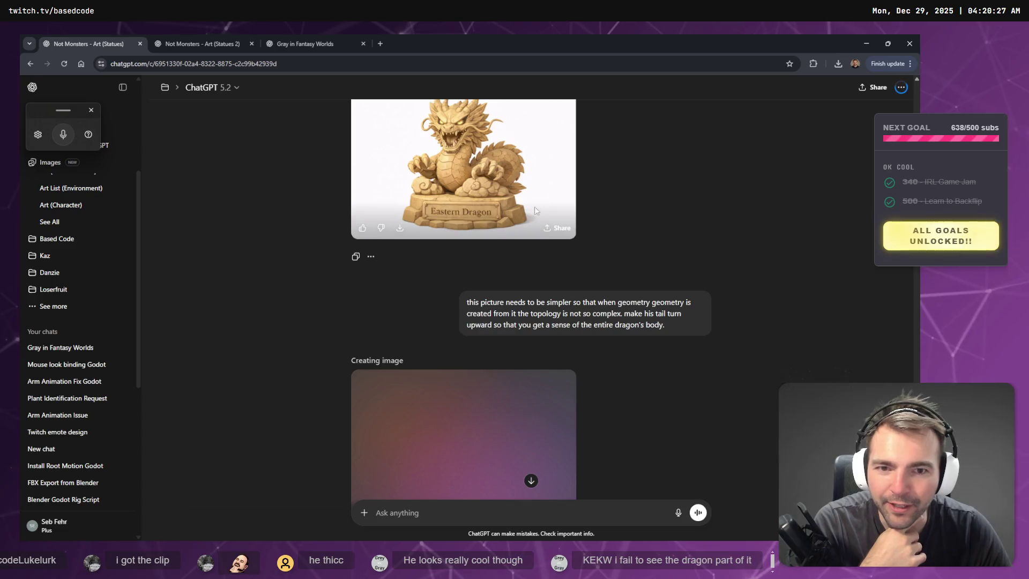
pyautogui.scroll(2, 464, 290)
pyautogui.scroll(-4, 473, 289)
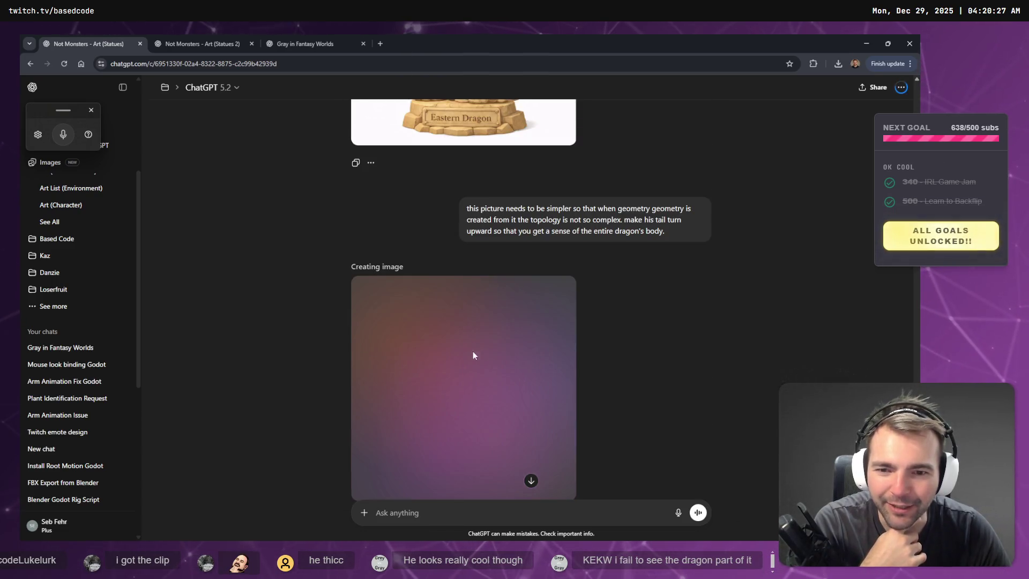
pyautogui.click(184, 38)
pyautogui.click(294, 35)
pyautogui.click(229, 35)
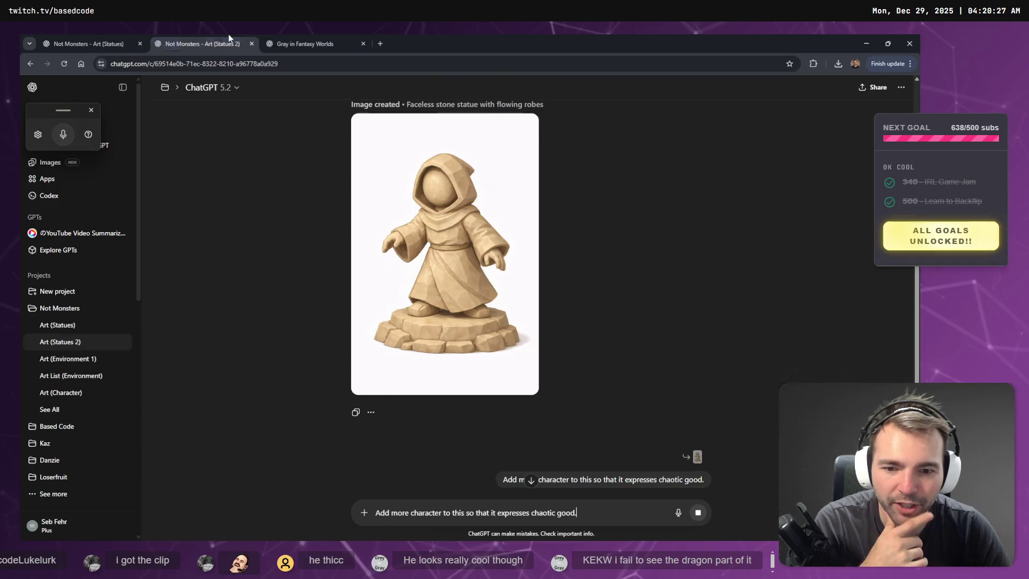
# Bring up the Mouse look binding Godot chat and cancel editing its earlier message.
pyautogui.click(867, 44)
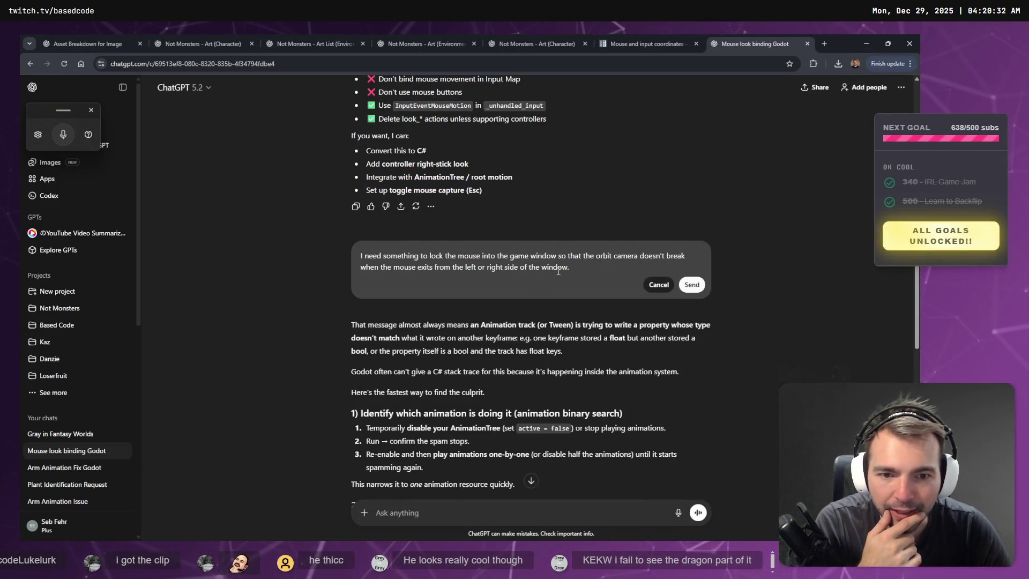
pyautogui.scroll(-2, 513, 252)
pyautogui.click(664, 191)
pyautogui.scroll(-15, 584, 492)
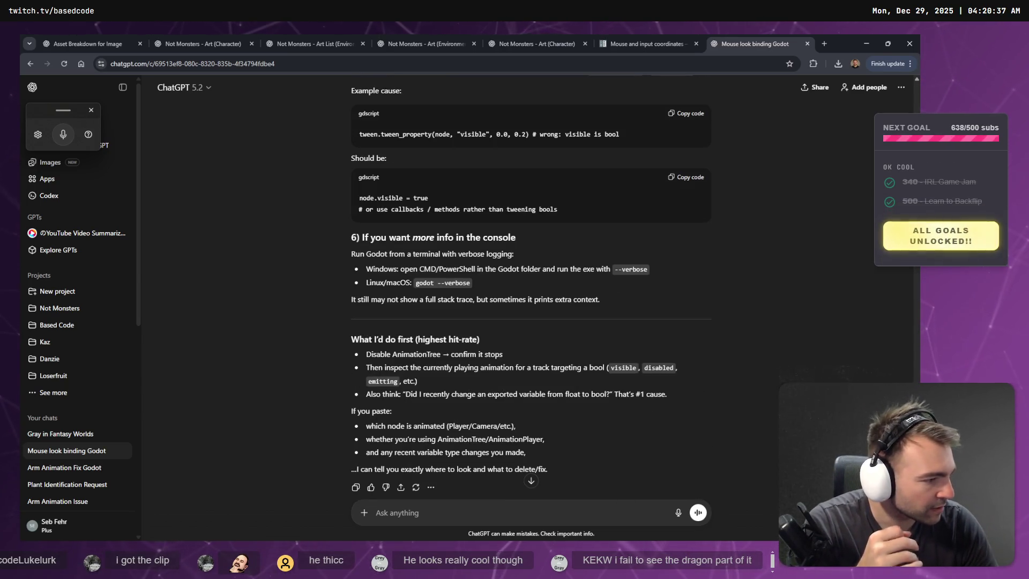
# Look over the Codex diff in the code editor and return to the Art (Statues 2) chat.
pyautogui.hotkey('alt', 'Tab')
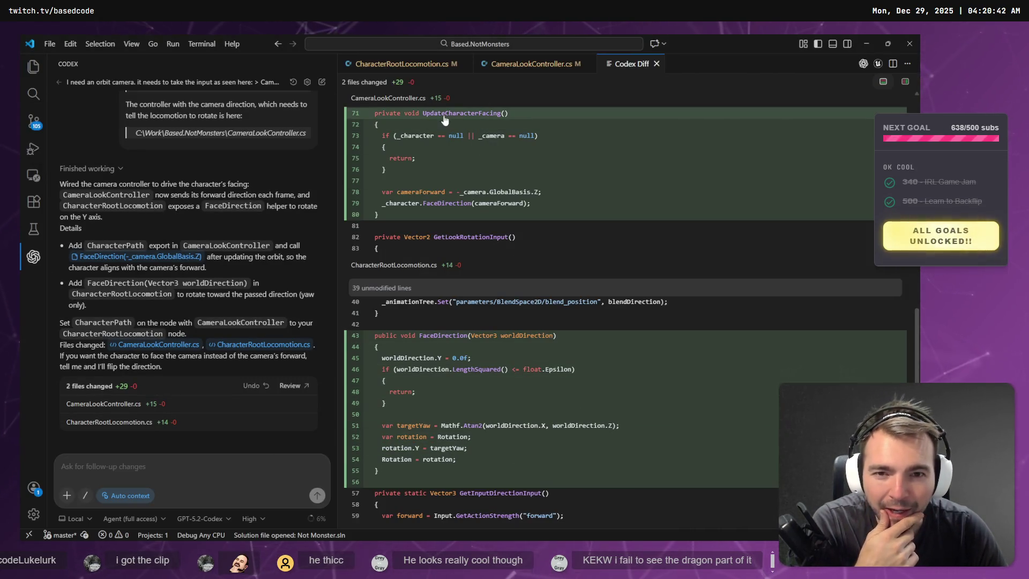
pyautogui.scroll(1, 522, 210)
pyautogui.scroll(2, 519, 207)
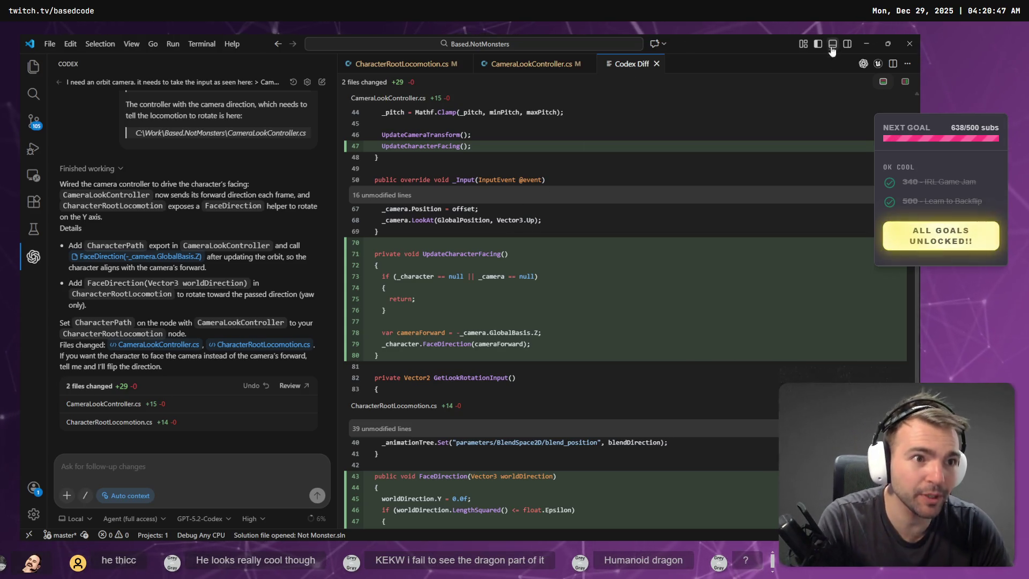
pyautogui.hotkey('alt', 'Tab')
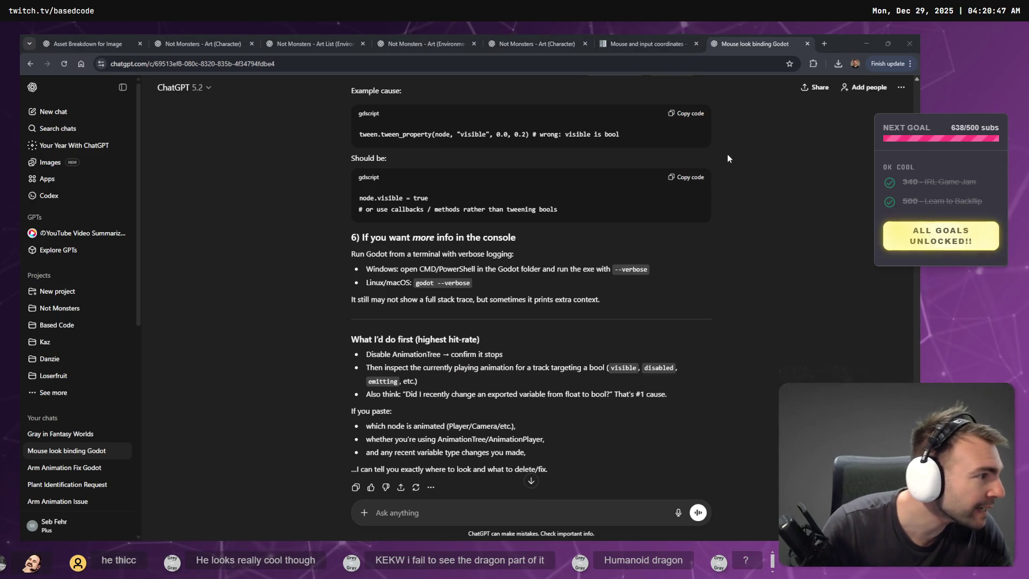
pyautogui.hotkey('ctrl', 'Tab')
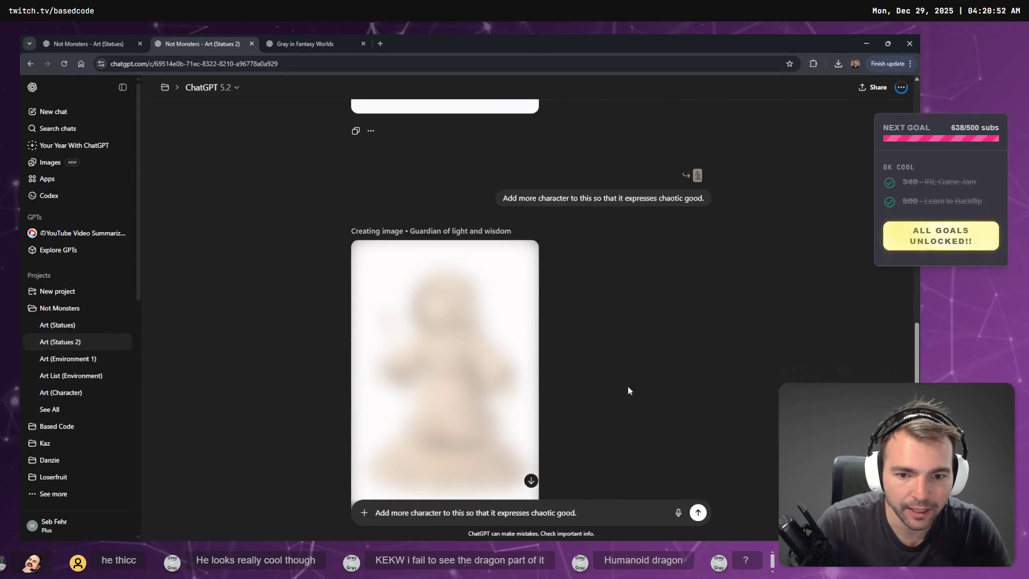
# Replace the prompt with a dictated chaotic humanoid-dragon request: no spells or flowers, simple low-poly geometry.
pyautogui.tripleClick(621, 516)
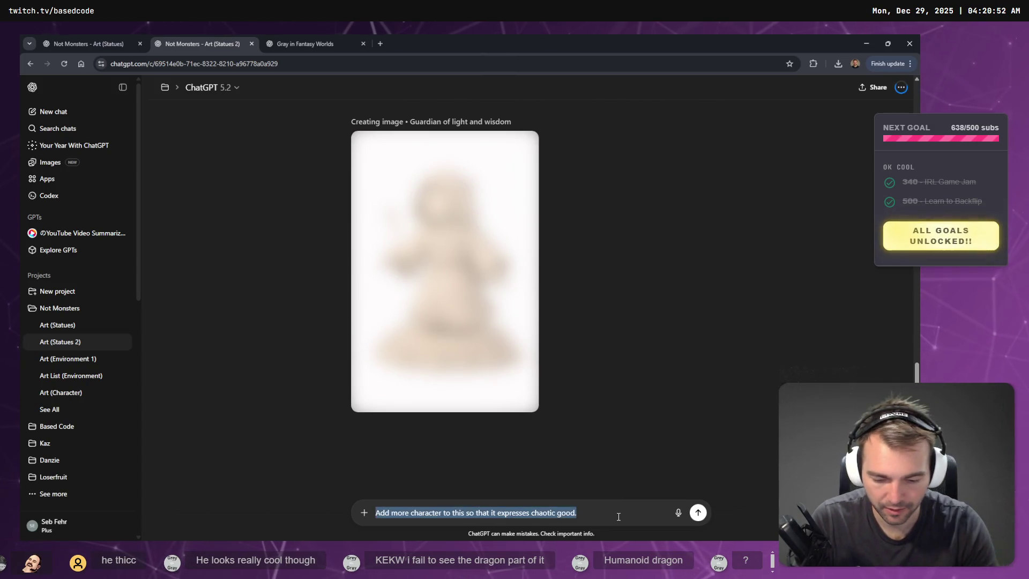
pyautogui.press('BackSpace')
pyautogui.press('super+h')
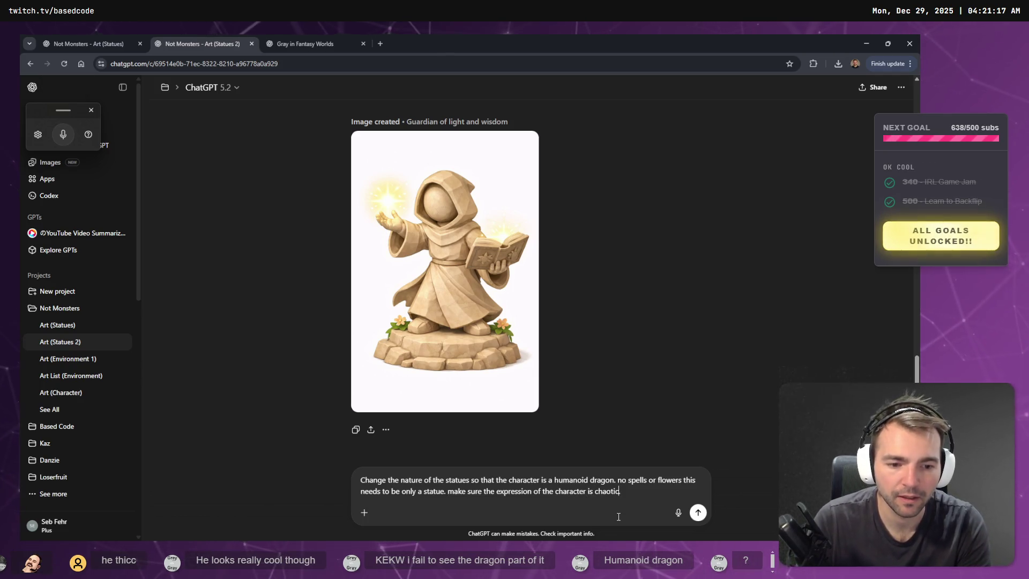
pyautogui.press('super+h')
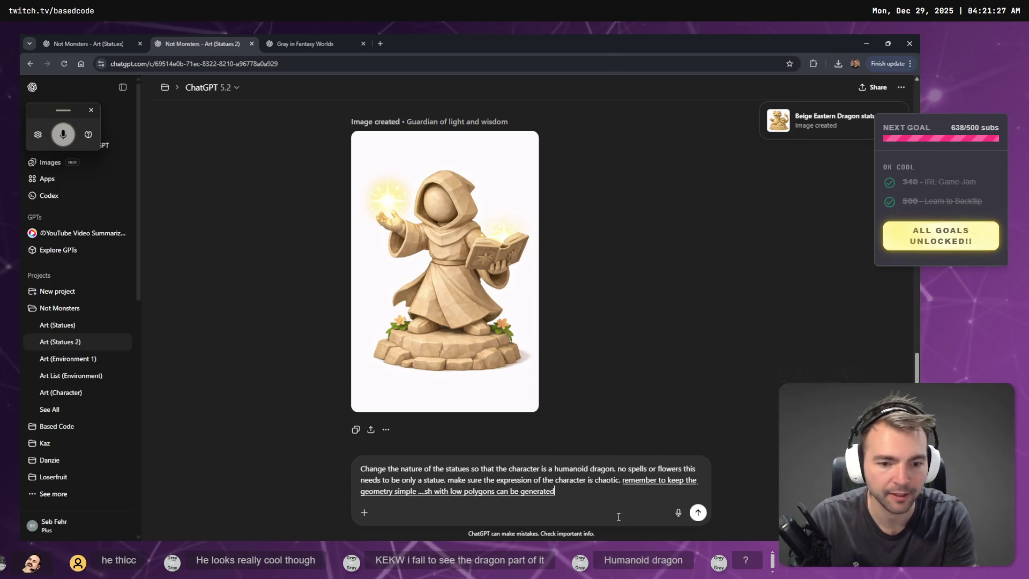
pyautogui.press('Return')
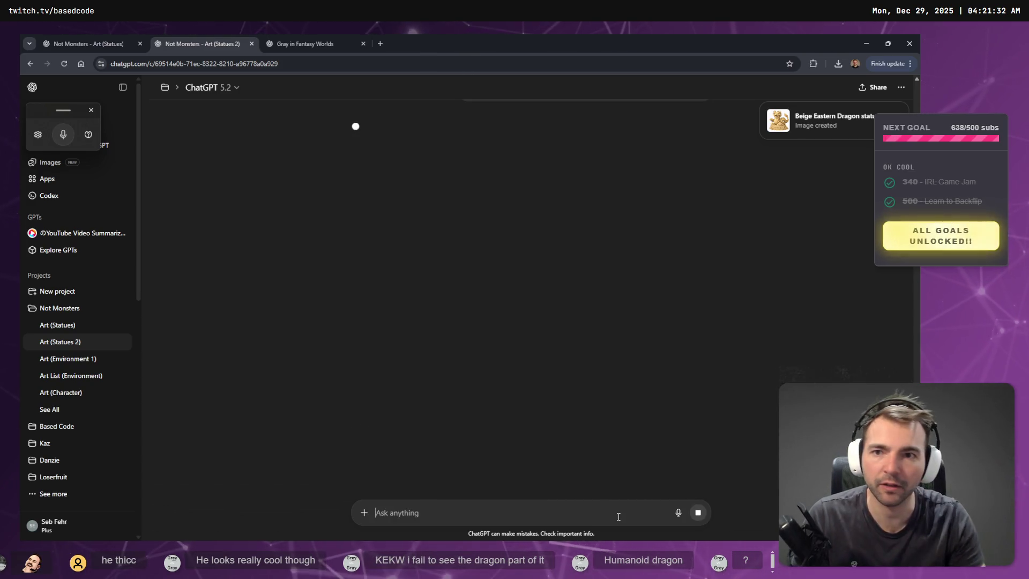
# Compare the dragon statue images in the Art (Statues) chat, finding the tail-up version.
pyautogui.hotkey('ctrl', 'shift', 'Tab')
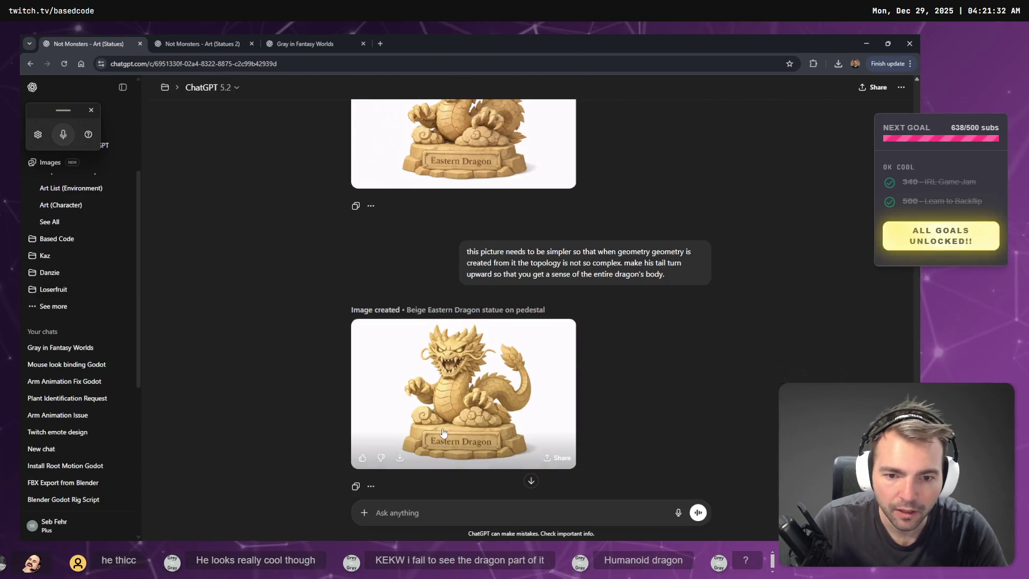
pyautogui.click(496, 379)
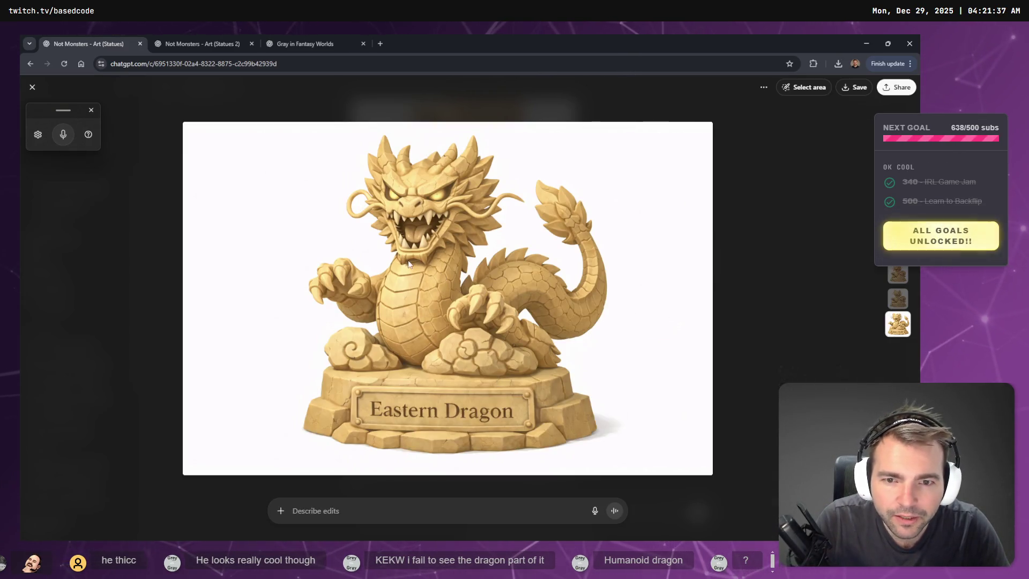
pyautogui.press('Escape')
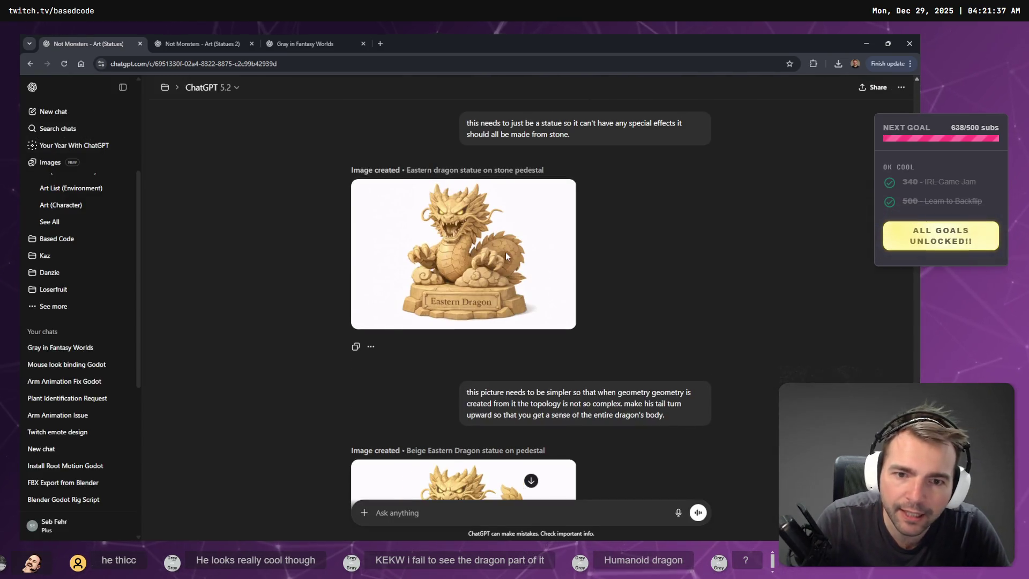
pyautogui.click(506, 252)
pyautogui.press('Escape')
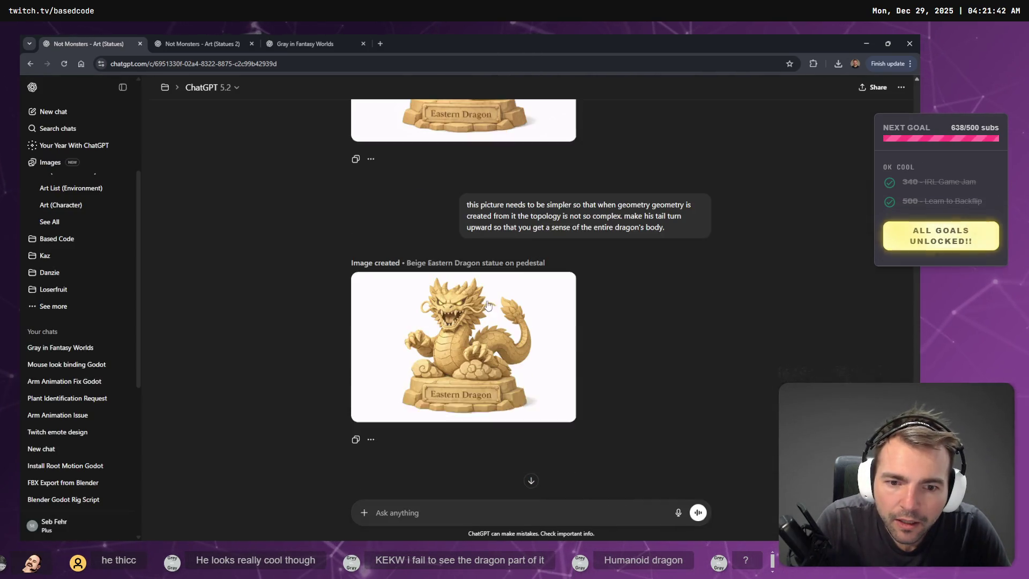
pyautogui.click(516, 350)
pyautogui.press('Escape')
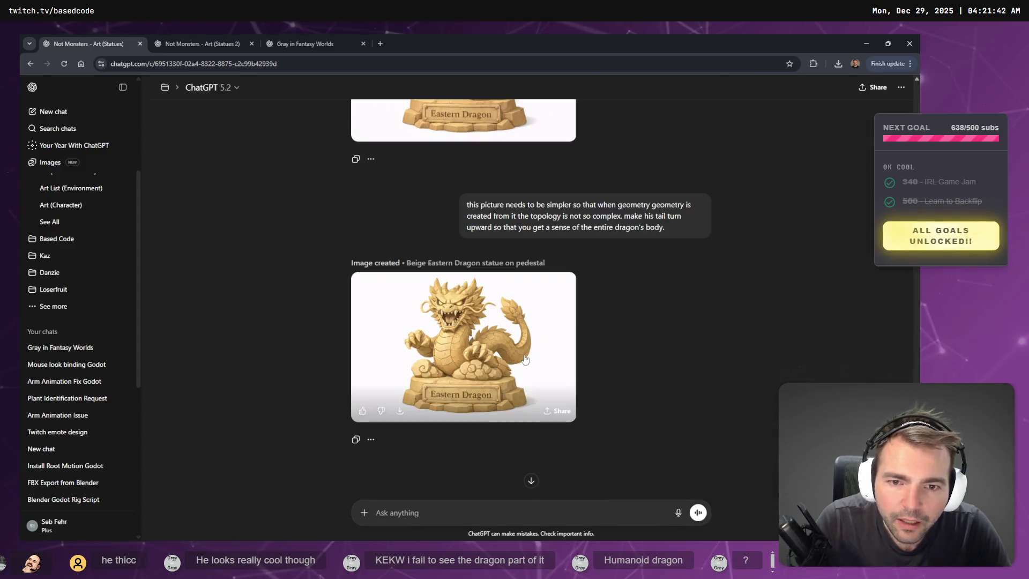
pyautogui.scroll(-2, 547, 375)
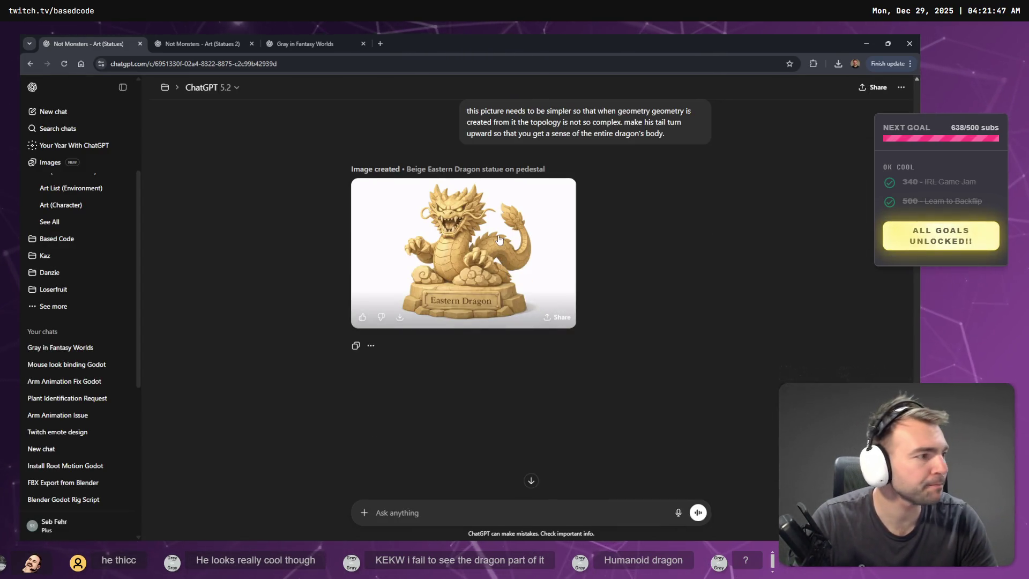
# Copy the tail-up Eastern Dragon image and paste it onto the tldraw board.
pyautogui.rightClick(439, 222)
pyautogui.click(467, 262)
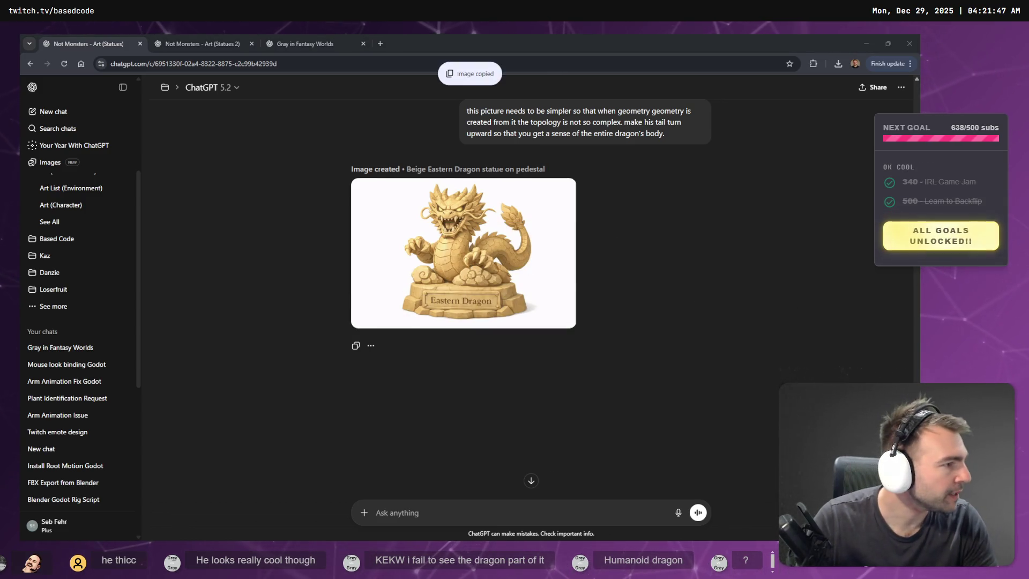
pyautogui.hotkey('alt', 'Tab')
pyautogui.hotkey('ctrl', 'v')
pyautogui.scroll(-3, 416, 402)
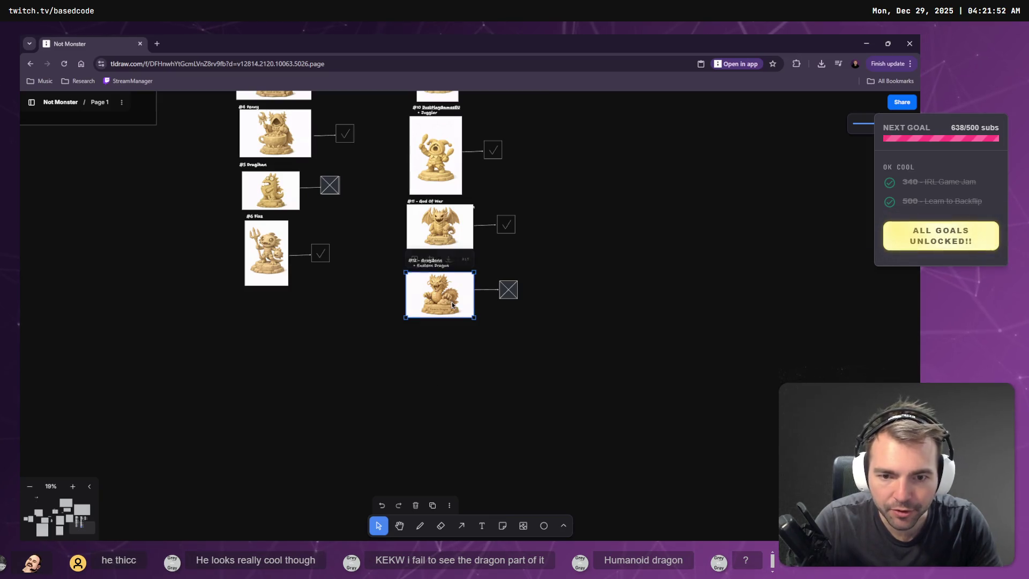
# Position the dragon image under the #12 label and download its original image file.
pyautogui.moveTo(431, 297)
pyautogui.mouseDown()
pyautogui.moveTo(461, 311)
pyautogui.moveTo(418, 288)
pyautogui.moveTo(427, 293)
pyautogui.mouseUp()
pyautogui.click(428, 293)
pyautogui.rightClick(428, 294)
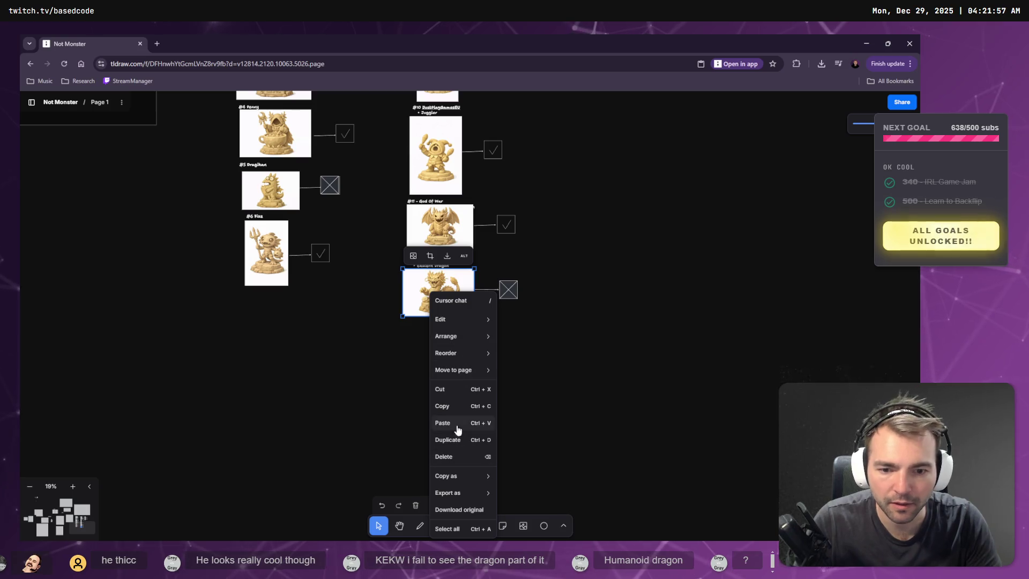
pyautogui.press('Escape')
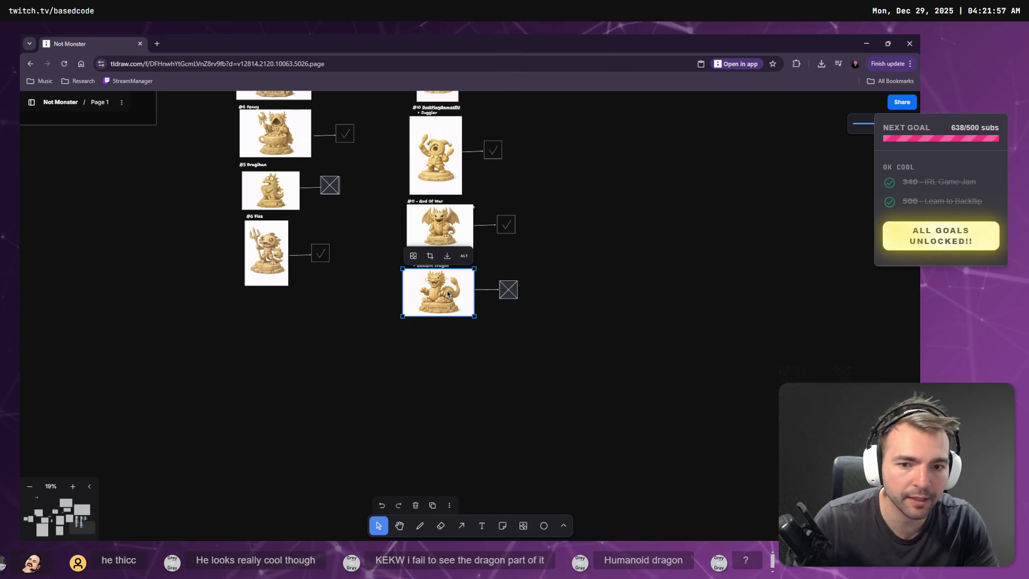
pyautogui.rightClick(449, 294)
pyautogui.click(478, 507)
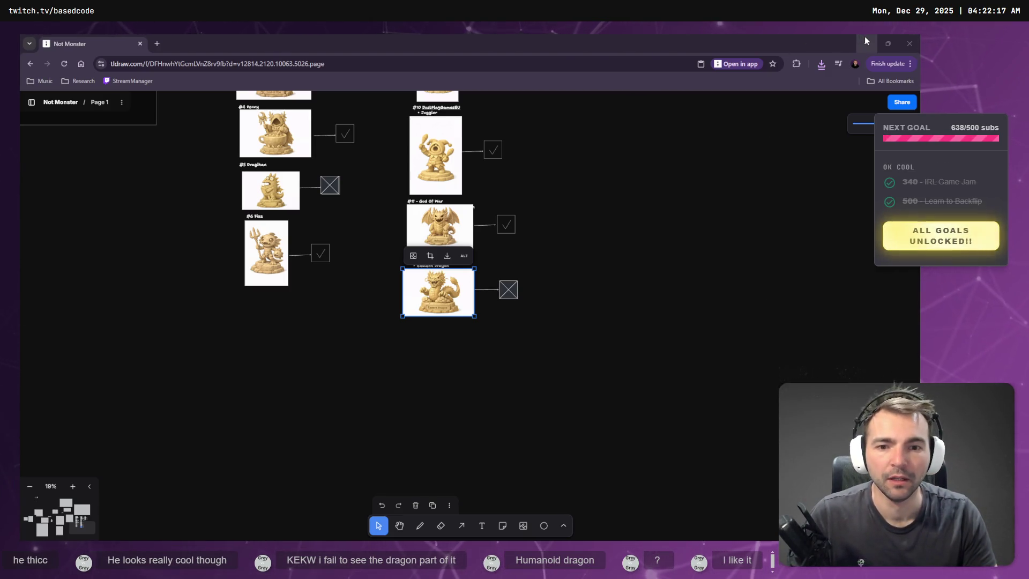
# Pan across the board to look over the other statues before returning to ChatGPT.
pyautogui.moveTo(653, 184); pyautogui.dragTo(685, 320)
pyautogui.scroll(-3, 705, 195)
pyautogui.scroll(5, 702, 214)
pyautogui.scroll(-5, 702, 214)
pyautogui.hotkey('alt', 'Tab')
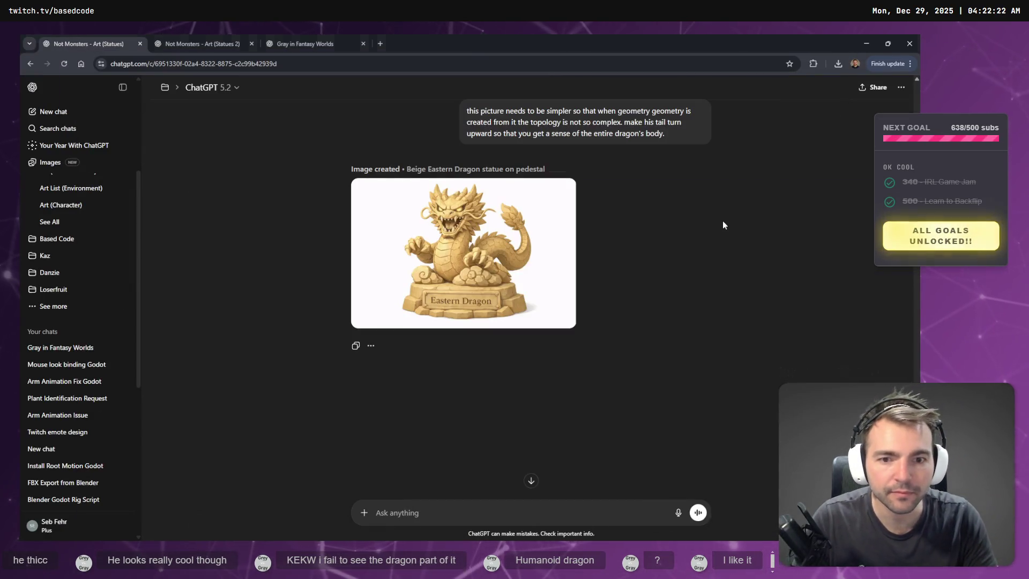
# Flip through the ChatGPT tabs to find the finished Dragon warrior statue.
pyautogui.click(321, 35)
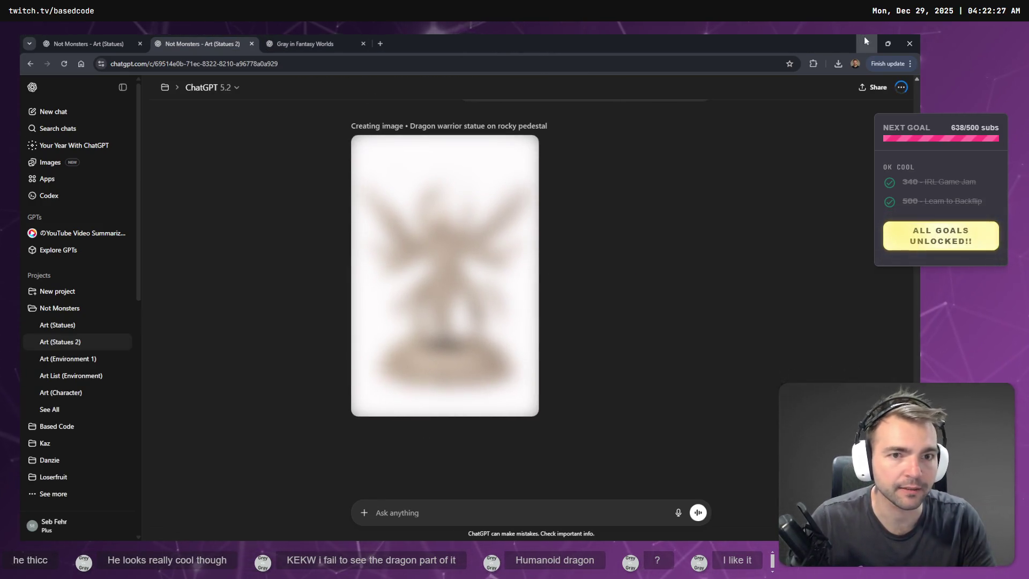
pyautogui.click(349, 44)
pyautogui.click(249, 37)
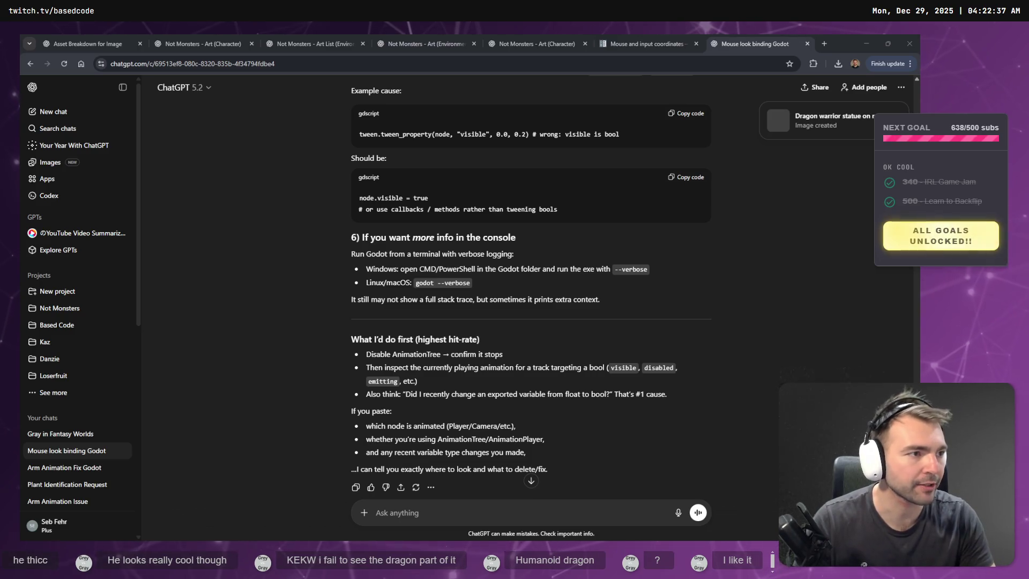
# Open the Dragon warrior statue image full size and copy it for the tldraw board.
pyautogui.click(818, 121)
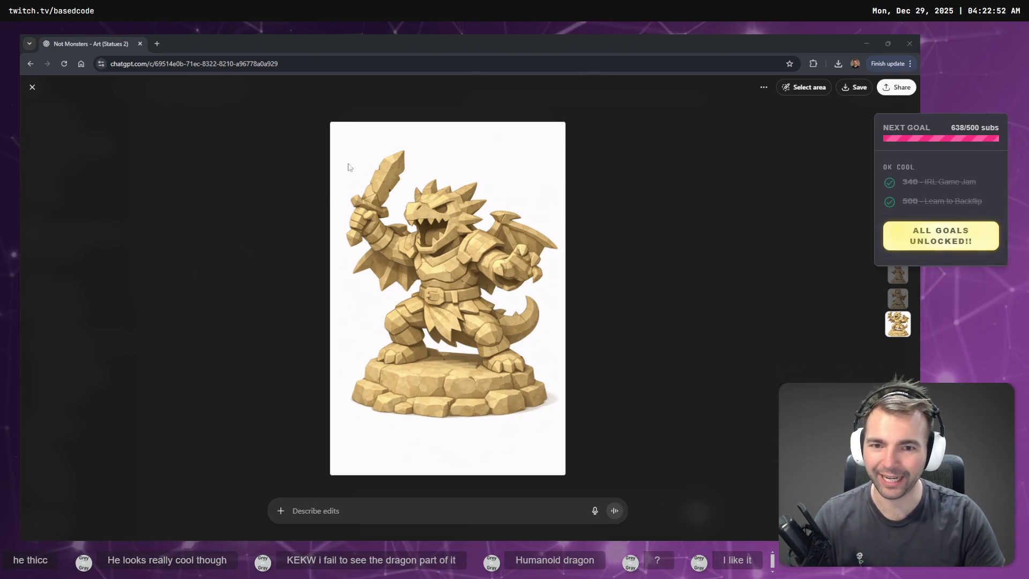
pyautogui.rightClick(506, 269)
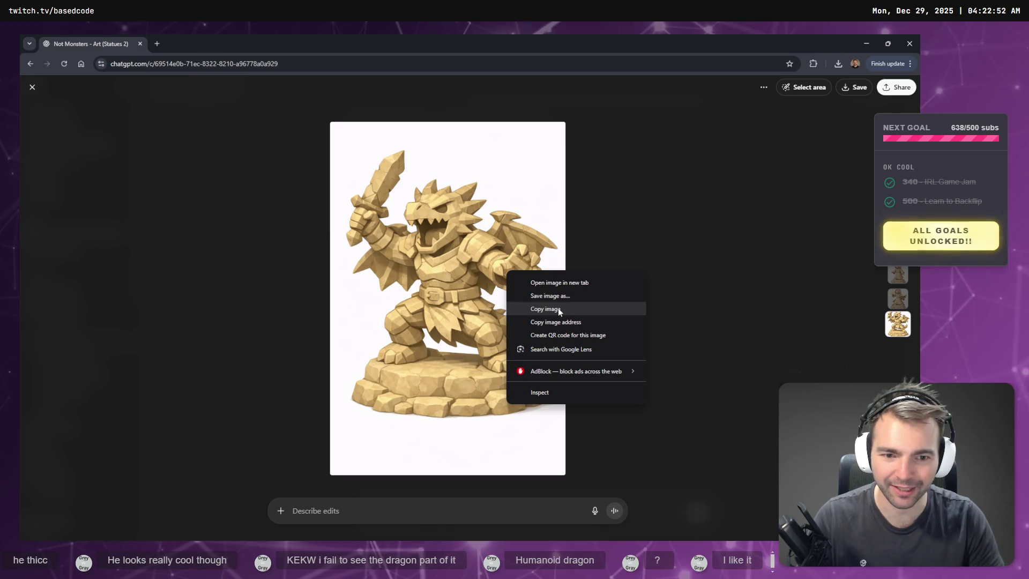
pyautogui.click(558, 307)
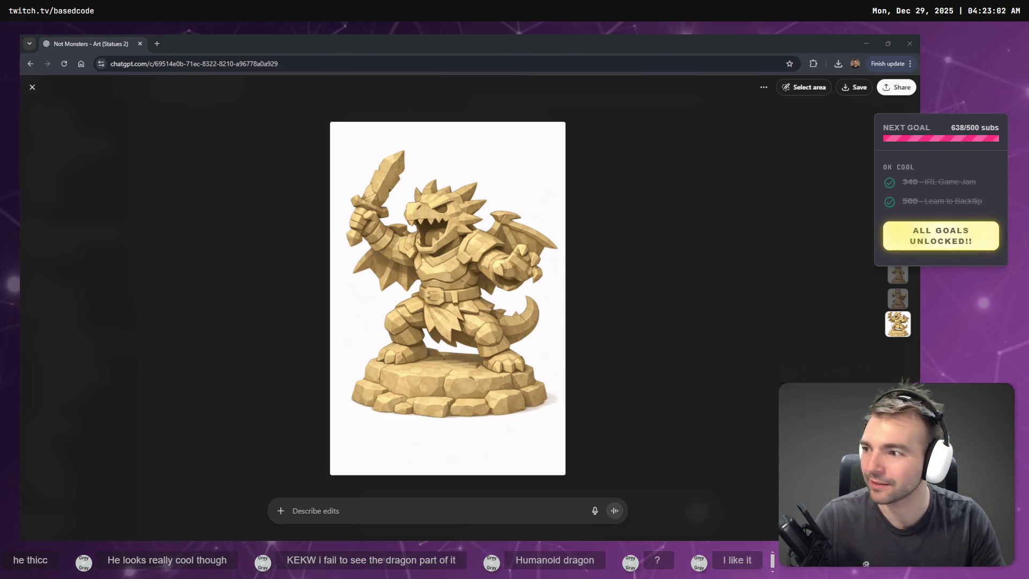
pyautogui.rightClick(512, 221)
pyautogui.click(557, 257)
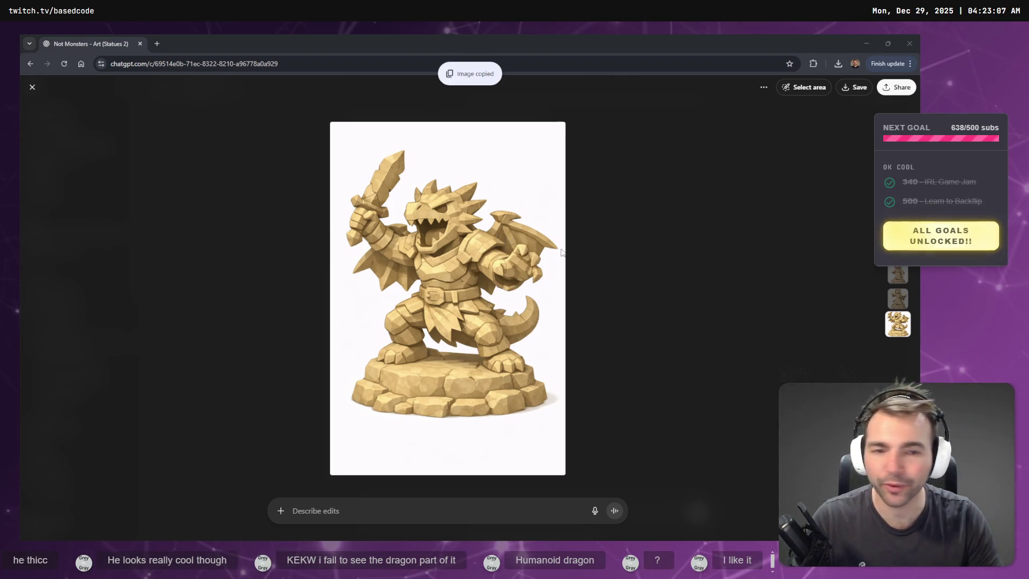
pyautogui.hotkey('alt', 'Tab')
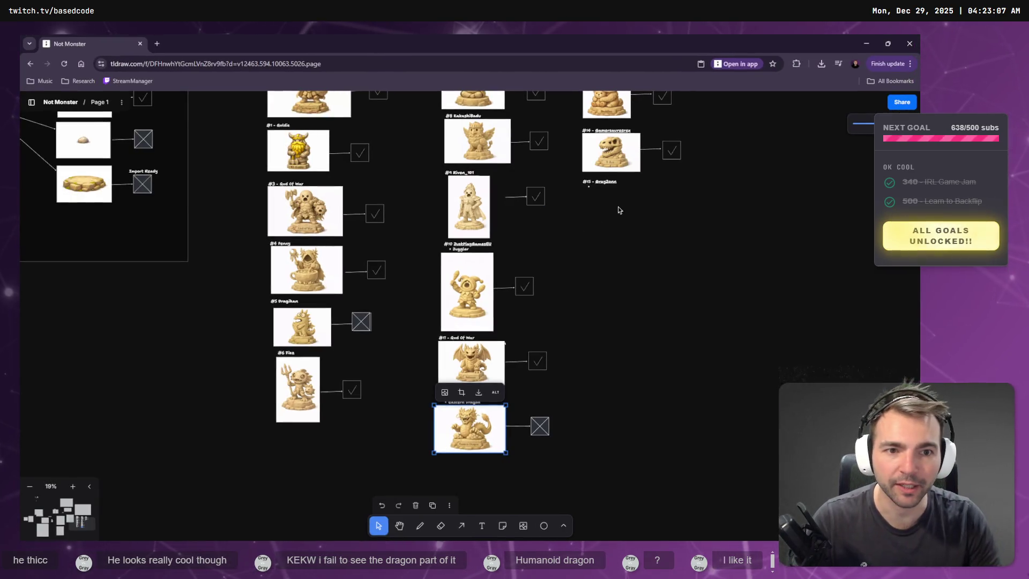
# Paste the dragon warrior image into the empty #15 slot, shrunk to match the neighbouring statues.
pyautogui.hotkey('ctrl', 'v')
pyautogui.moveTo(470, 316); pyautogui.dragTo(627, 255)
pyautogui.moveTo(677, 321)
pyautogui.mouseDown()
pyautogui.moveTo(631, 223)
pyautogui.moveTo(621, 248)
pyautogui.mouseUp()
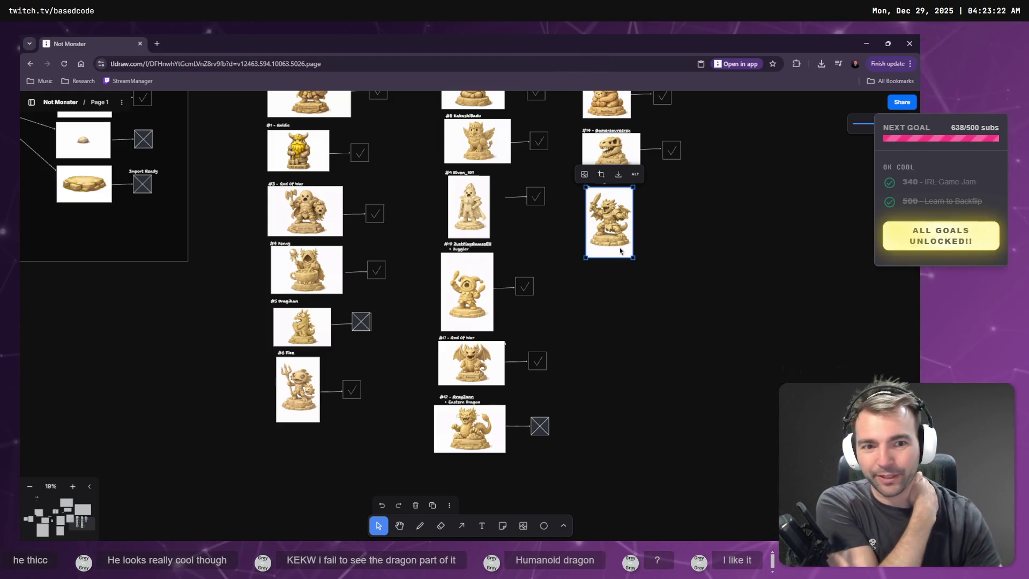
pyautogui.click(686, 236)
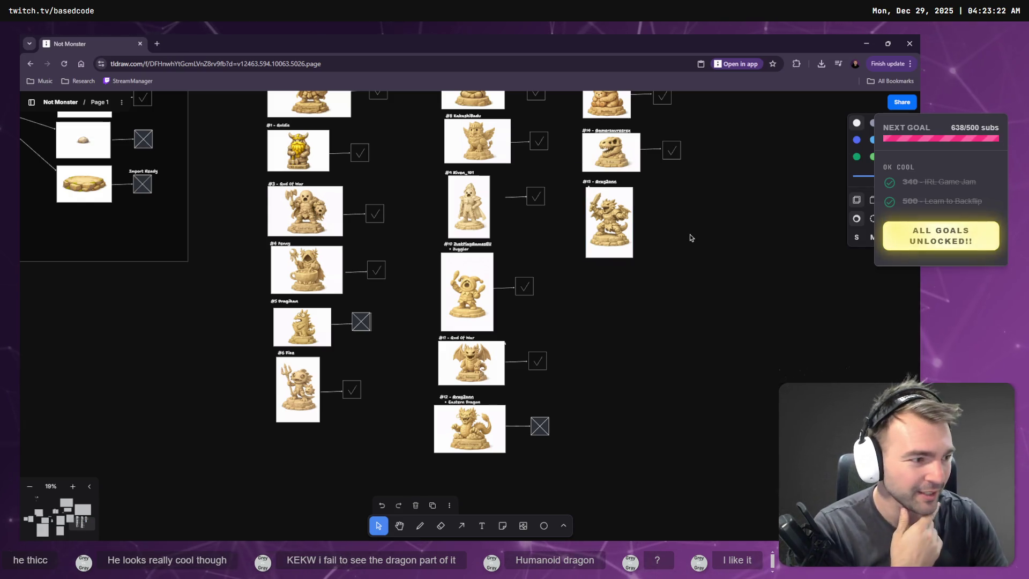